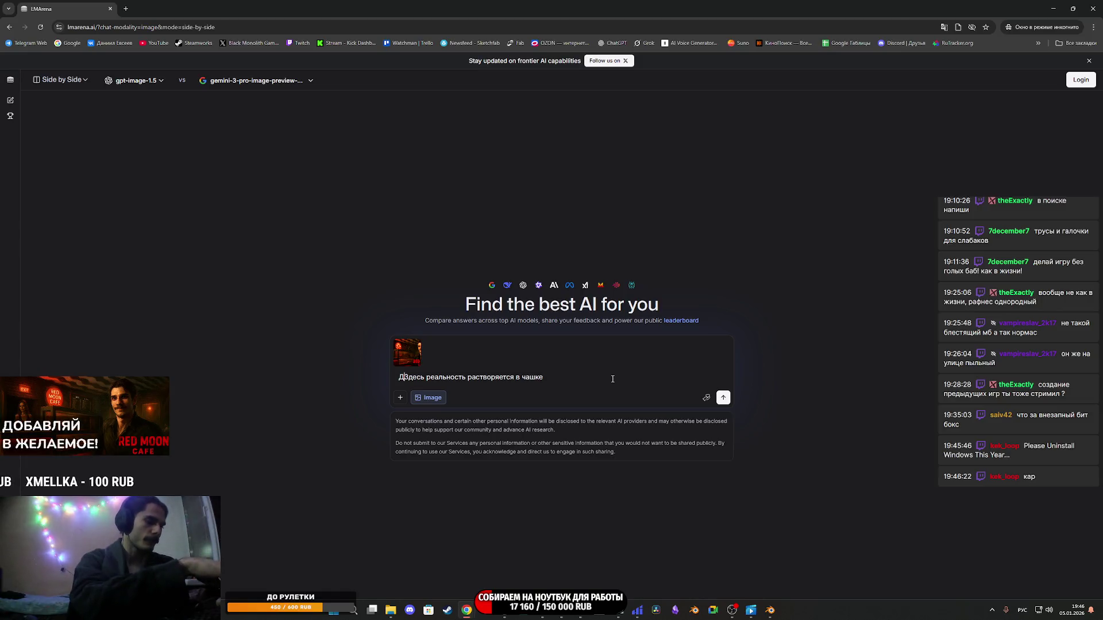
Write a request to add the quoted slogan text to this cafe poster.
text(обавь)
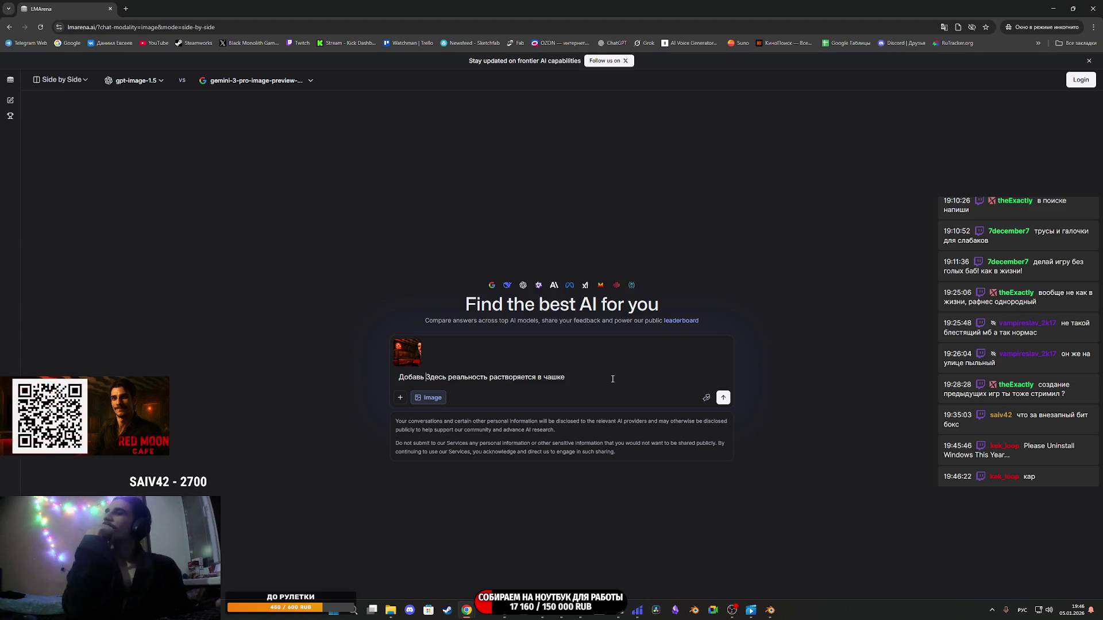
text(текст для)
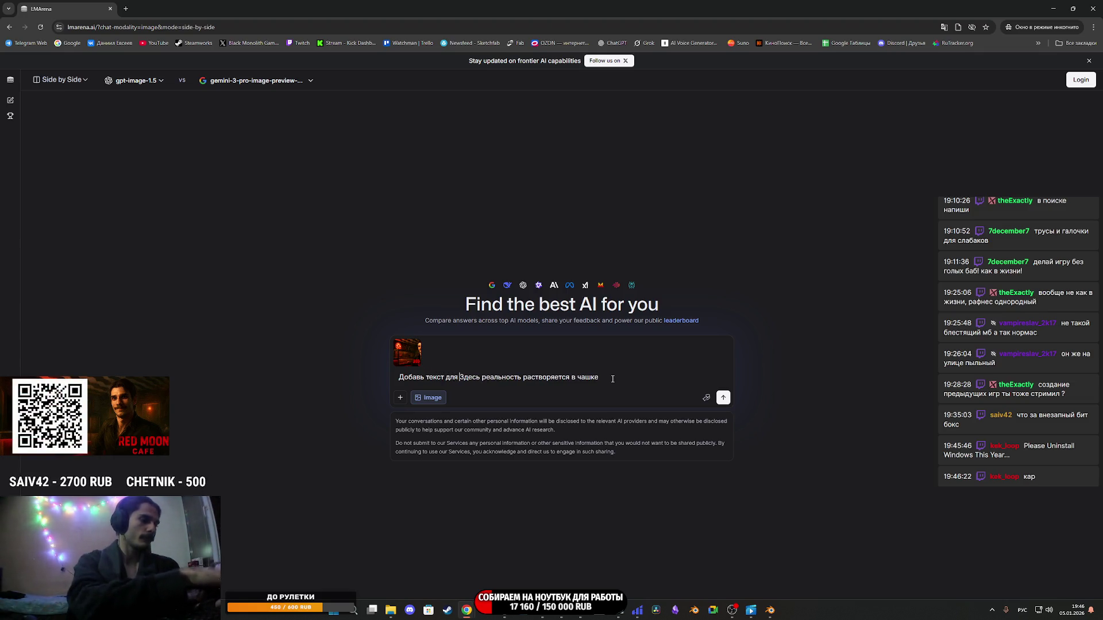
text( этого )
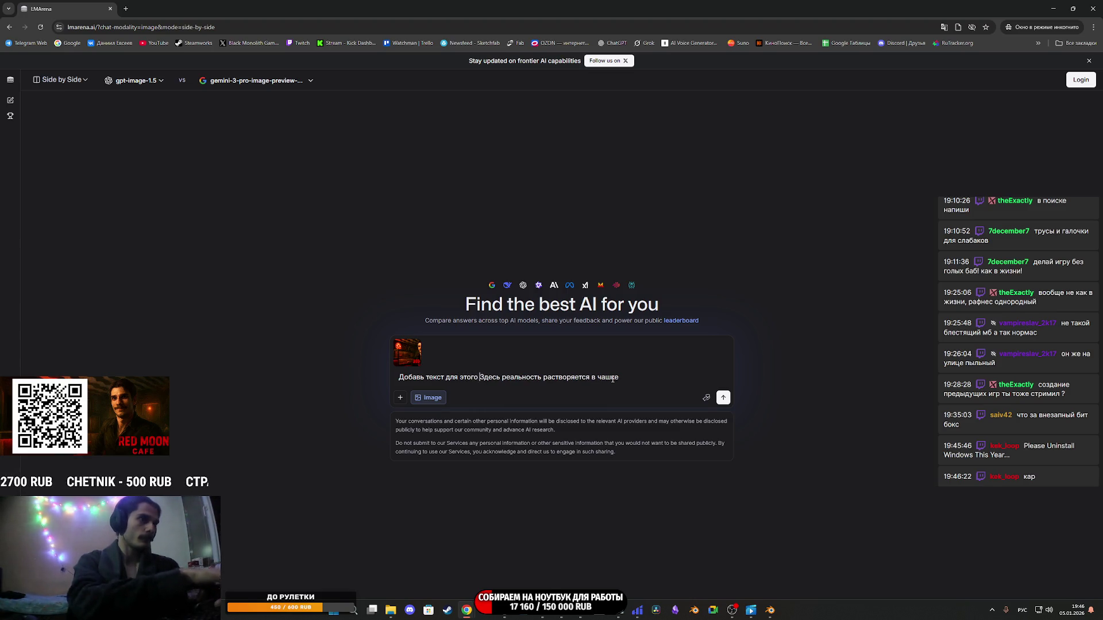
text(плаката)
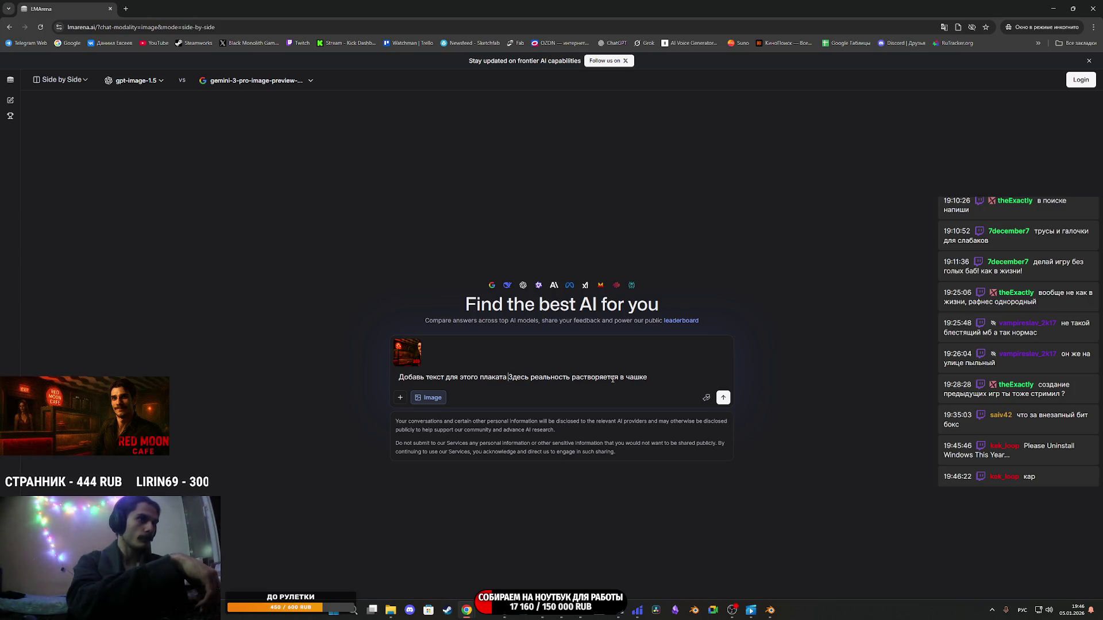
text( кофейни)
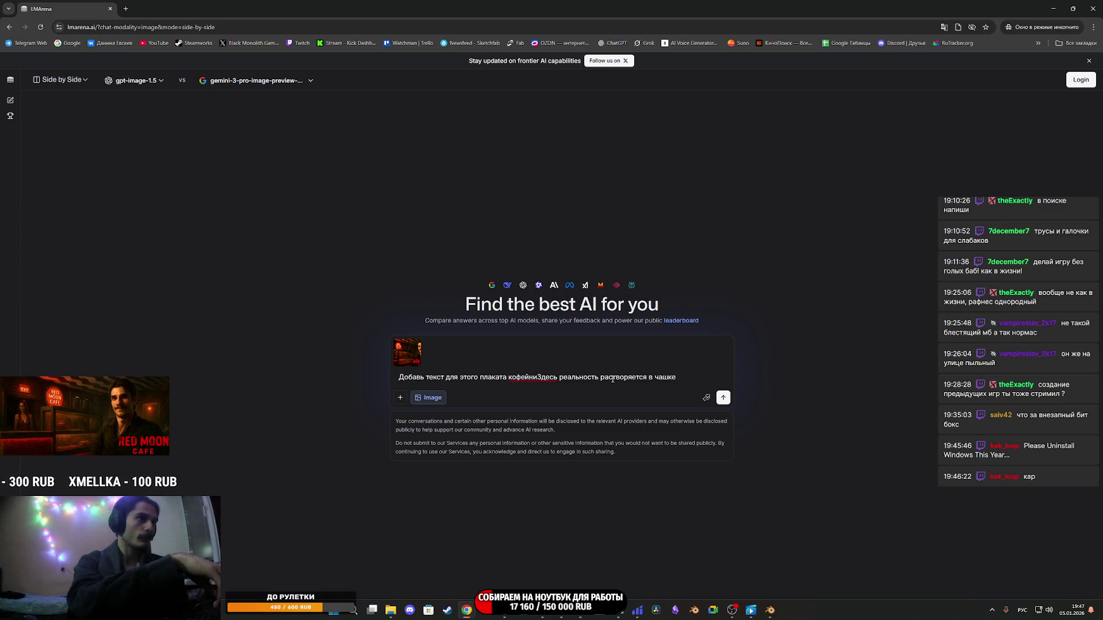
text(")
key(BackSpace)
key(Right)
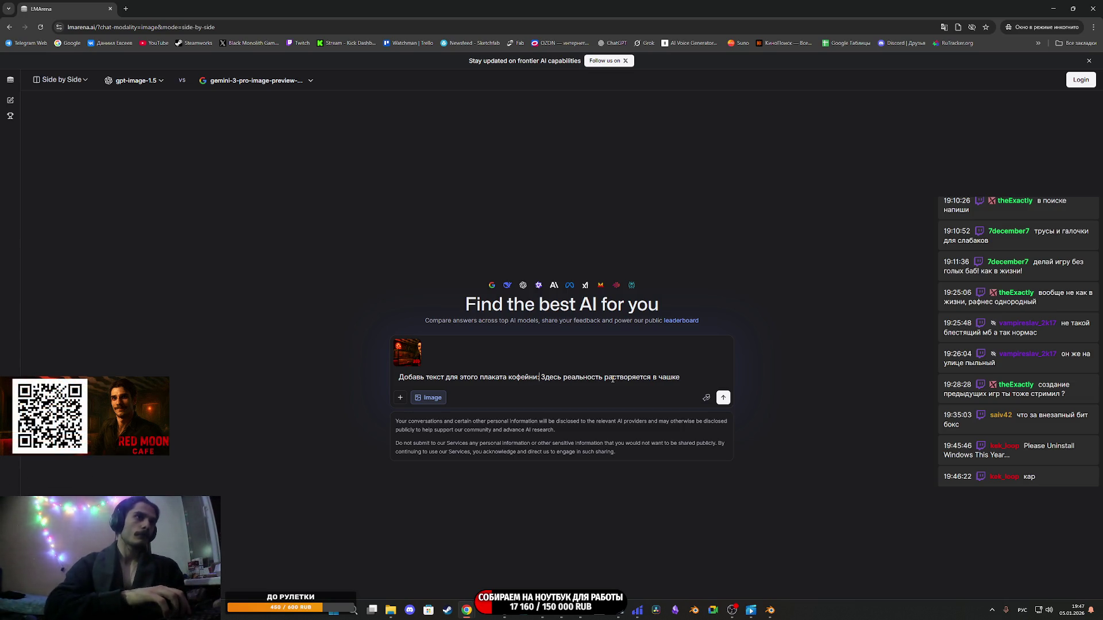
text(")
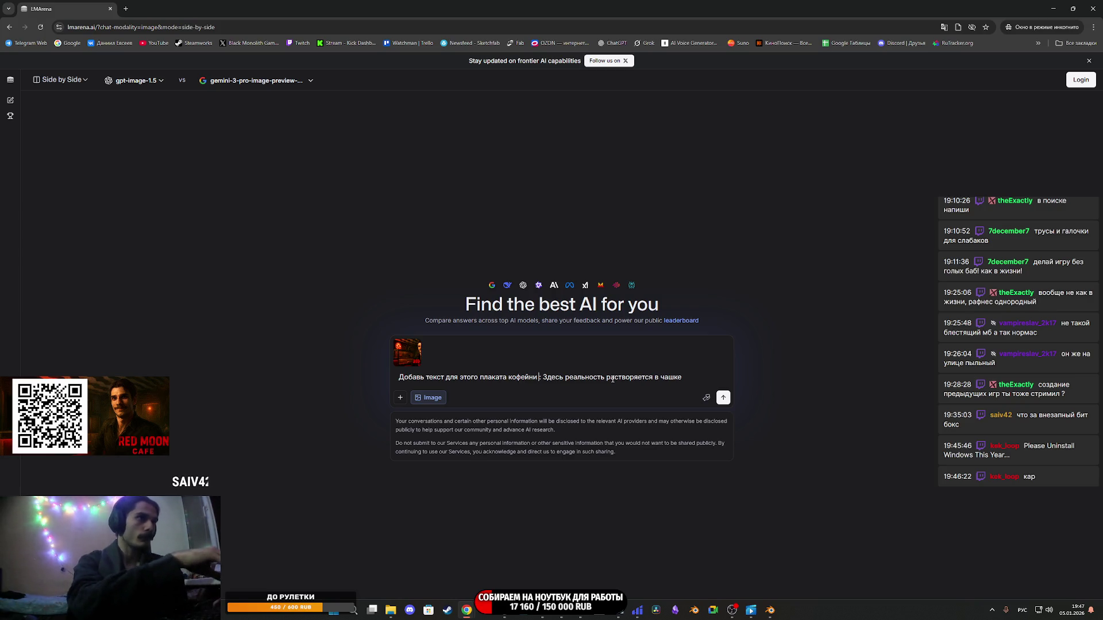
key(BackSpace)
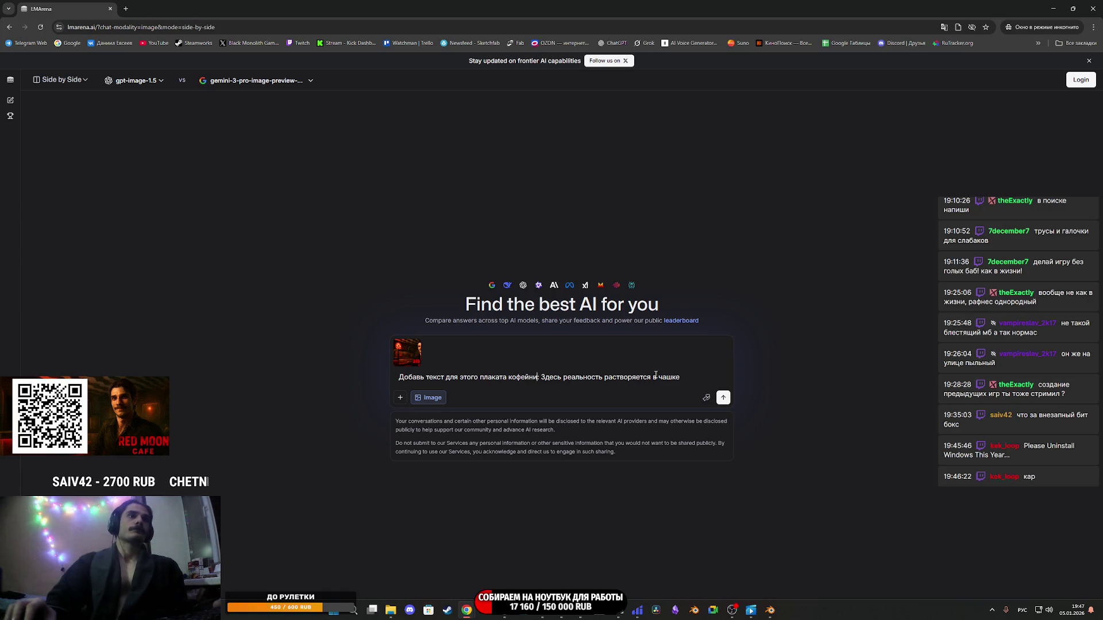
Add a second line asking for a more realistic style, then send the prompt to both models.
click(697, 382)
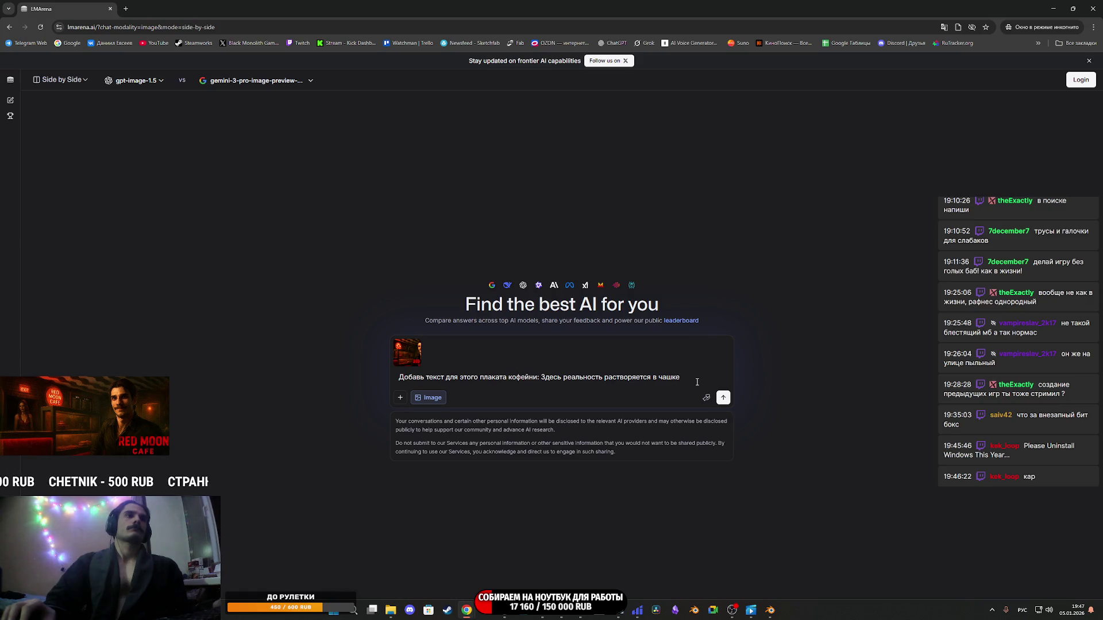
text(.)
key(shift+Return)
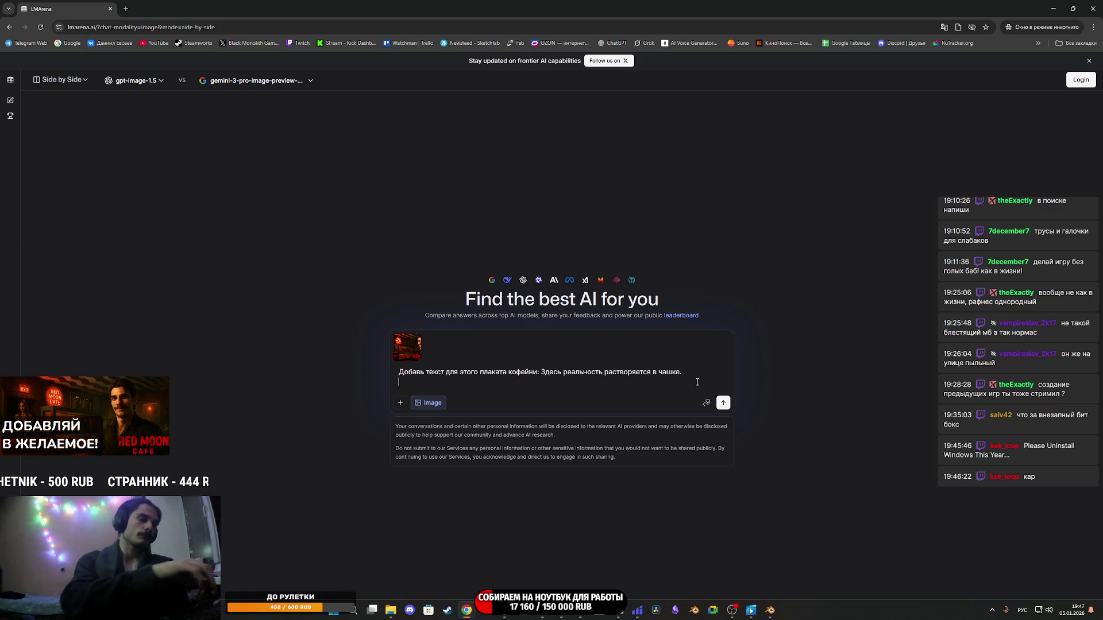
text(тилистику )
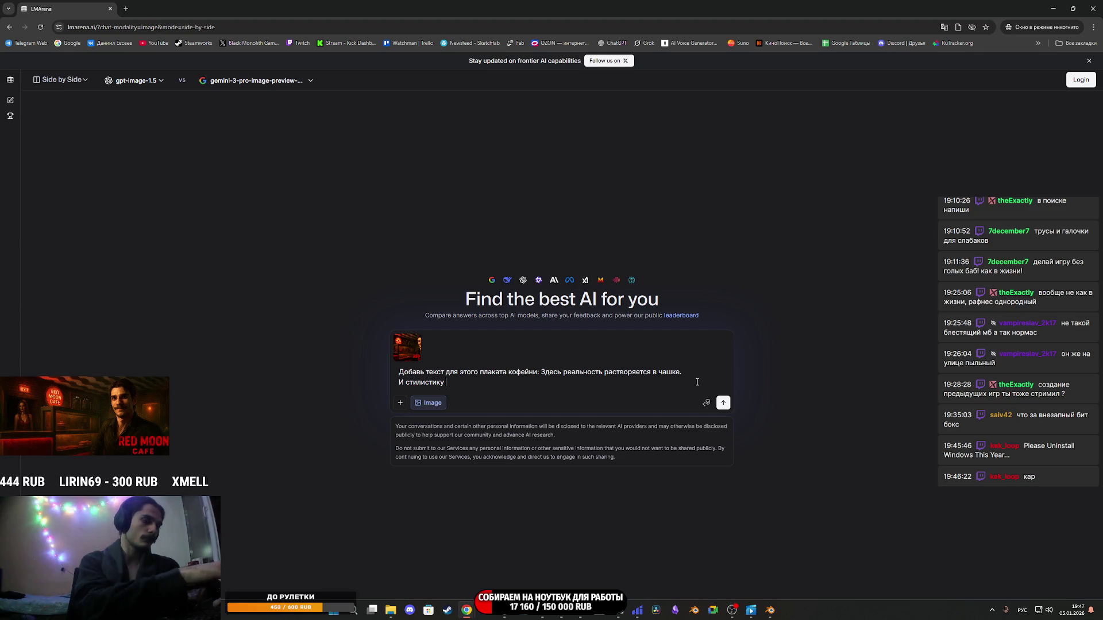
text(можно сделать)
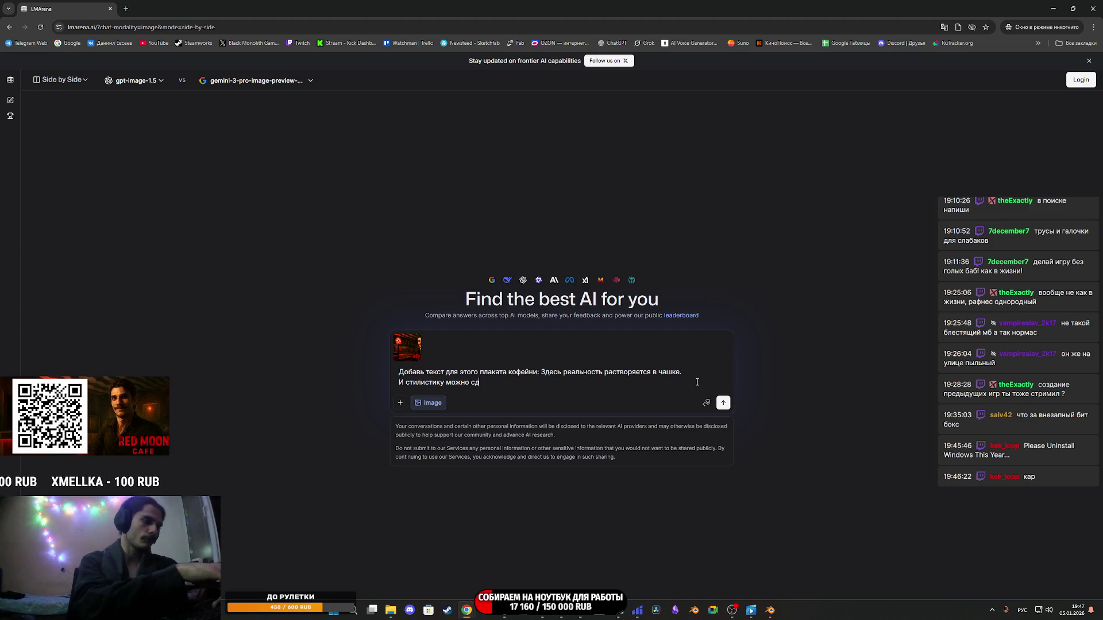
text( реалистичнее.)
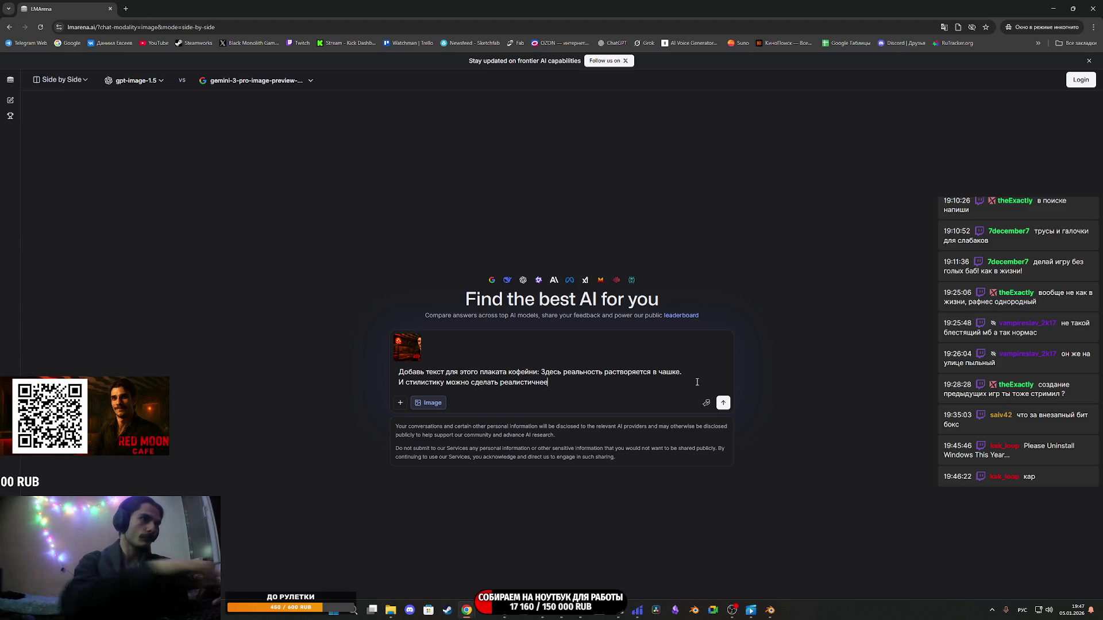
click(724, 402)
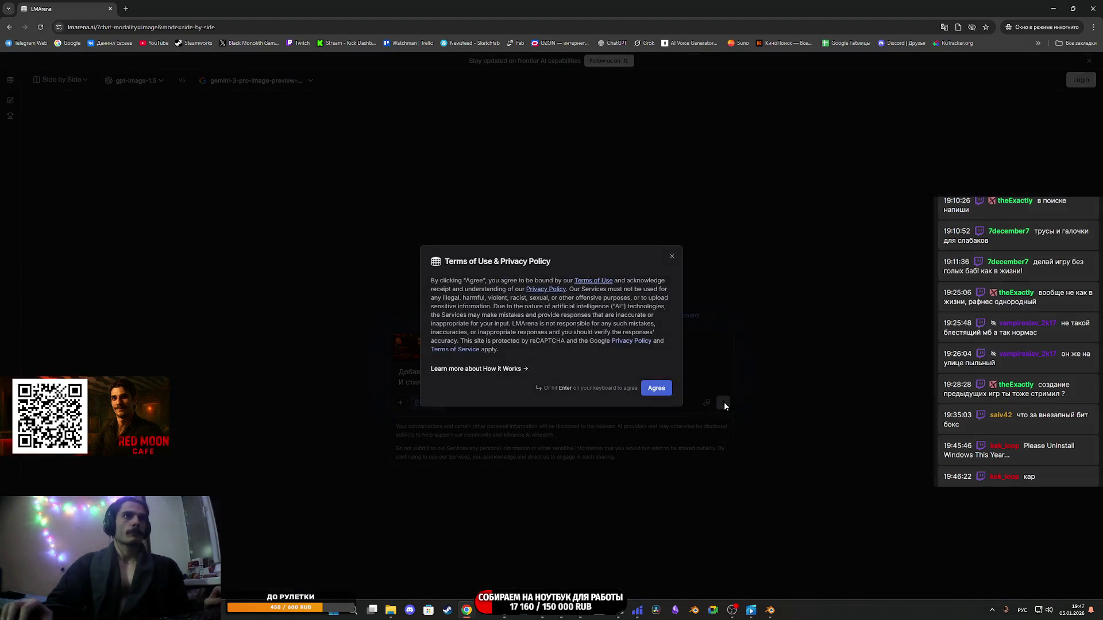
Accept the Terms of Use, then view the Gemini Red Moon Cafe poster at full size.
click(656, 386)
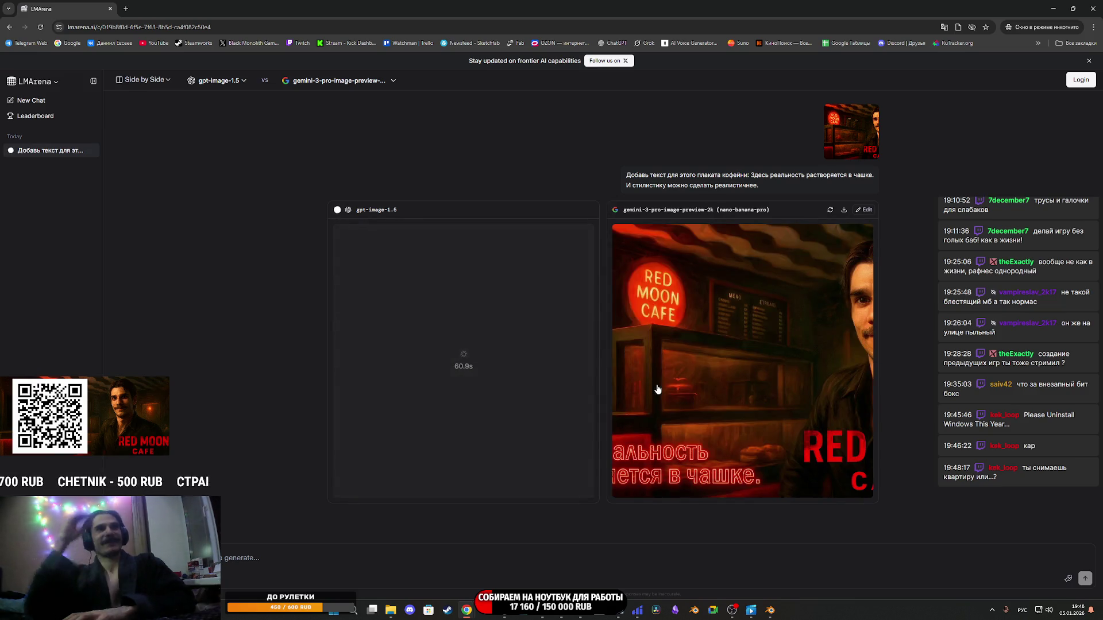
click(665, 384)
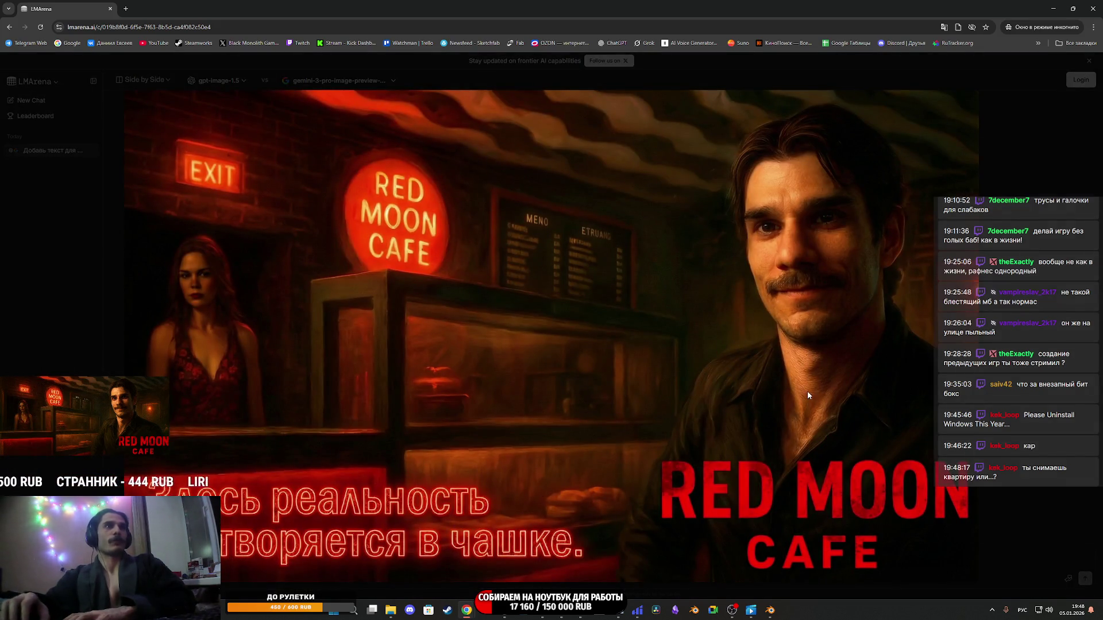
Close the Gemini poster and inspect the gpt-image-1.5 poster at full size.
click(1010, 311)
click(538, 345)
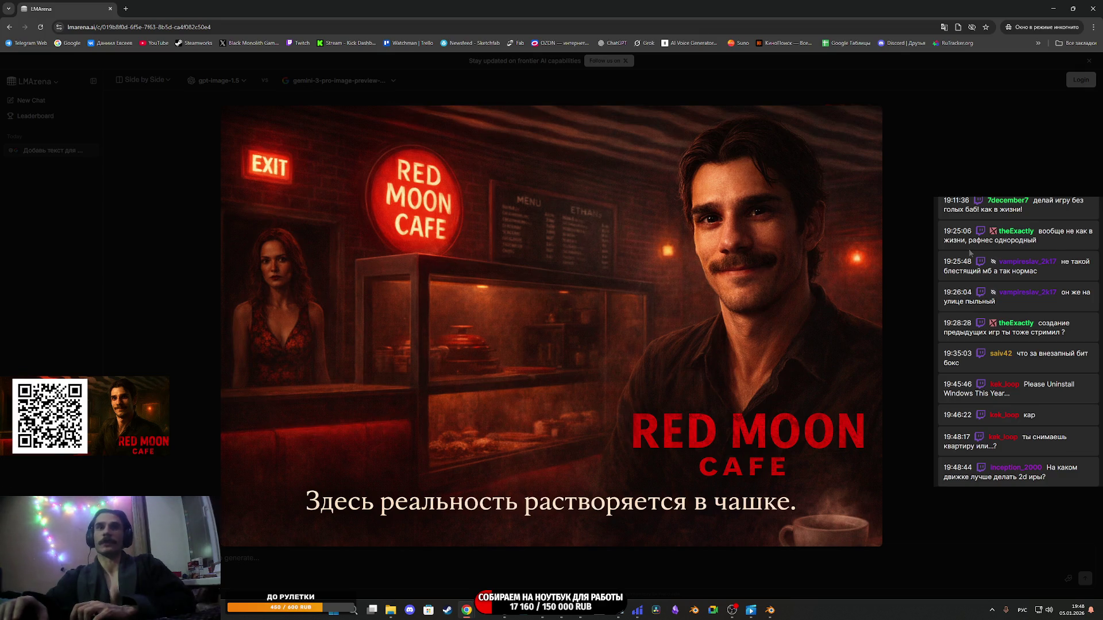
key(Escape)
click(480, 356)
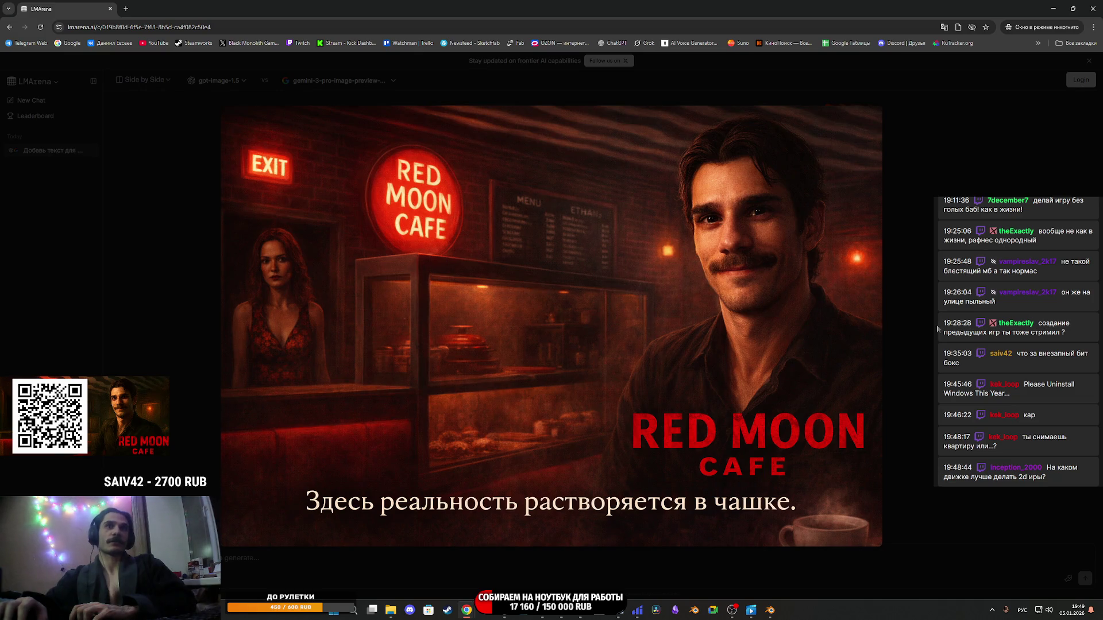
key(Escape)
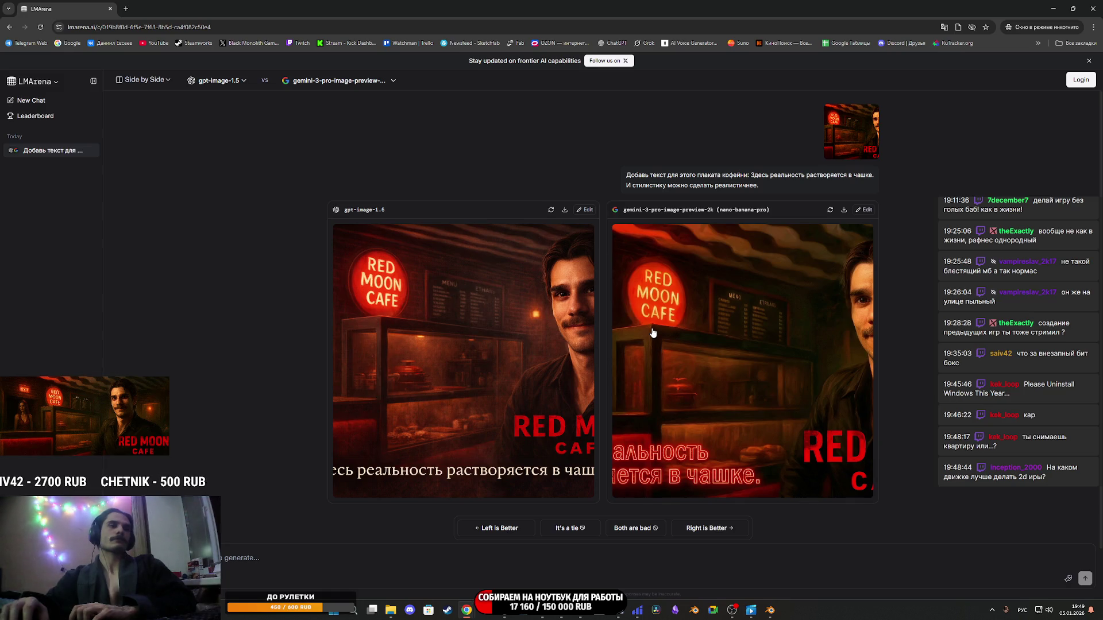
mouse_move(512, 615)
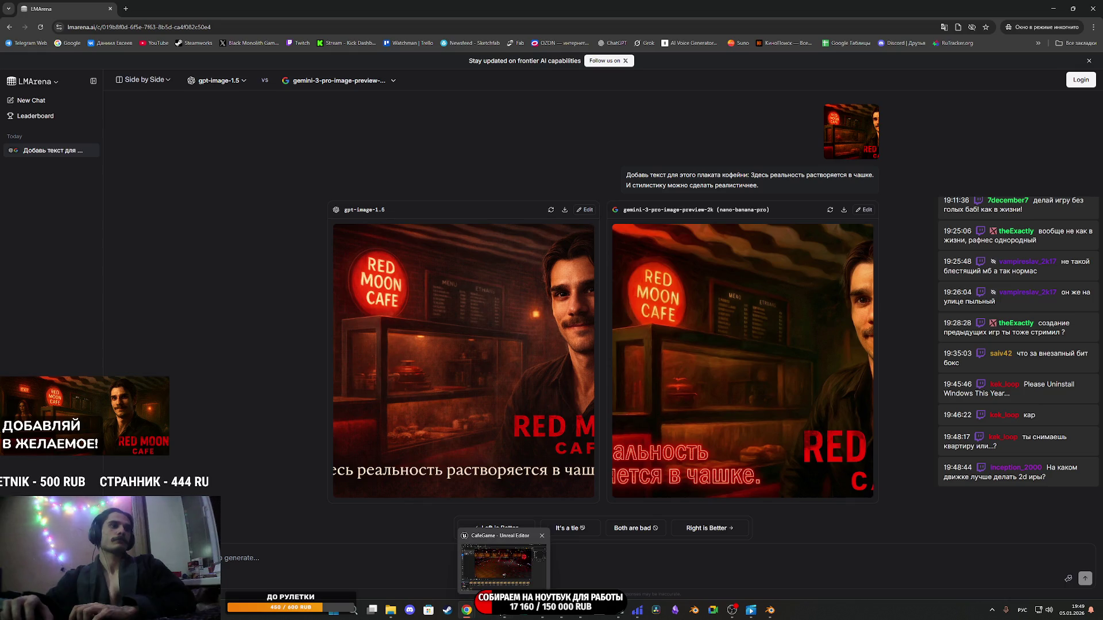
mouse_move(466, 610)
click(433, 568)
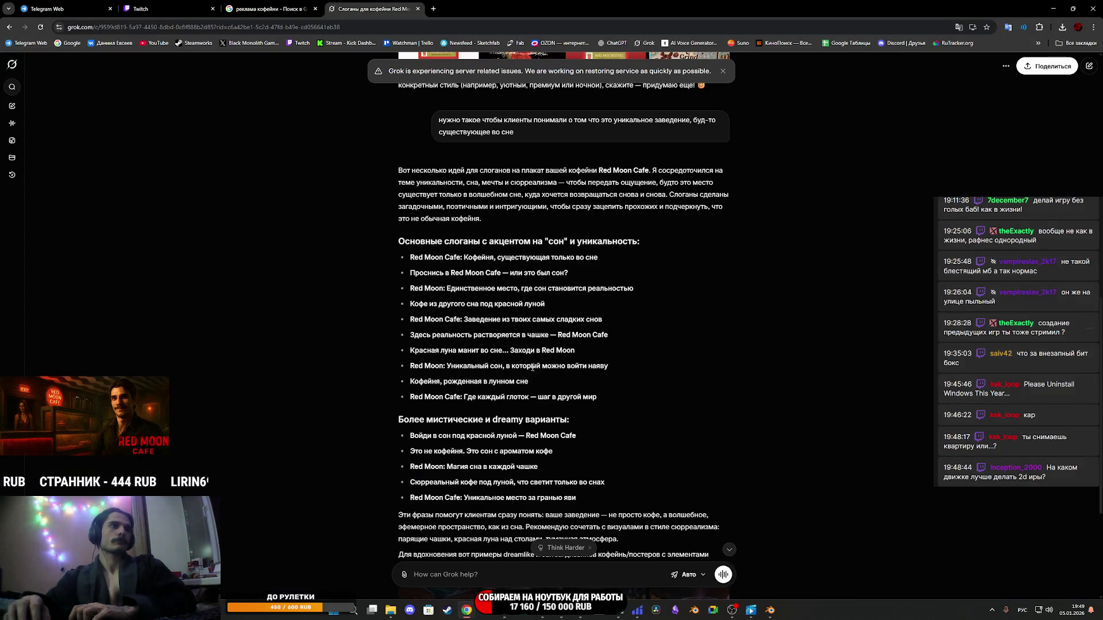
mouse_move(543, 613)
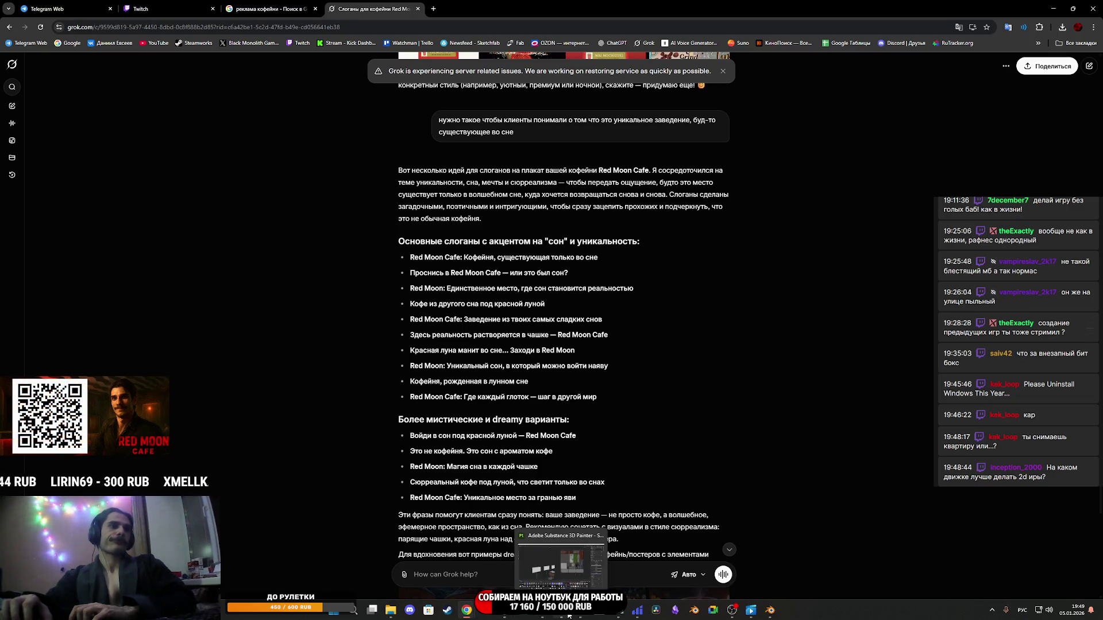
mouse_move(467, 611)
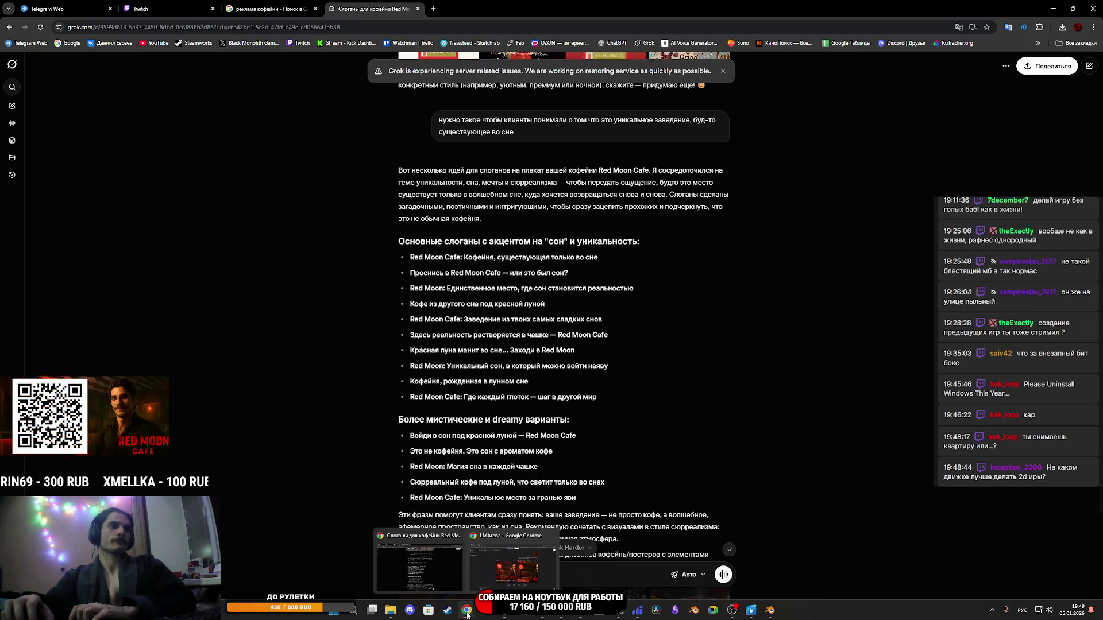
mouse_move(484, 575)
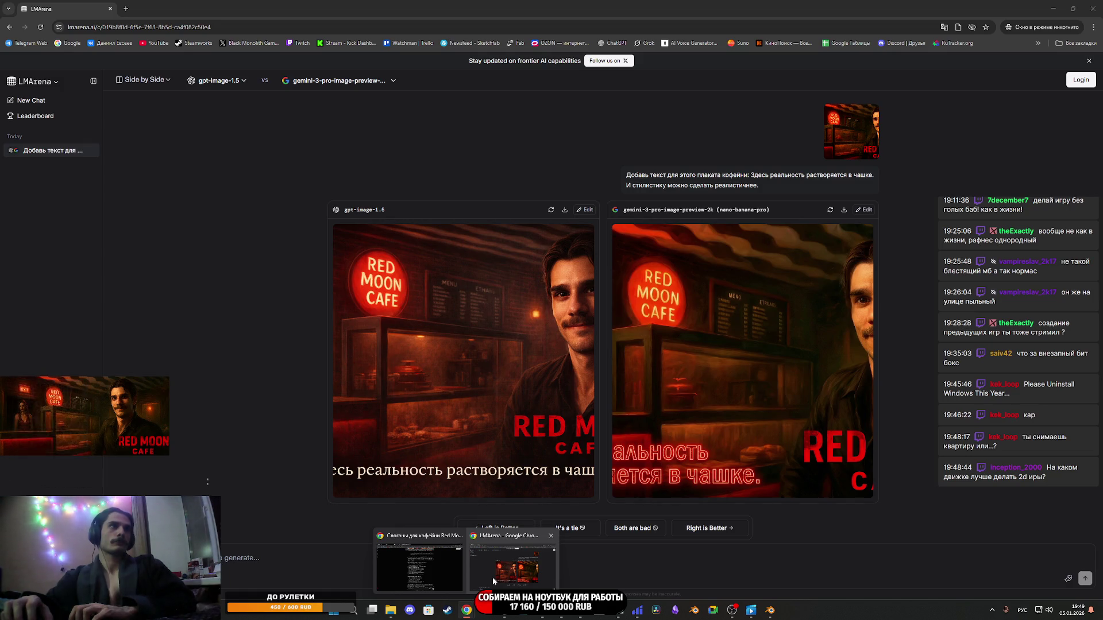
click(436, 535)
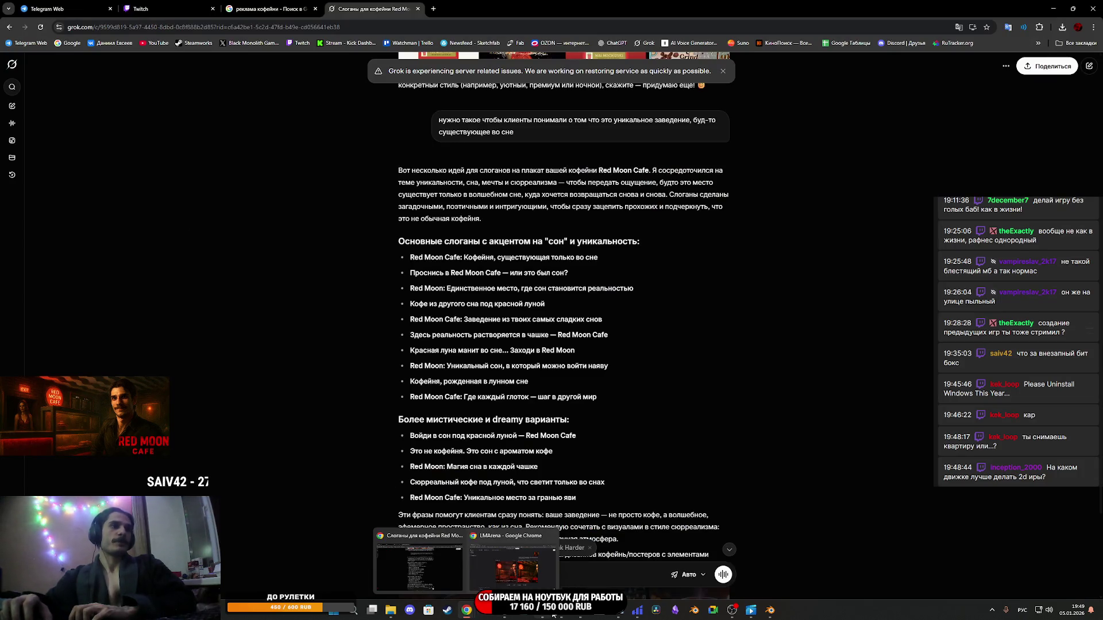
mouse_move(506, 617)
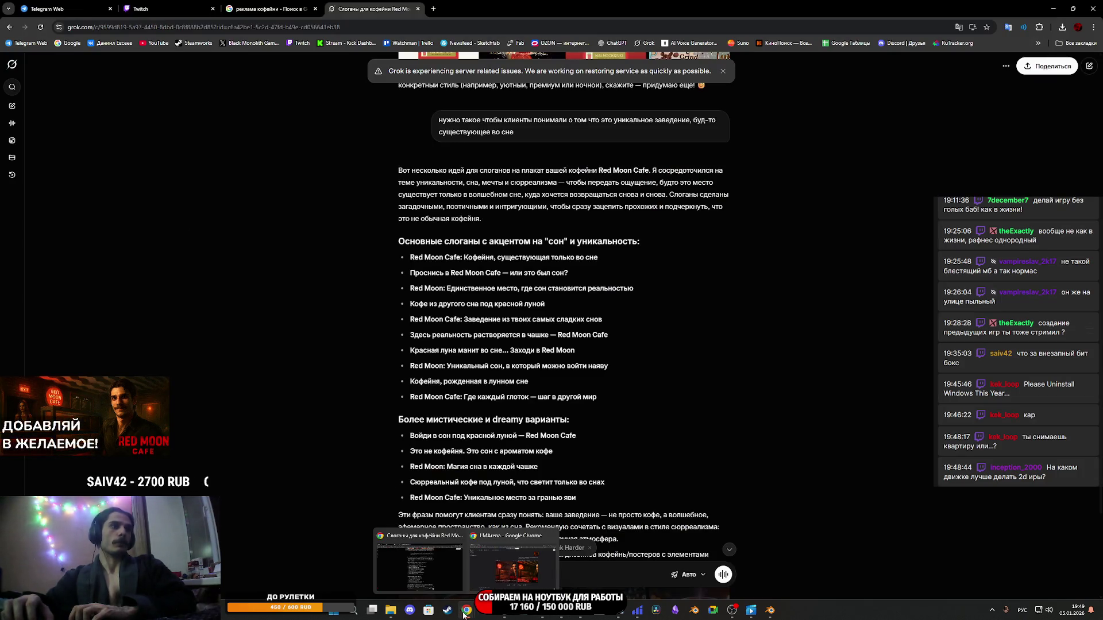
click(506, 569)
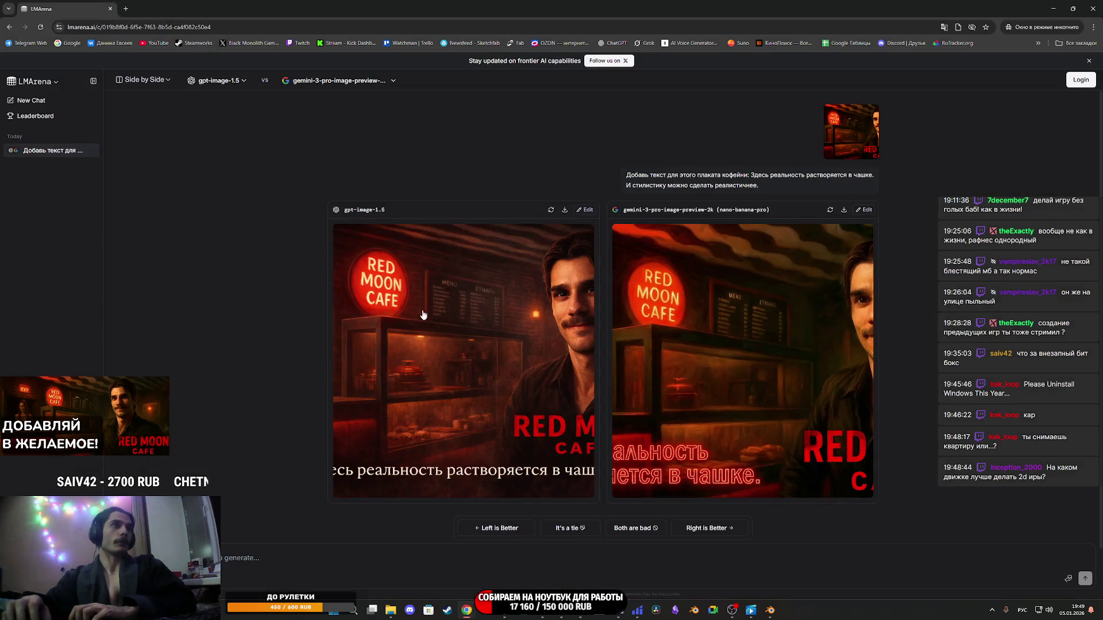
Switch the left model to gemini-3-pro-image-preview and vote the two posters a tie.
click(244, 84)
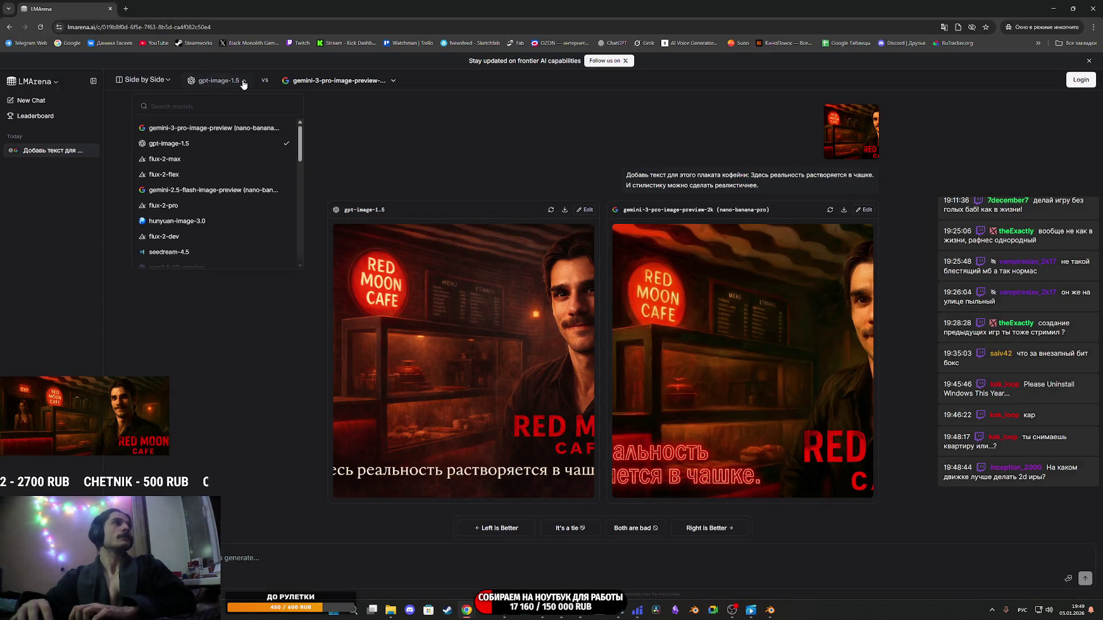
click(244, 128)
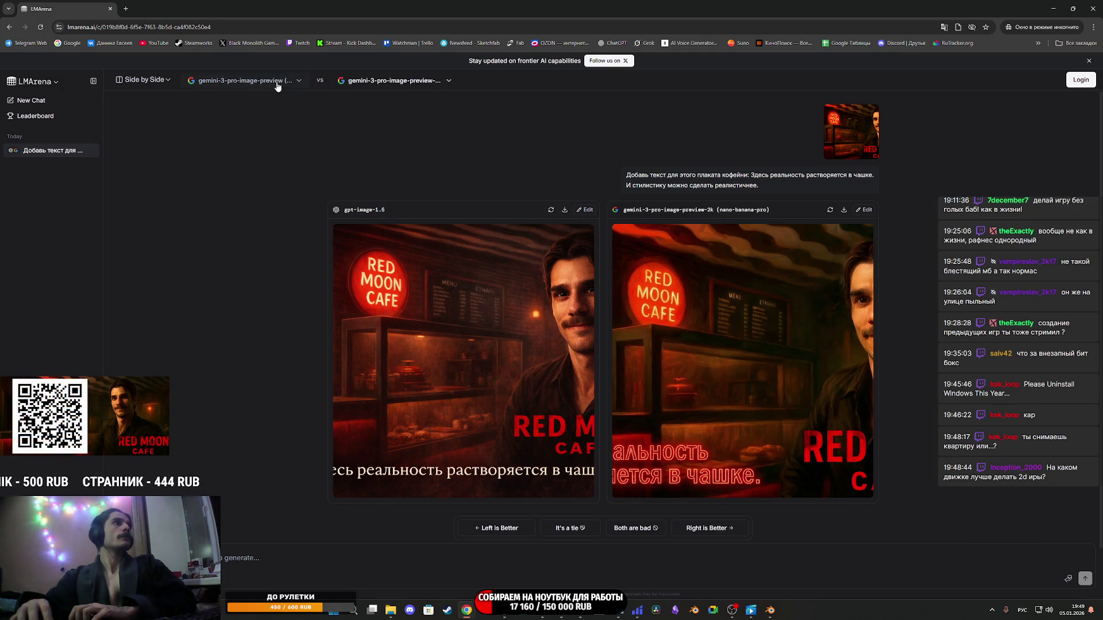
click(576, 534)
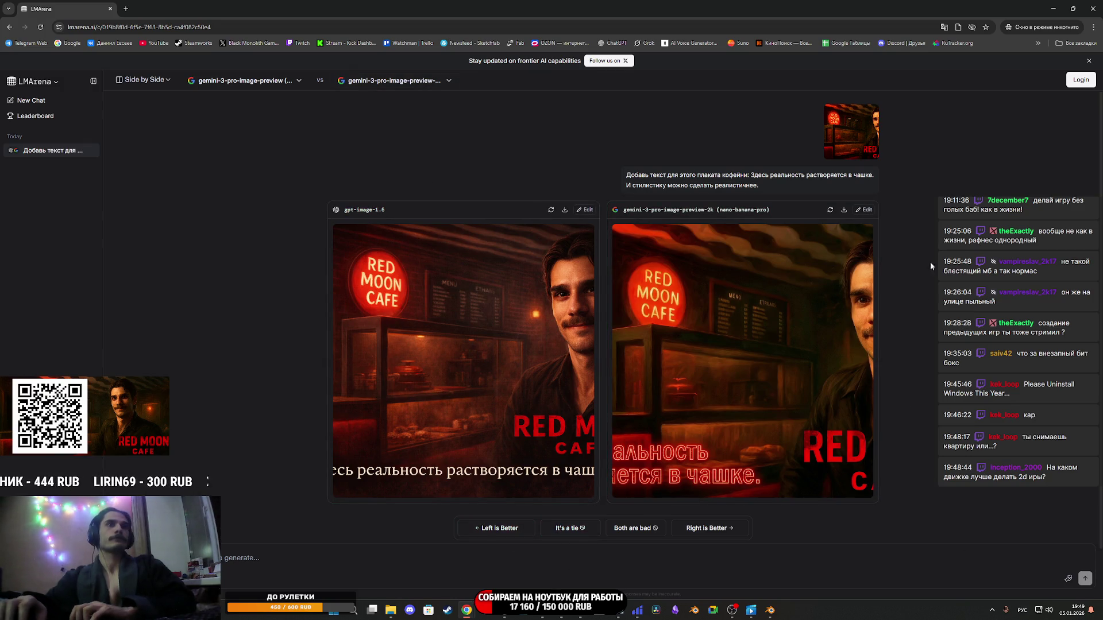
Resend the slogan-and-realism prompt with the right-hand generated poster attached.
drag(769, 187, 668, 174)
key(ctrl+c)
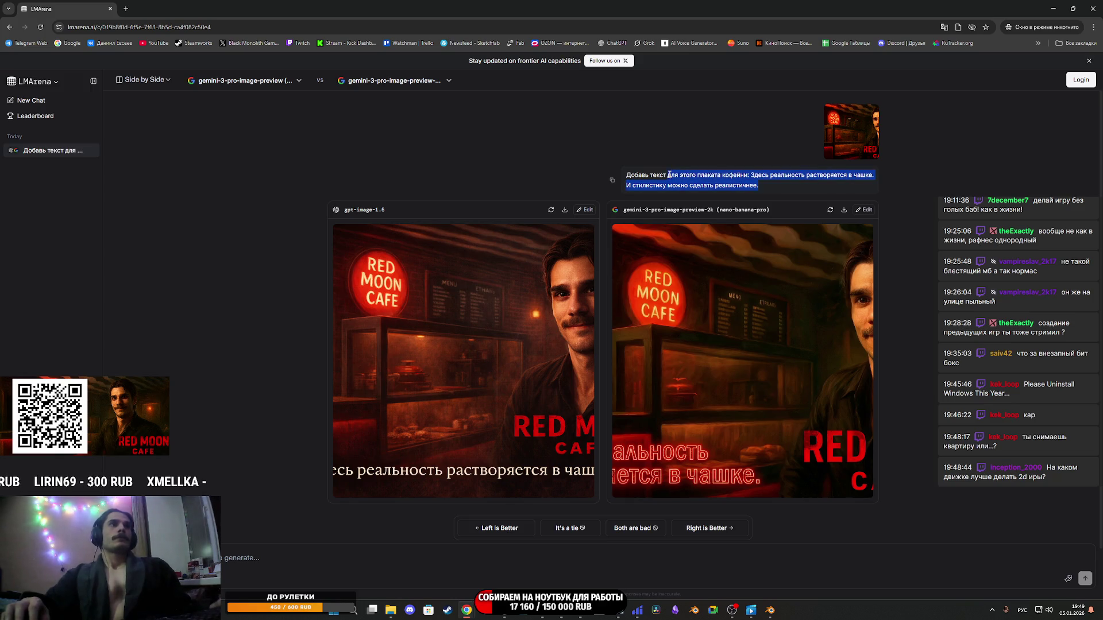
click(437, 566)
key(ctrl+v)
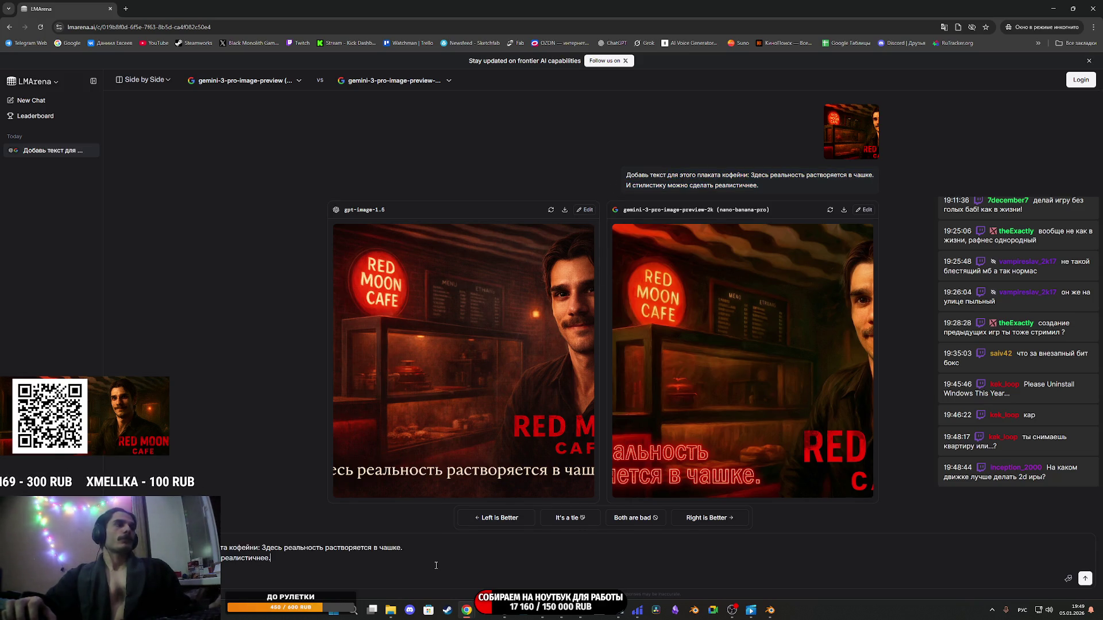
mouse_move(758, 436)
mouse_down()
mouse_move(571, 530)
mouse_move(563, 559)
mouse_up()
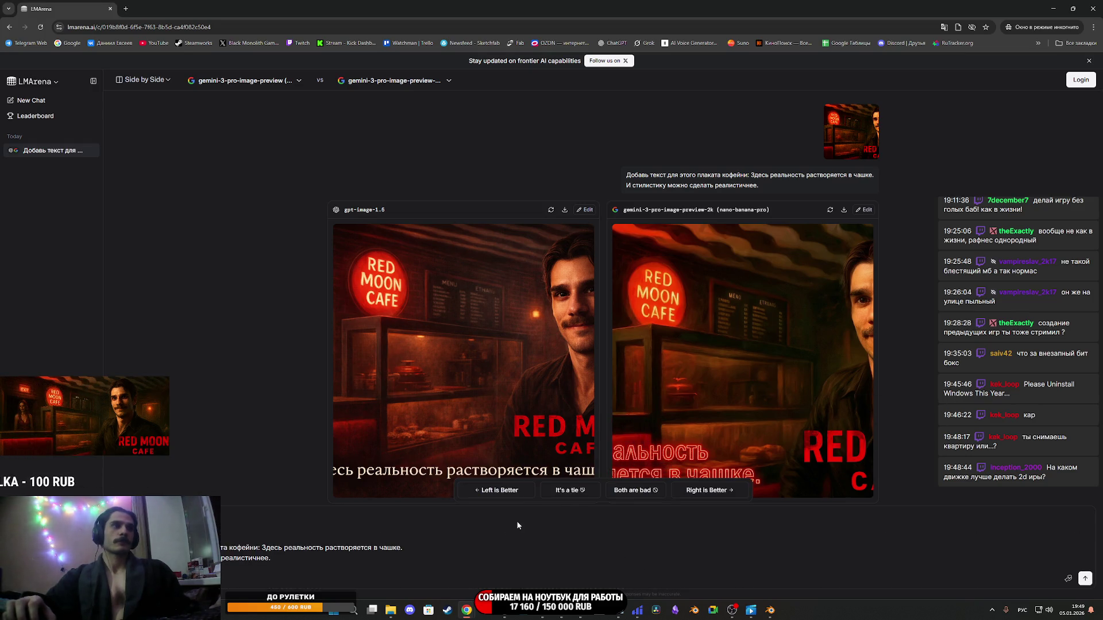
key(Return)
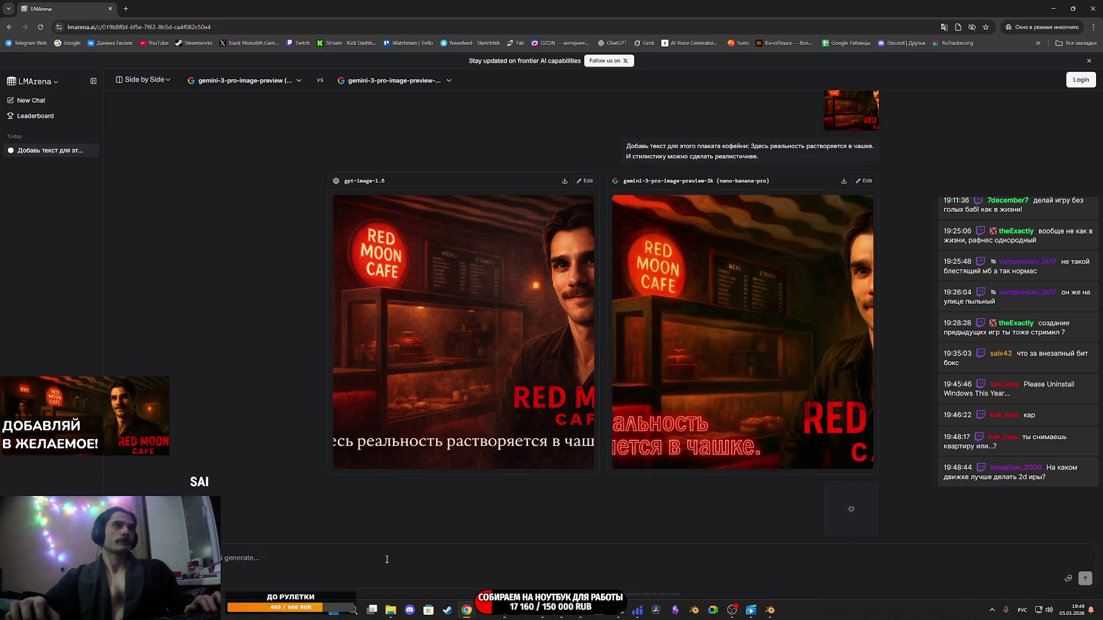
Inspect the new left Red Moon Cafe poster at full size once generation finishes.
scroll(704, 488, down, 2)
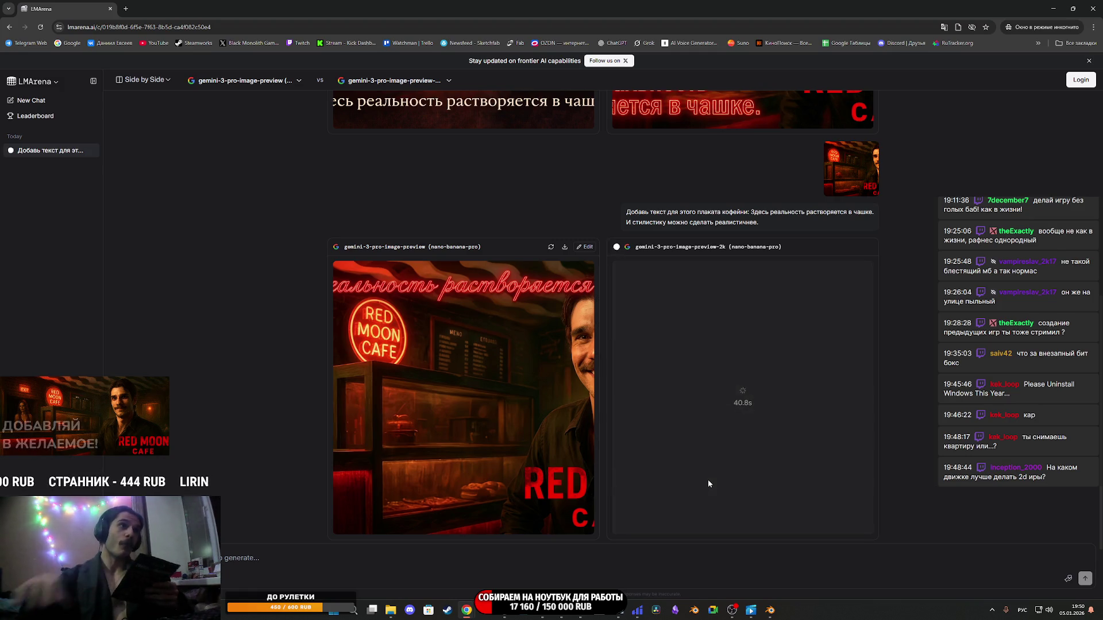
click(479, 358)
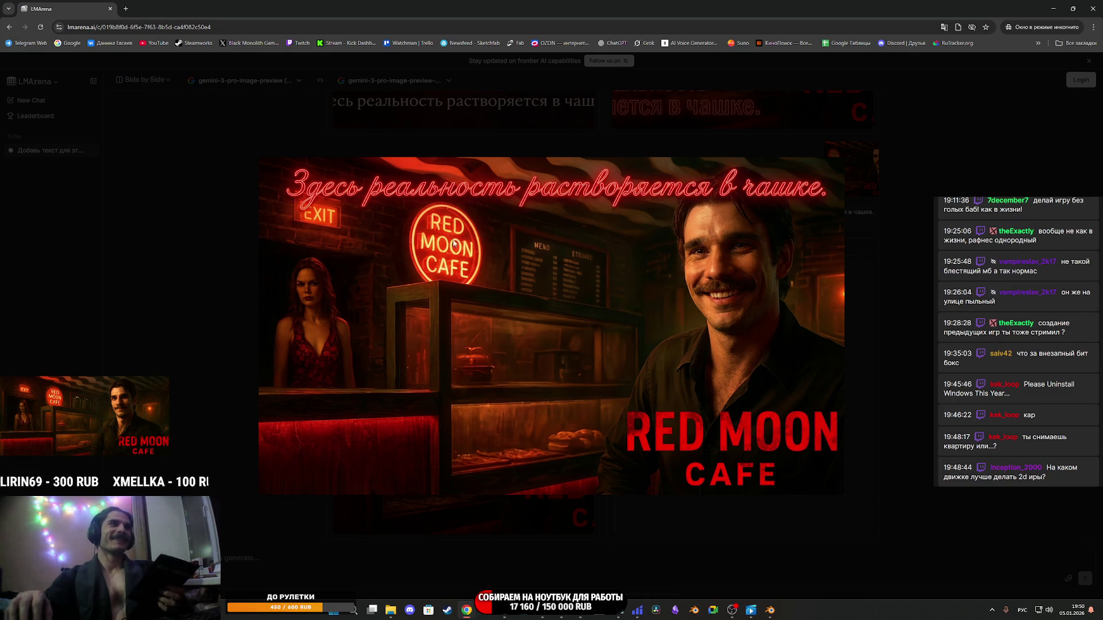
click(906, 287)
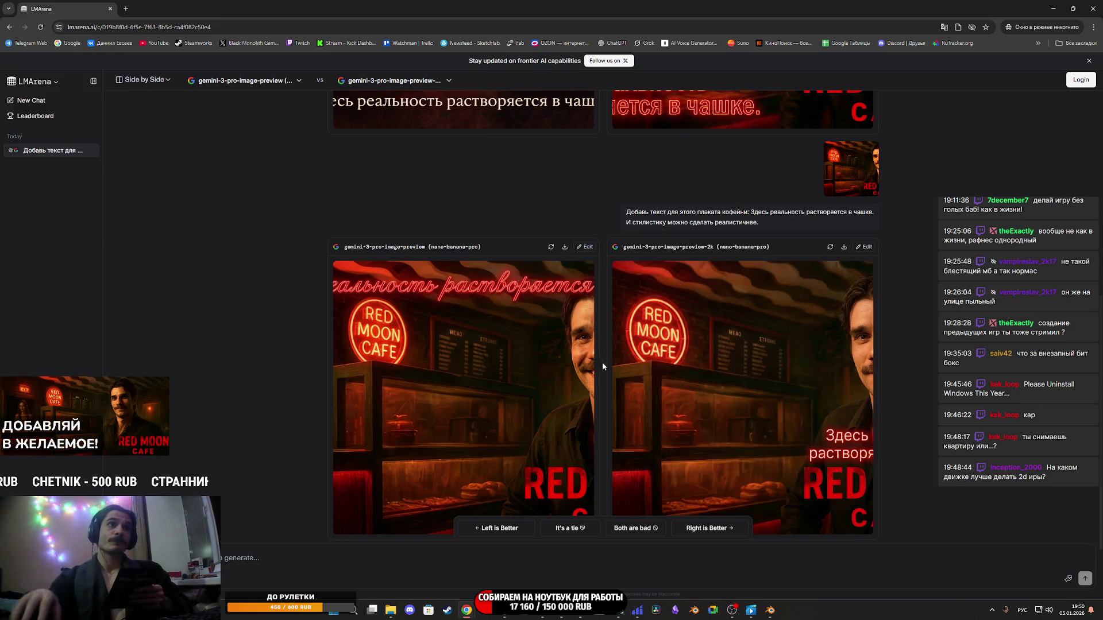
Compare the new right poster, an earlier poster and the reference image at full size, then go to Photoshop.
click(769, 365)
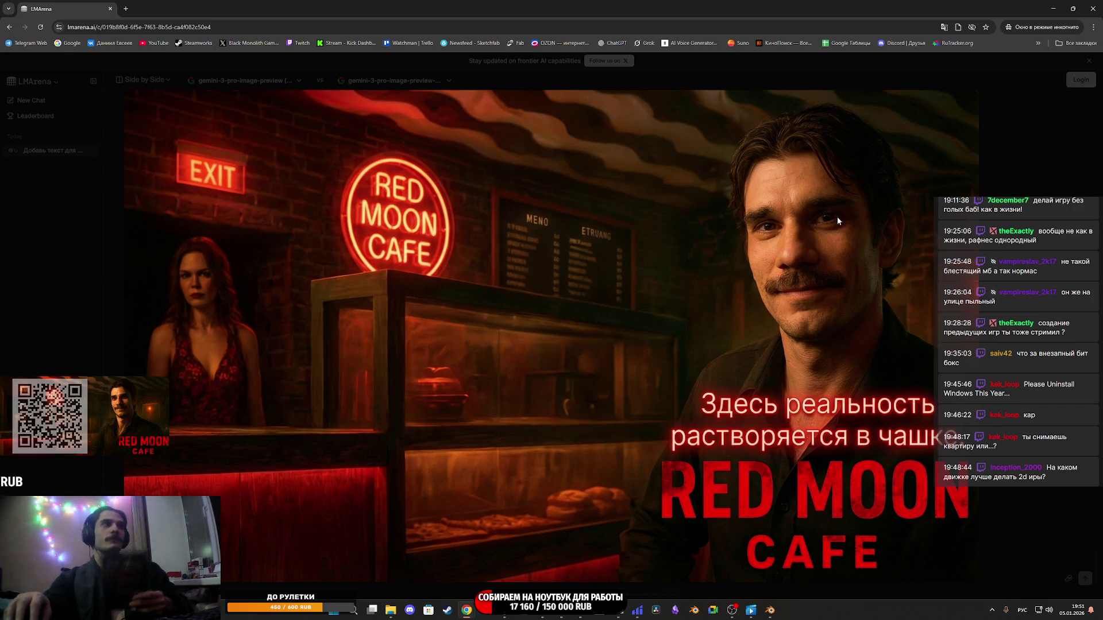
click(1028, 234)
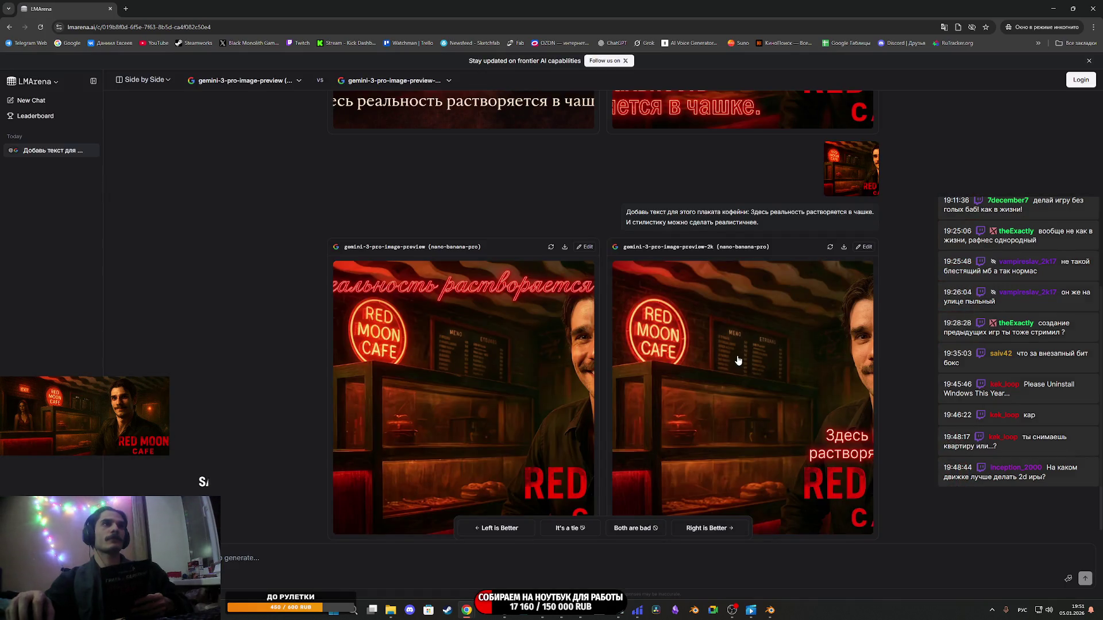
scroll(738, 360, up, 6)
click(809, 341)
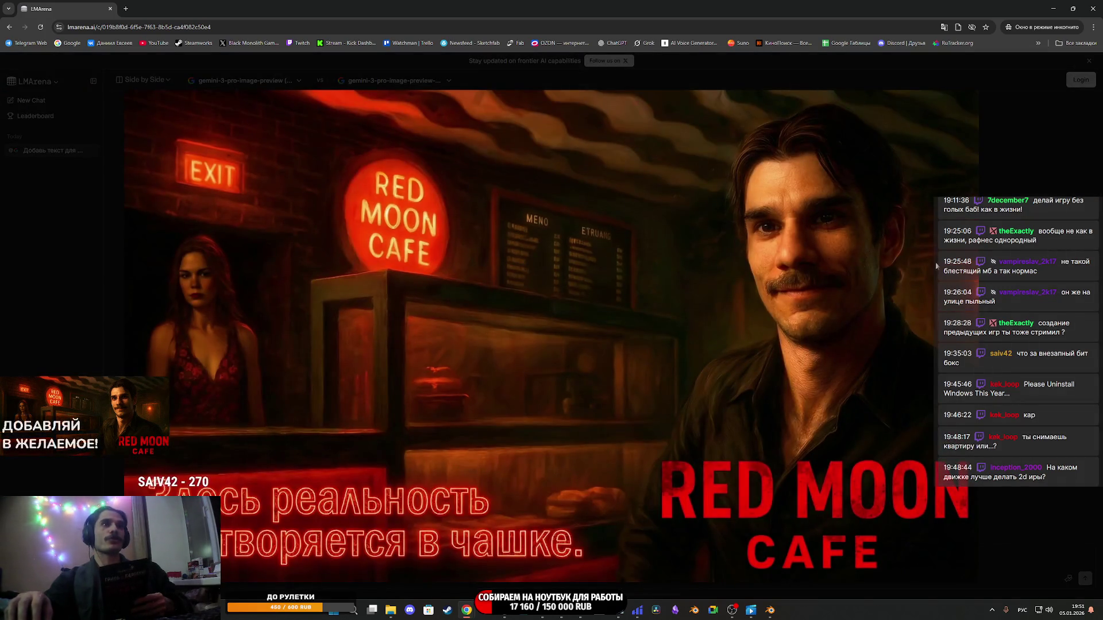
click(835, 298)
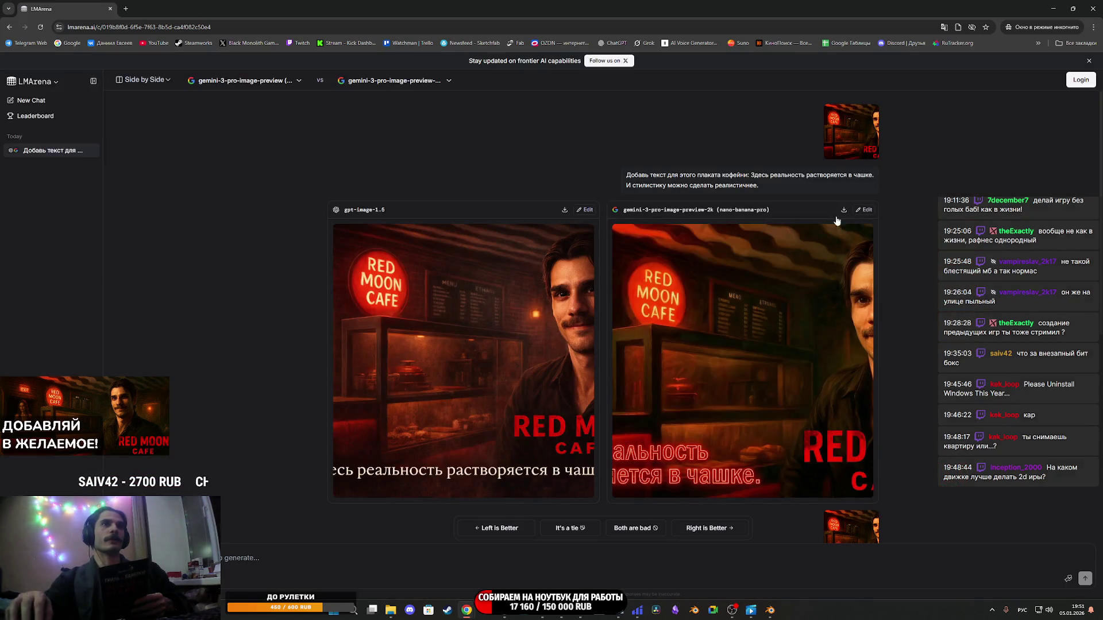
click(875, 131)
click(916, 204)
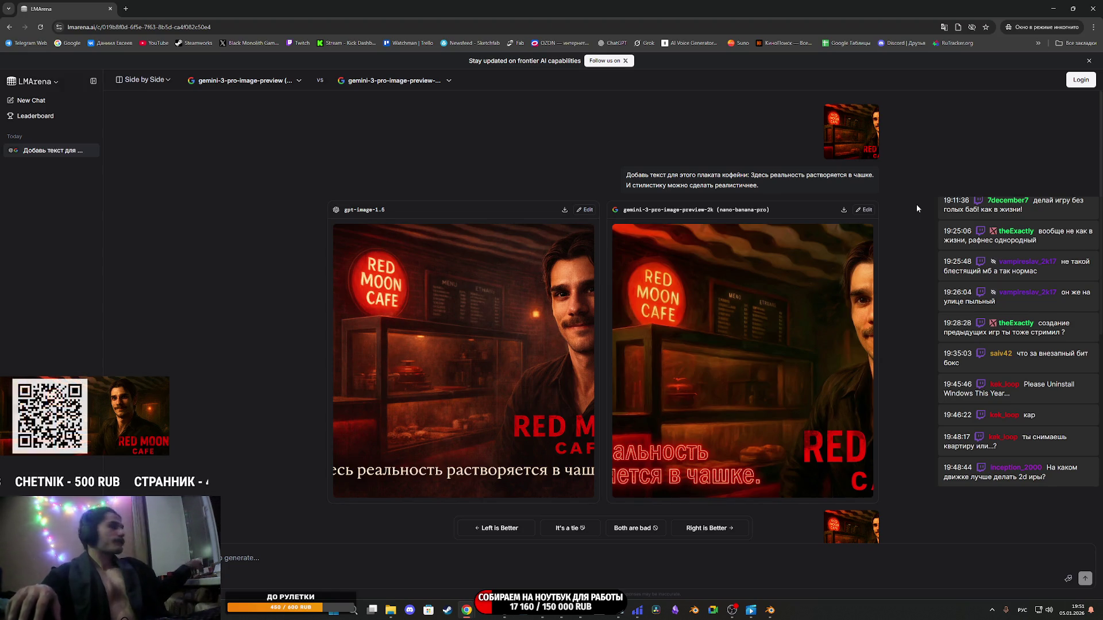
click(543, 610)
Place Main_H_RMC.png in Photoshop, crop the canvas to it, then go back to Grok.
drag(1100, 430, 912, 400)
drag(791, 398, 1053, 498)
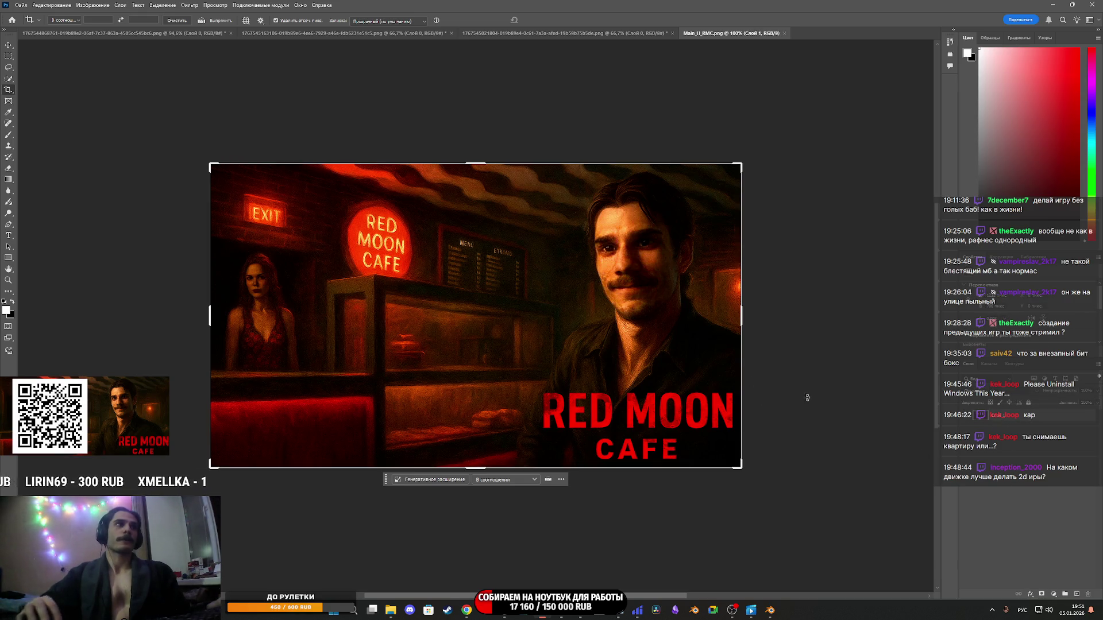
click(412, 272)
key(v)
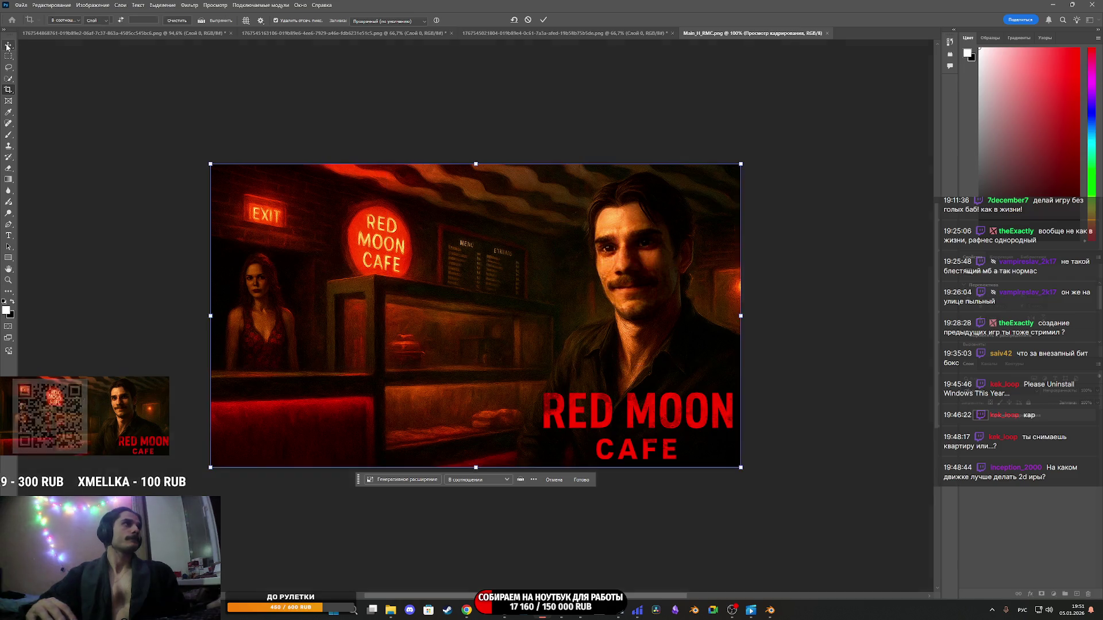
click(829, 392)
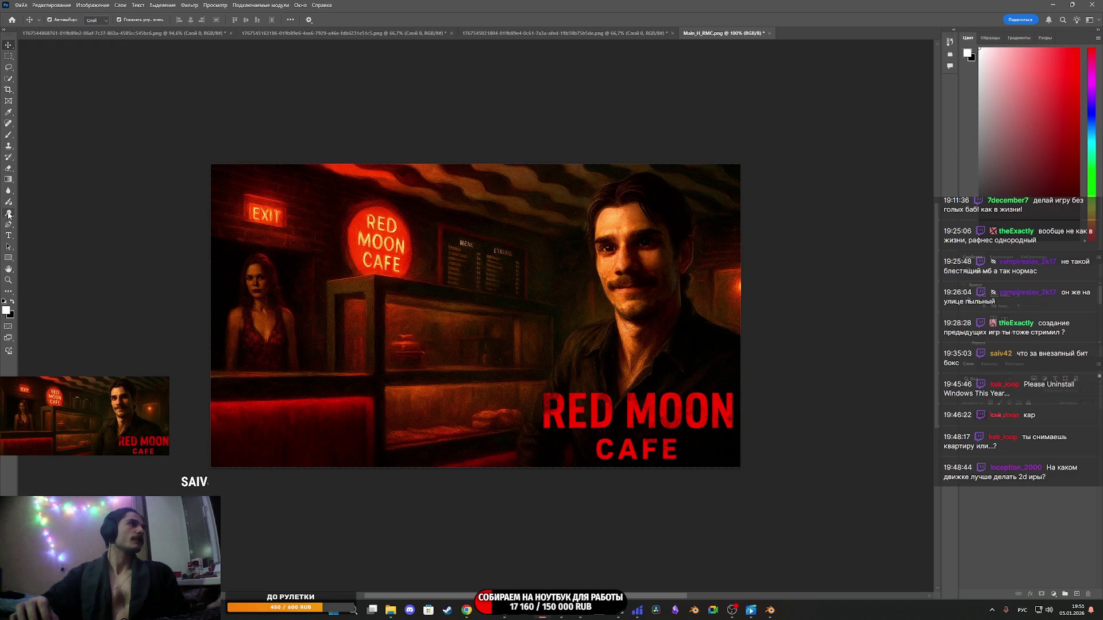
mouse_move(466, 610)
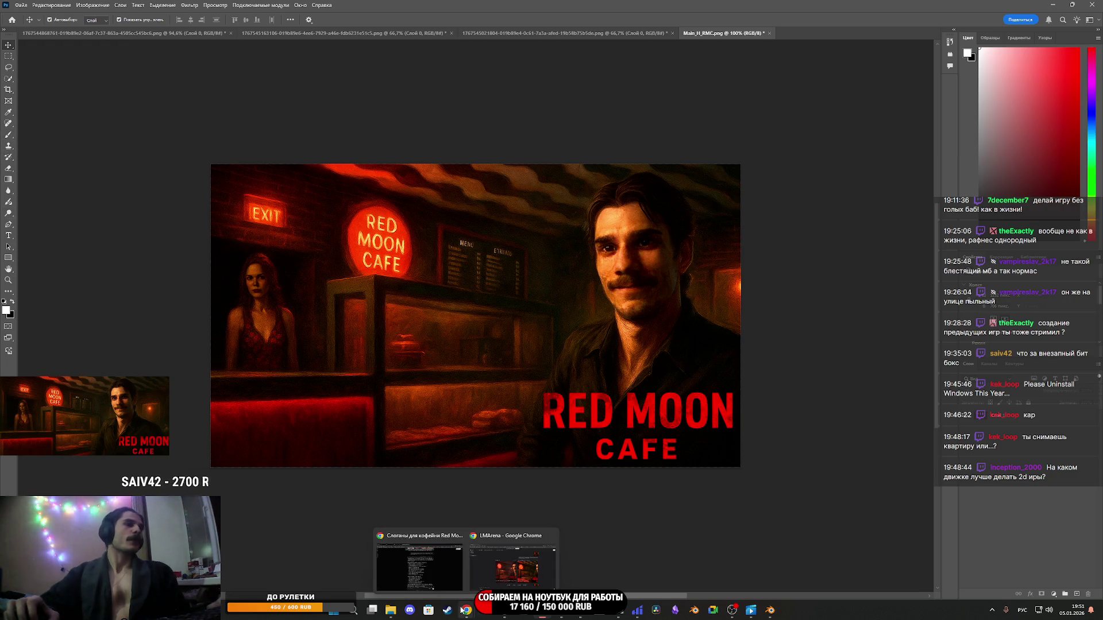
click(455, 574)
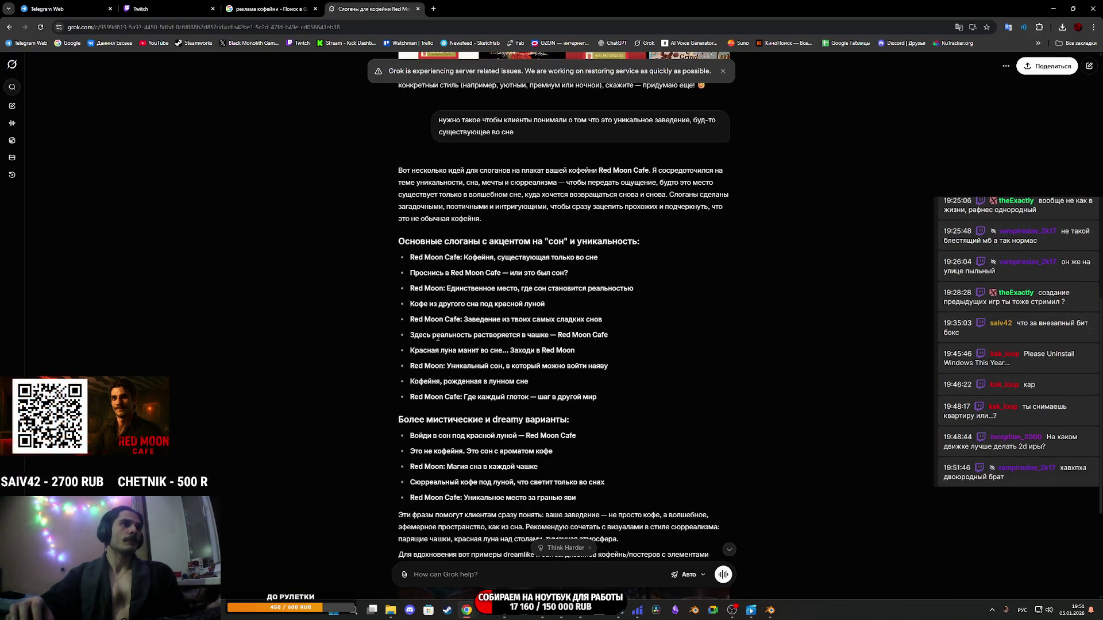
Copy the slogan 'Здесь реальность растворяется в чашке' from Grok and return to Photoshop.
drag(410, 335, 540, 343)
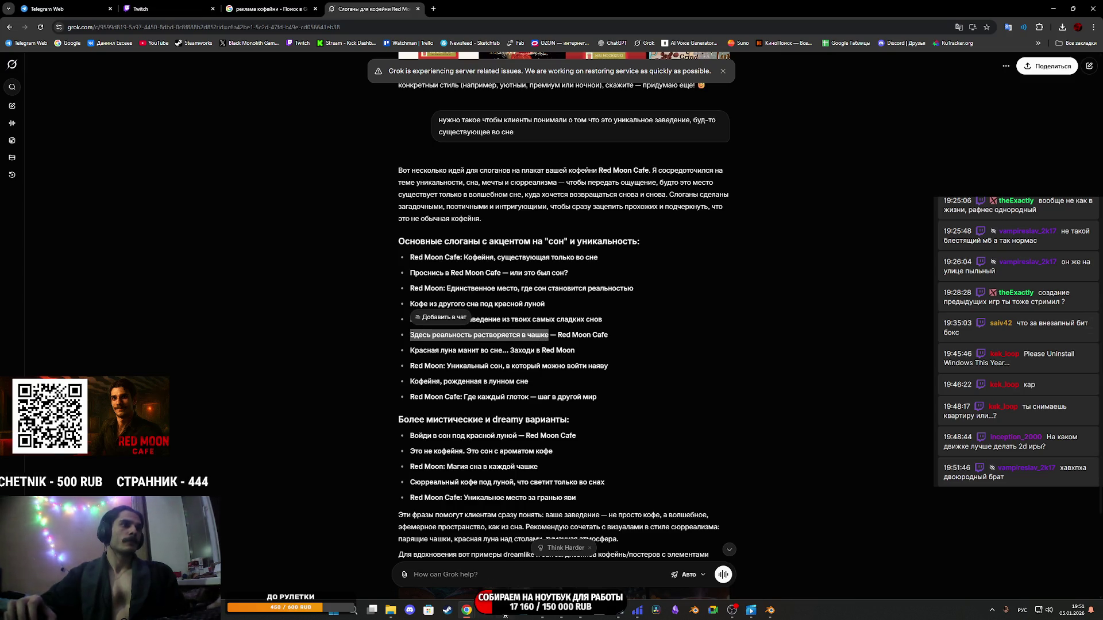
mouse_move(574, 616)
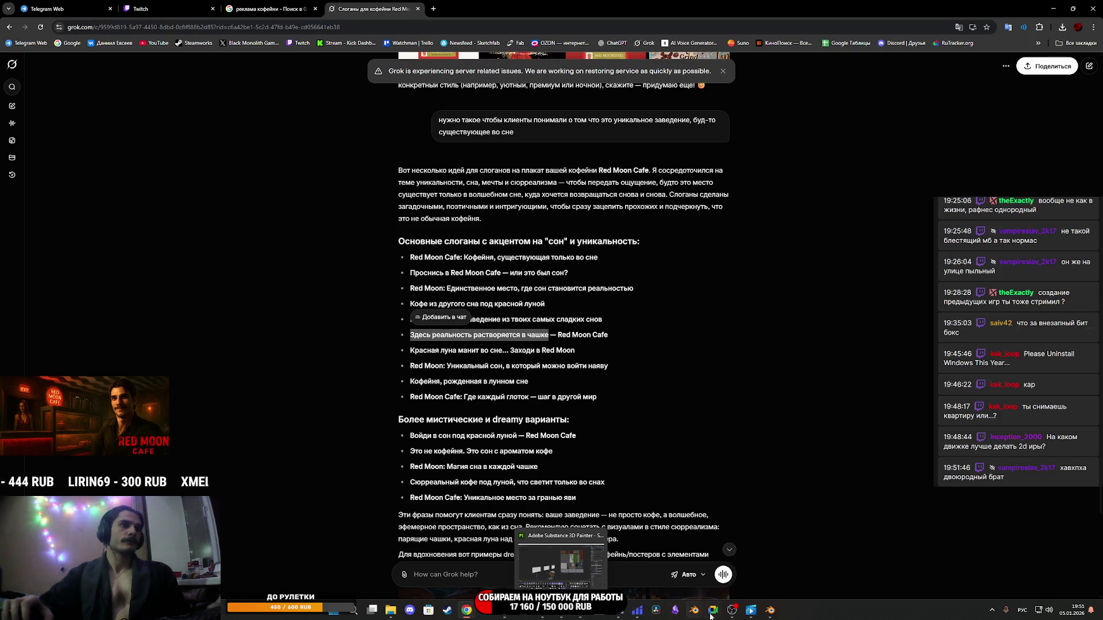
mouse_move(772, 615)
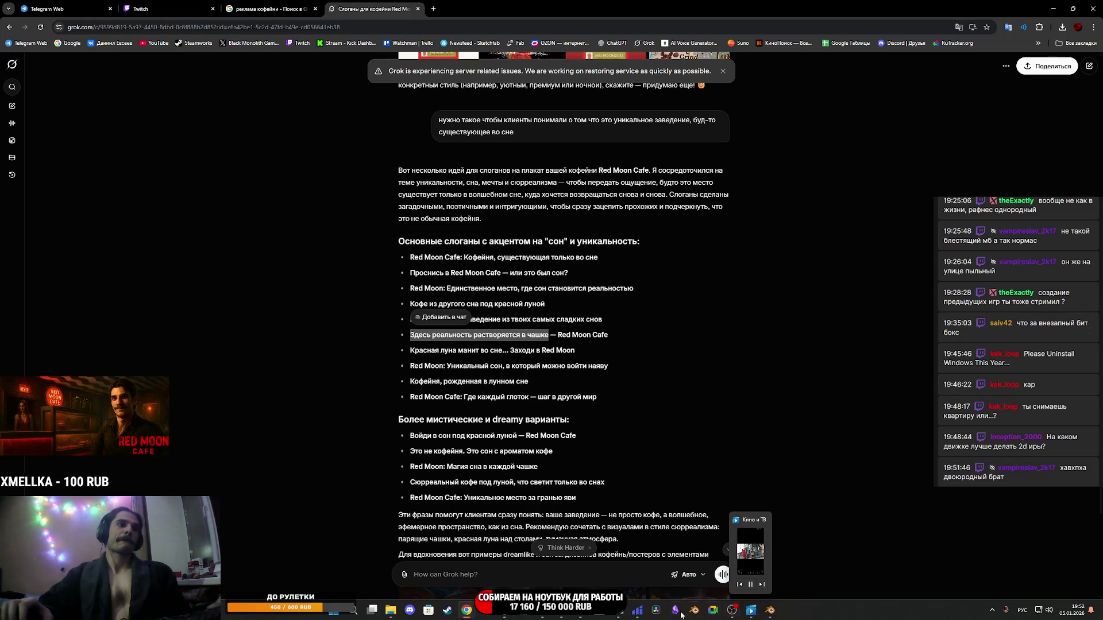
mouse_move(731, 615)
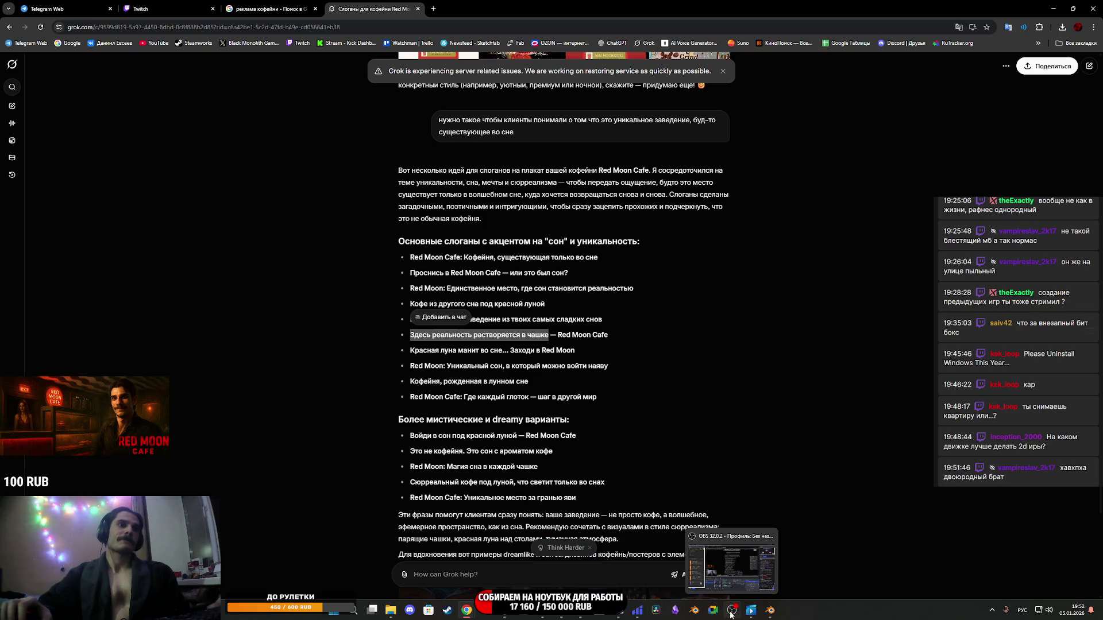
click(560, 610)
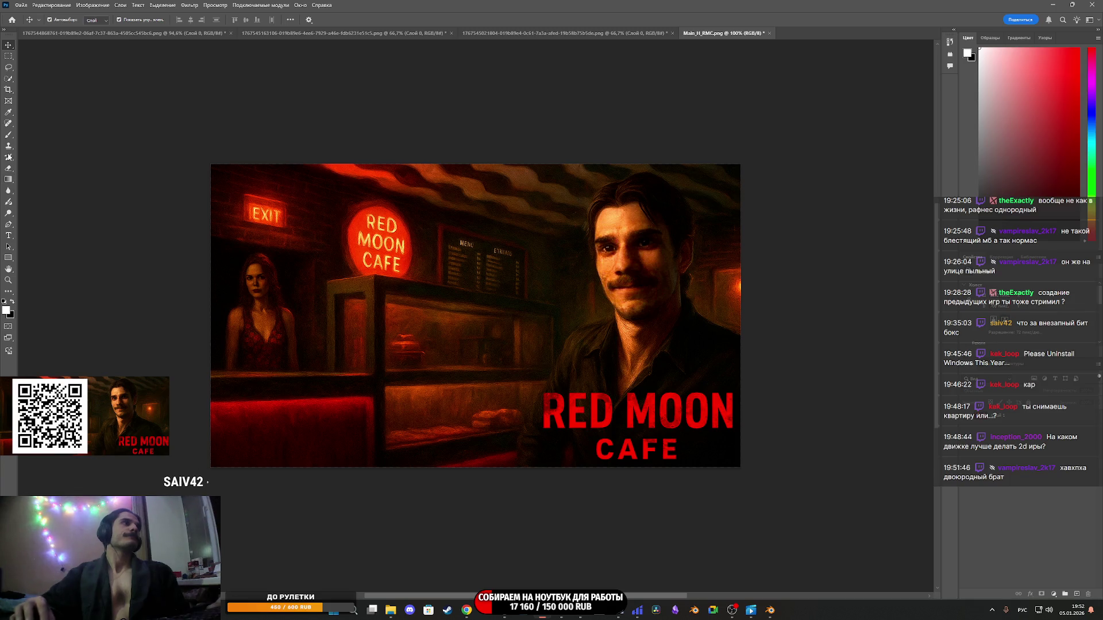
Paste the slogan as a two-line text layer and move it to the poster's bottom-left corner.
click(8, 235)
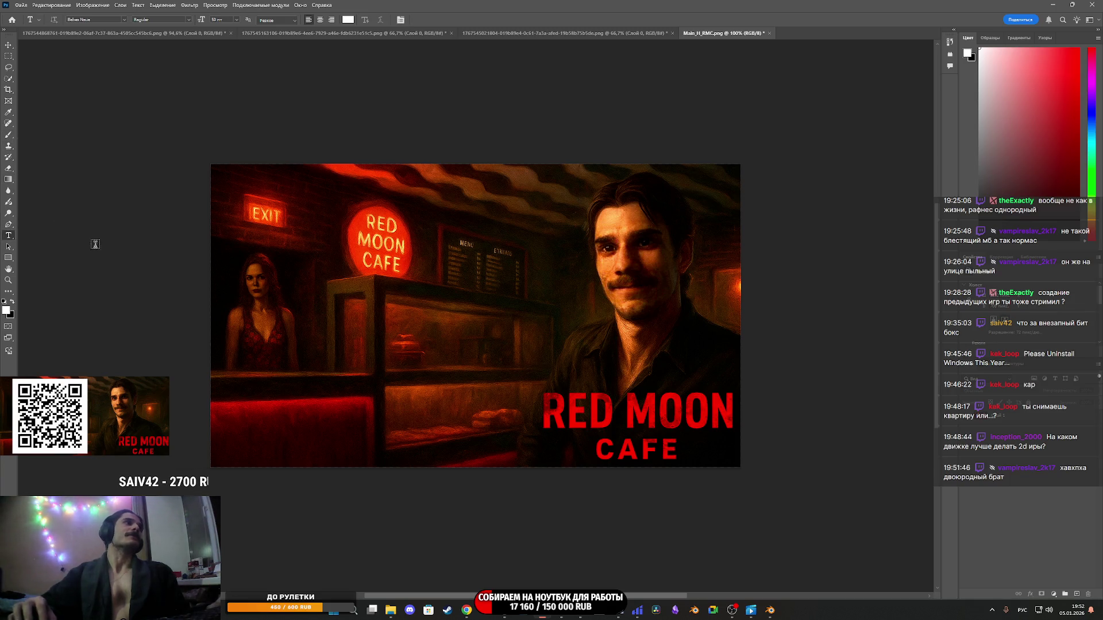
click(423, 331)
key(ctrl+v)
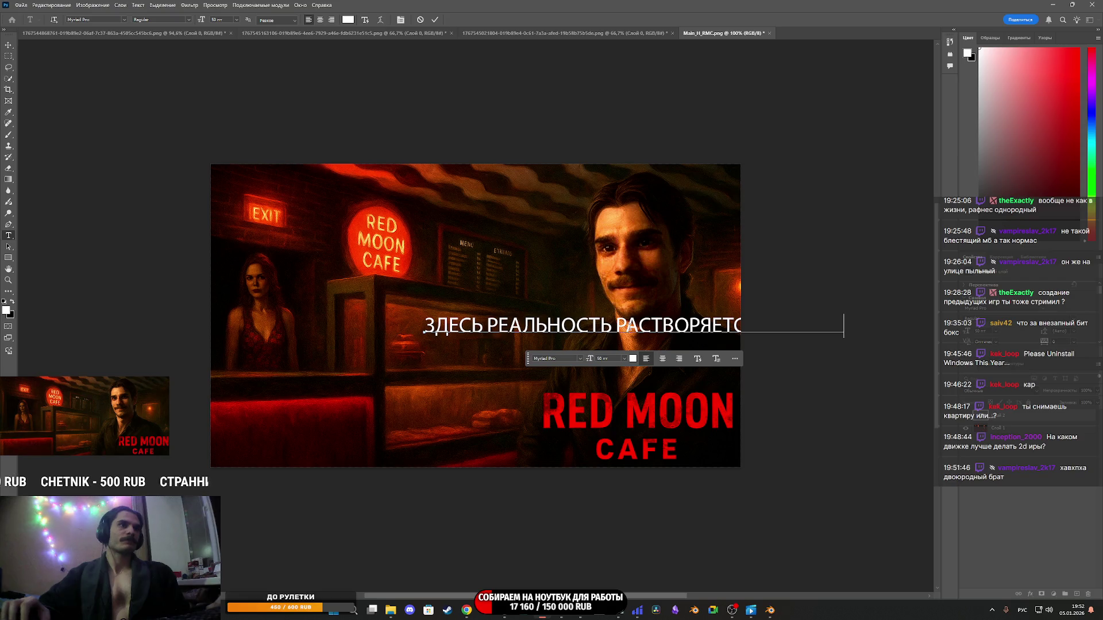
click(617, 322)
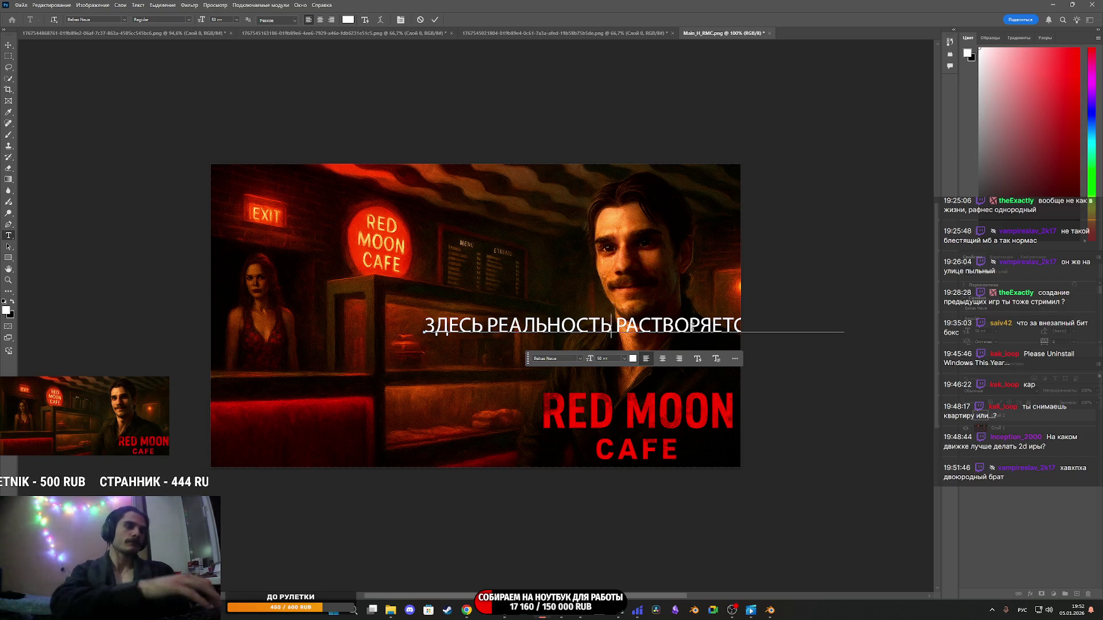
key(Return)
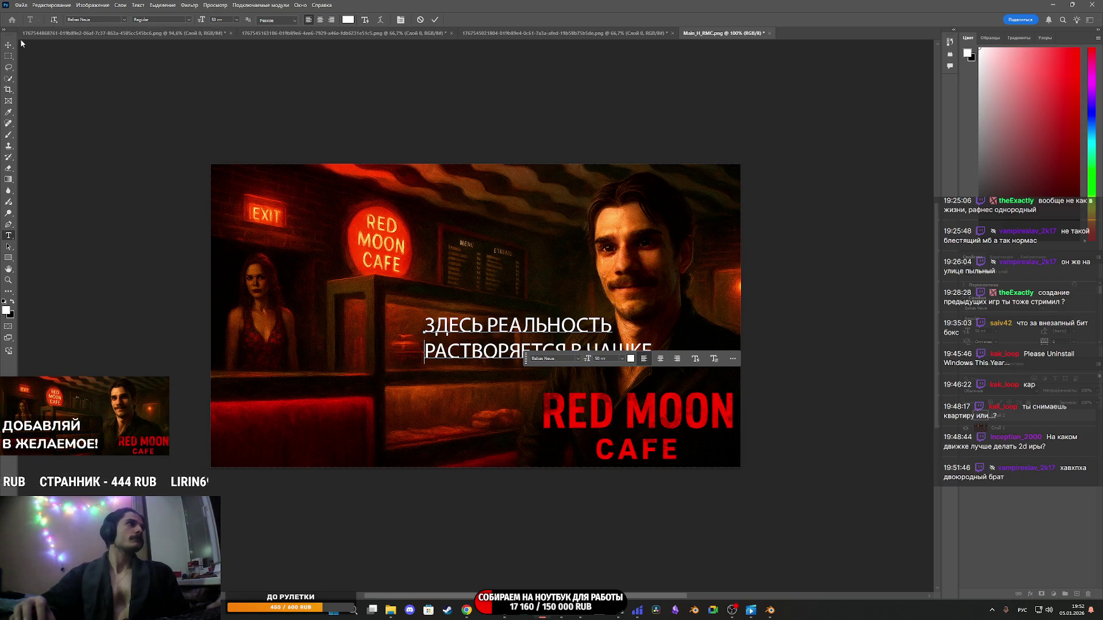
click(8, 45)
mouse_move(595, 329)
mouse_down()
mouse_move(486, 363)
mouse_move(400, 419)
mouse_up()
Set the tagline's font to YDKJ The Ride at 72 pt.
click(335, 475)
click(291, 474)
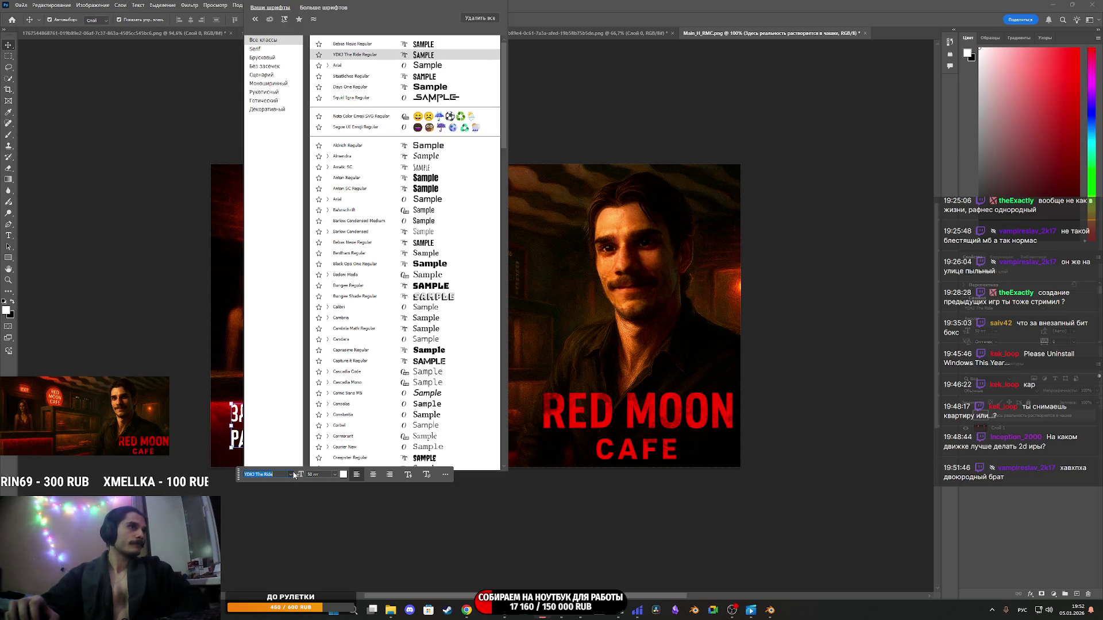
key(Escape)
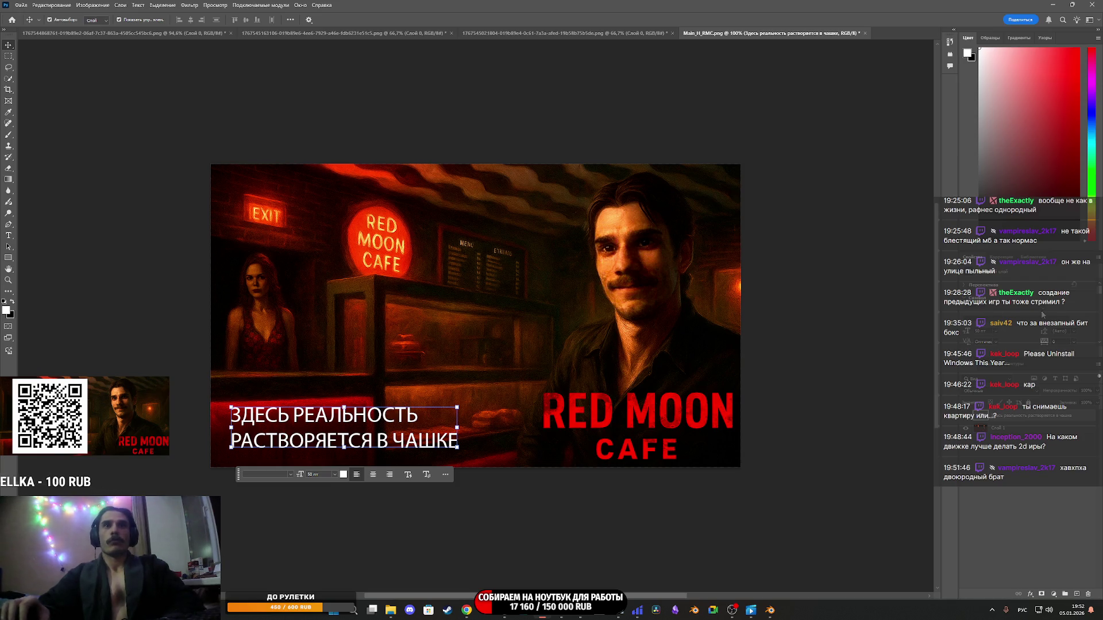
click(1042, 314)
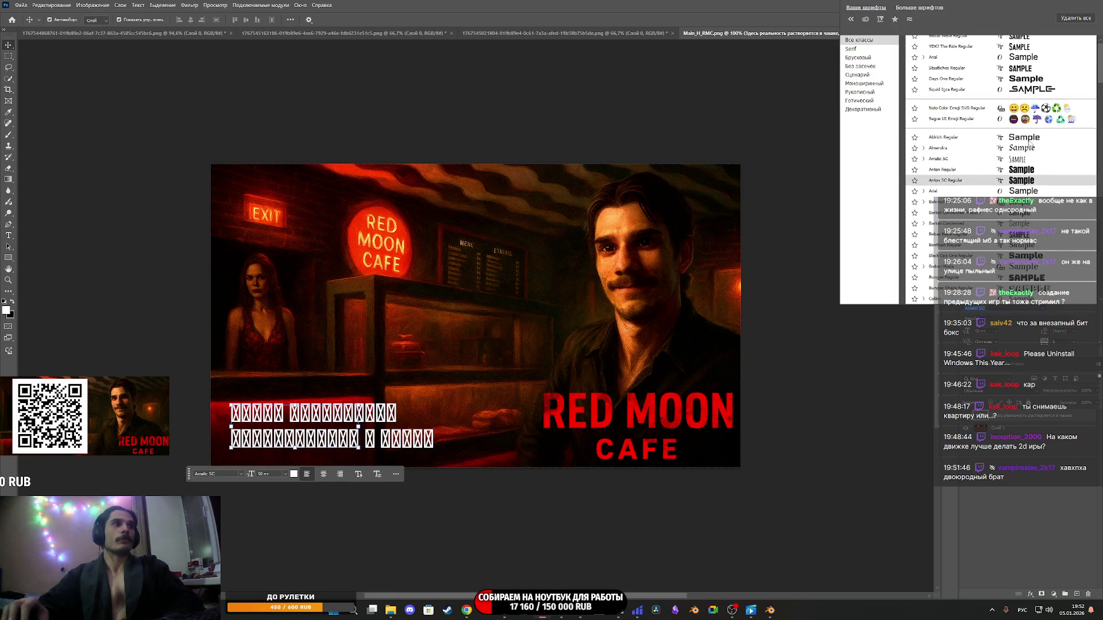
click(1033, 158)
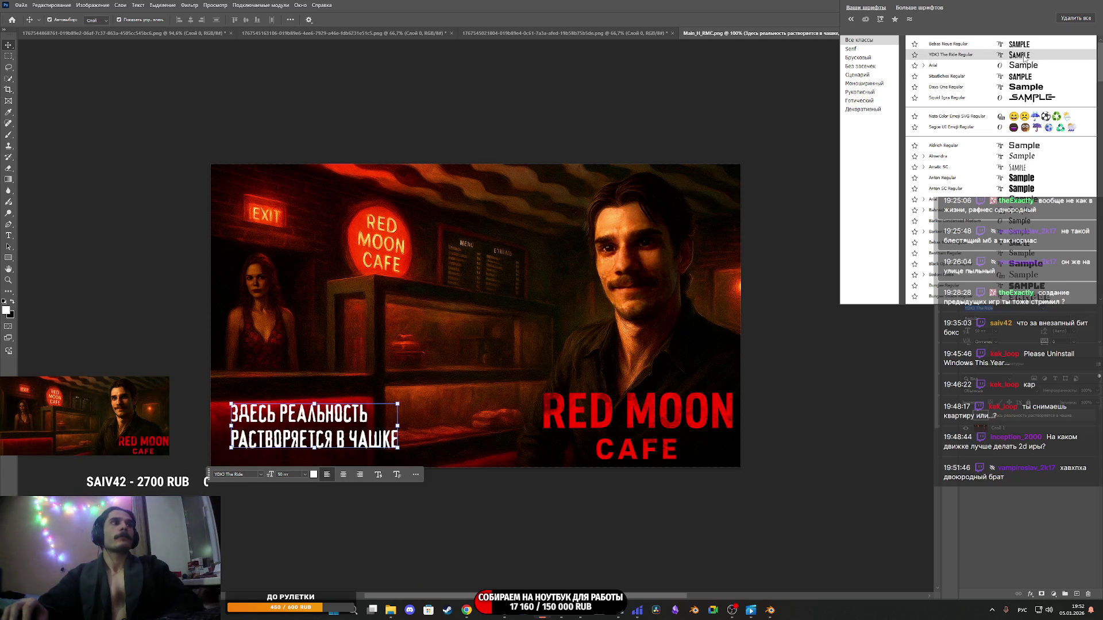
click(1023, 55)
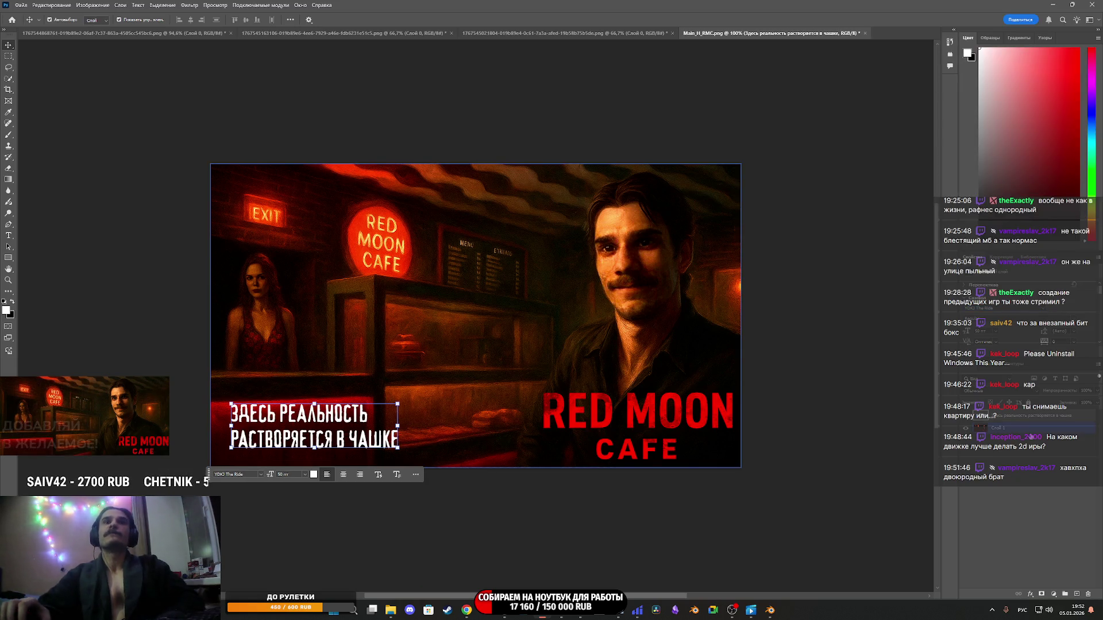
click(993, 332)
click(992, 455)
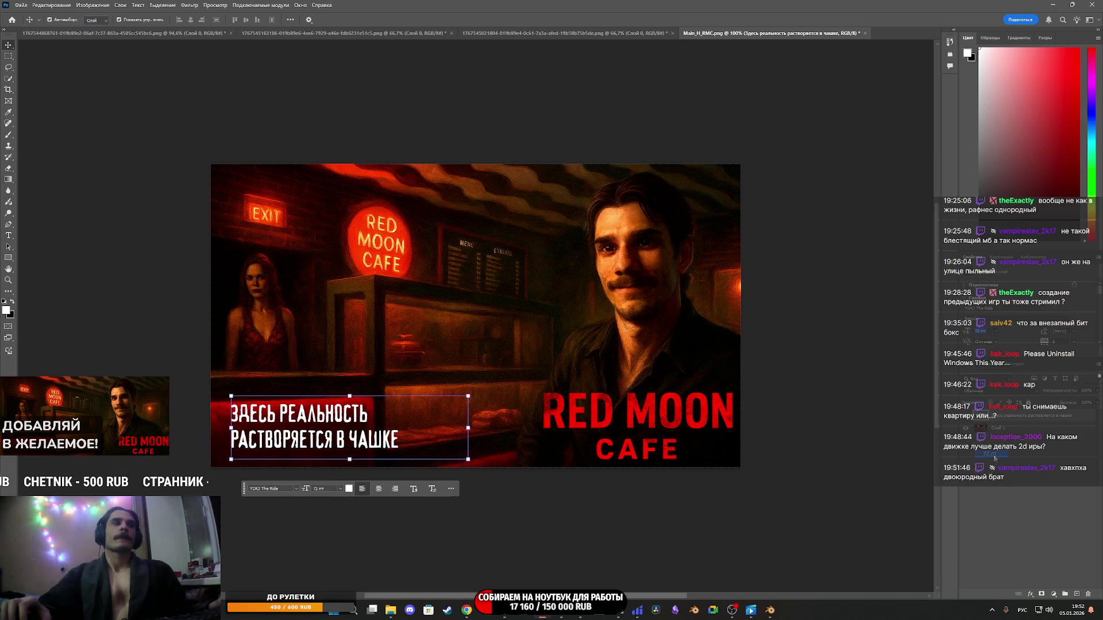
Nudge the tagline slightly up and to the right, then commit the text.
mouse_move(352, 418)
mouse_down()
mouse_move(367, 395)
mouse_move(339, 407)
mouse_move(352, 409)
mouse_up()
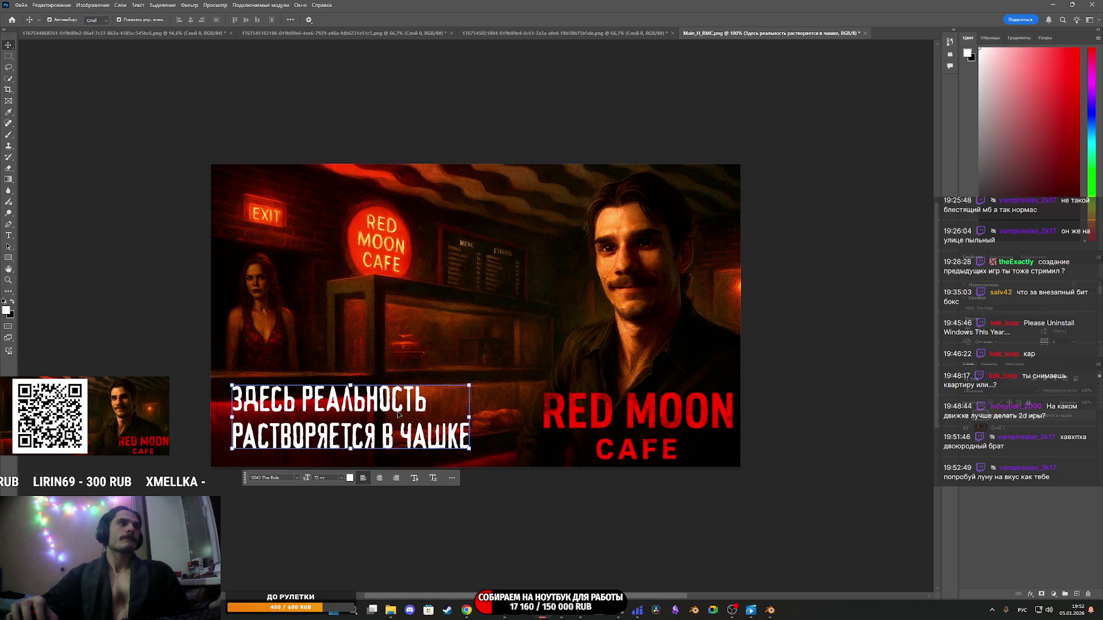
mouse_move(356, 404)
mouse_down()
mouse_move(425, 369)
mouse_move(342, 192)
mouse_move(425, 419)
mouse_move(365, 407)
mouse_up()
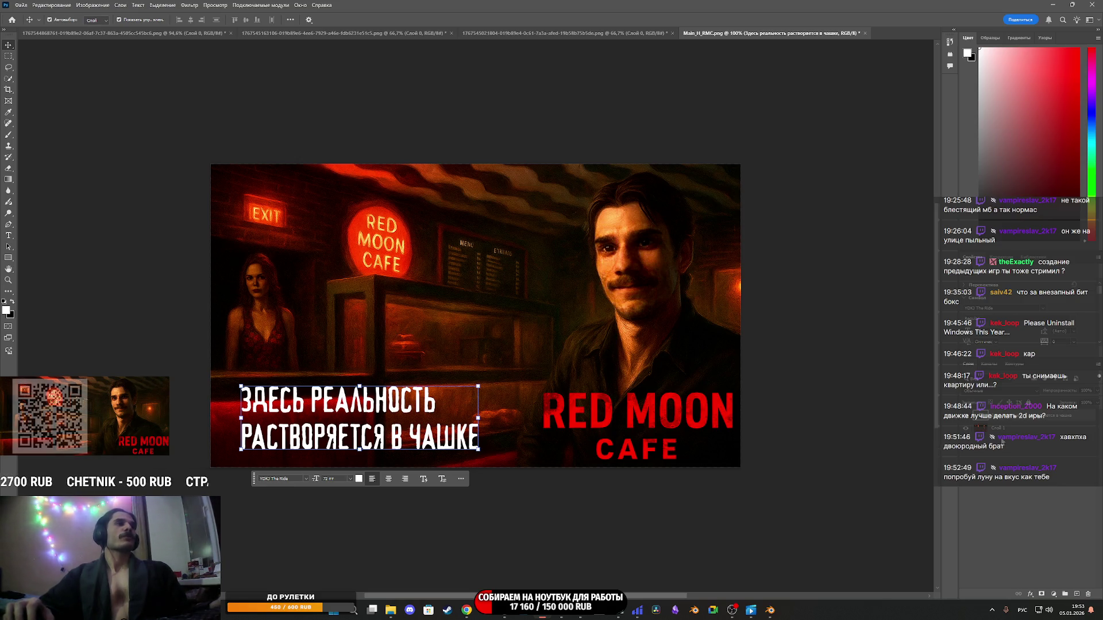
click(1027, 468)
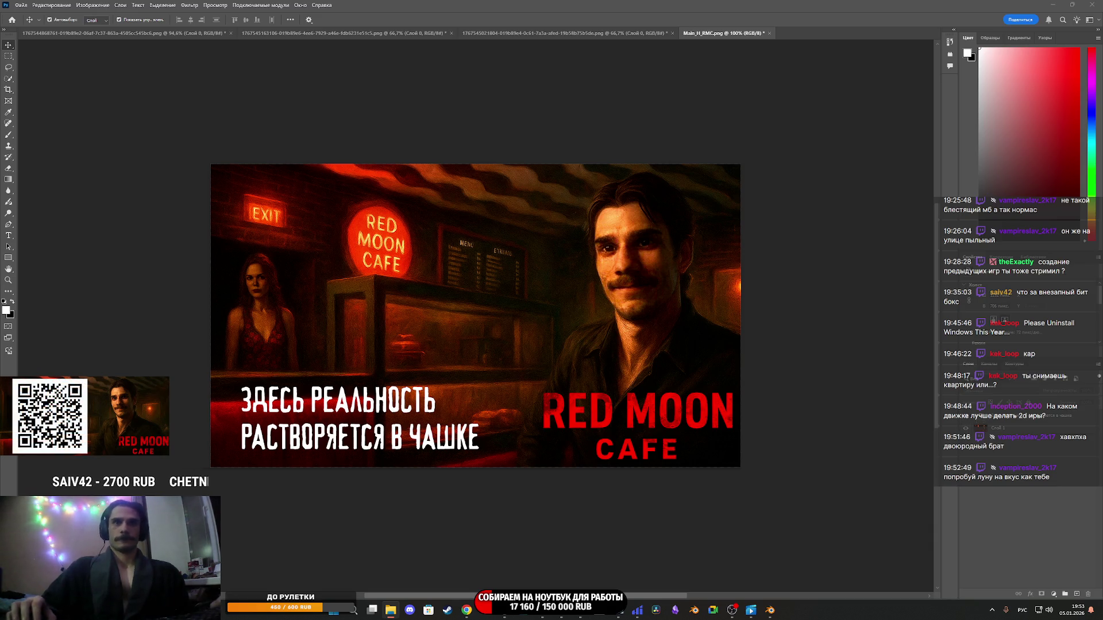
Open the Layer Style dialog for the two-line tagline text layer.
right_click(984, 418)
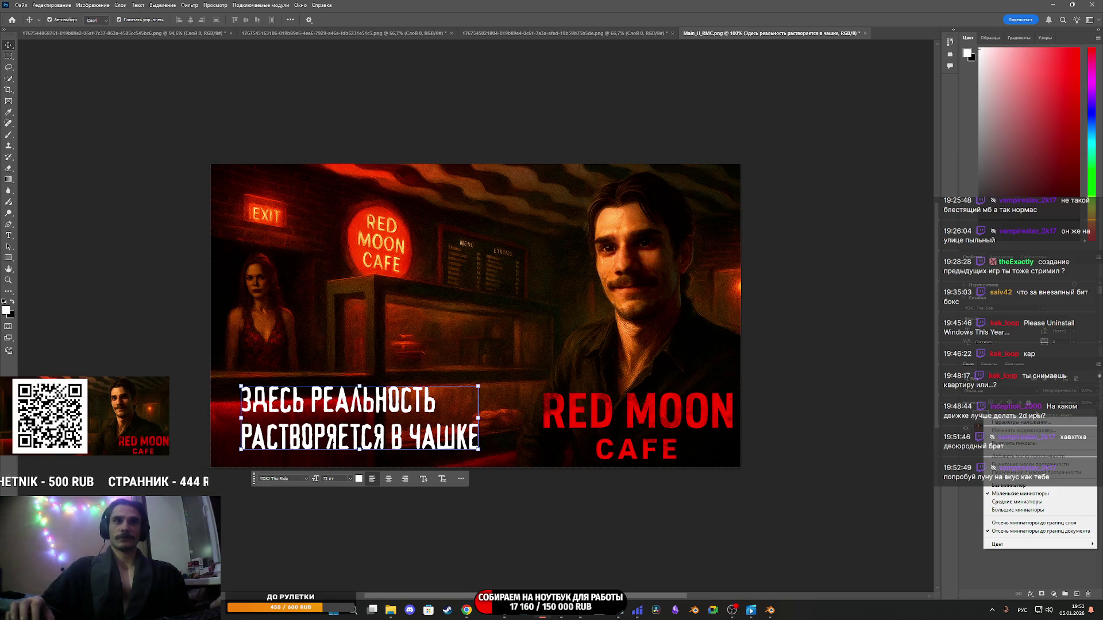
key(Escape)
right_click(1009, 410)
key(Escape)
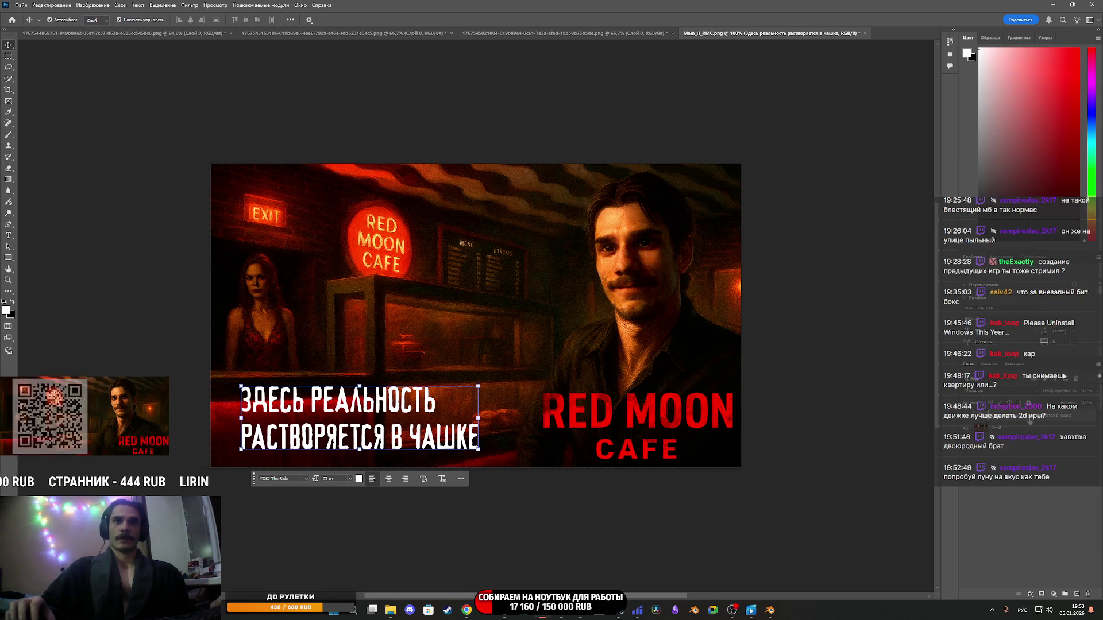
right_click(1010, 409)
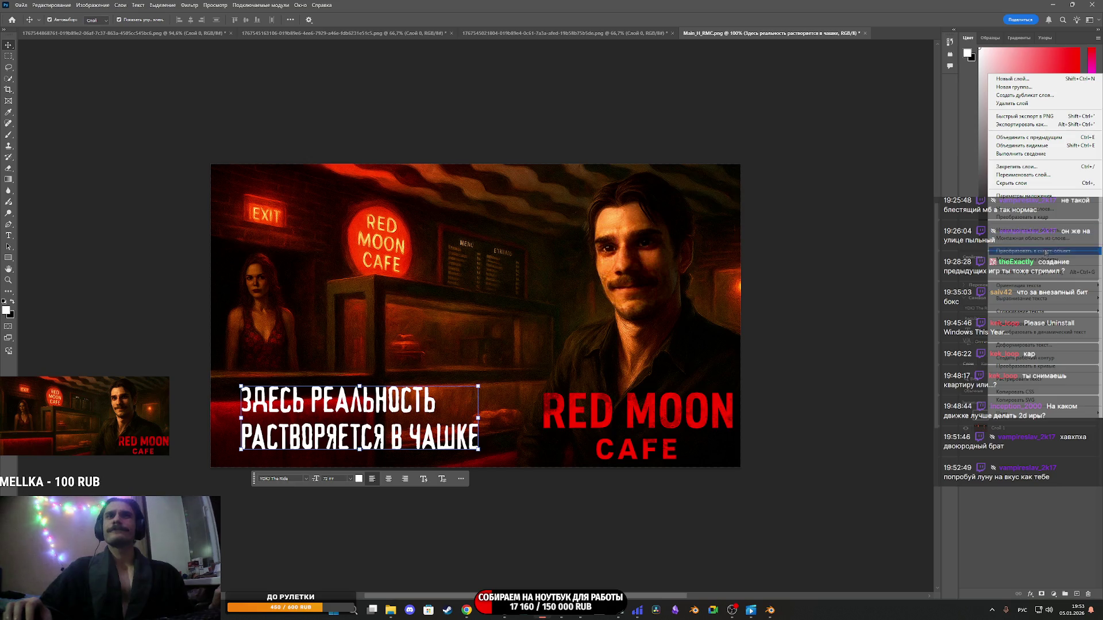
mouse_move(1046, 286)
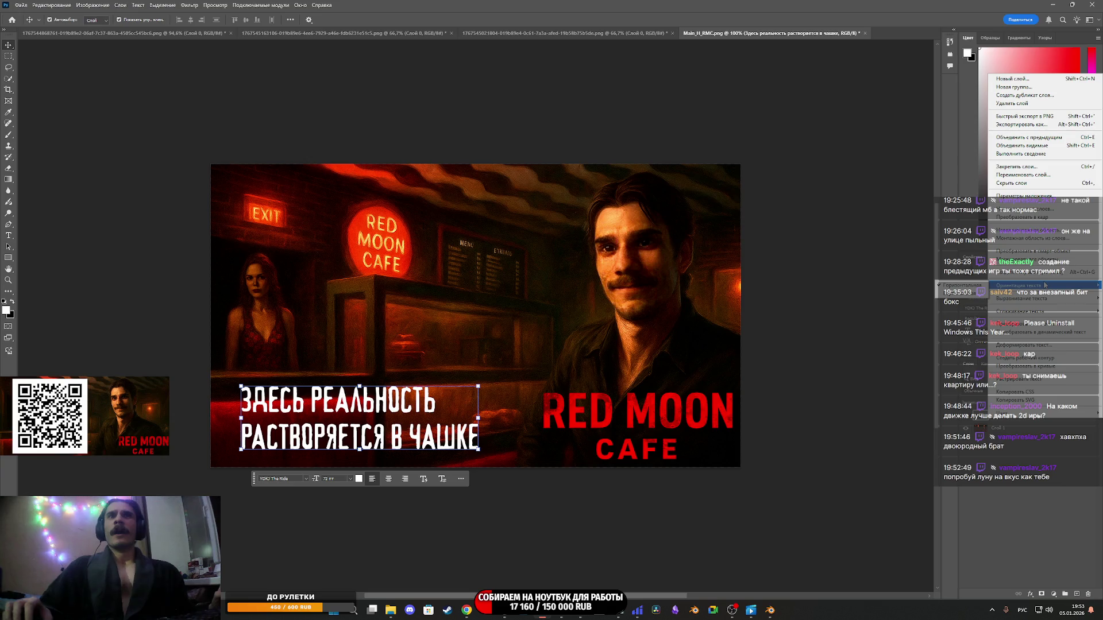
right_click(986, 488)
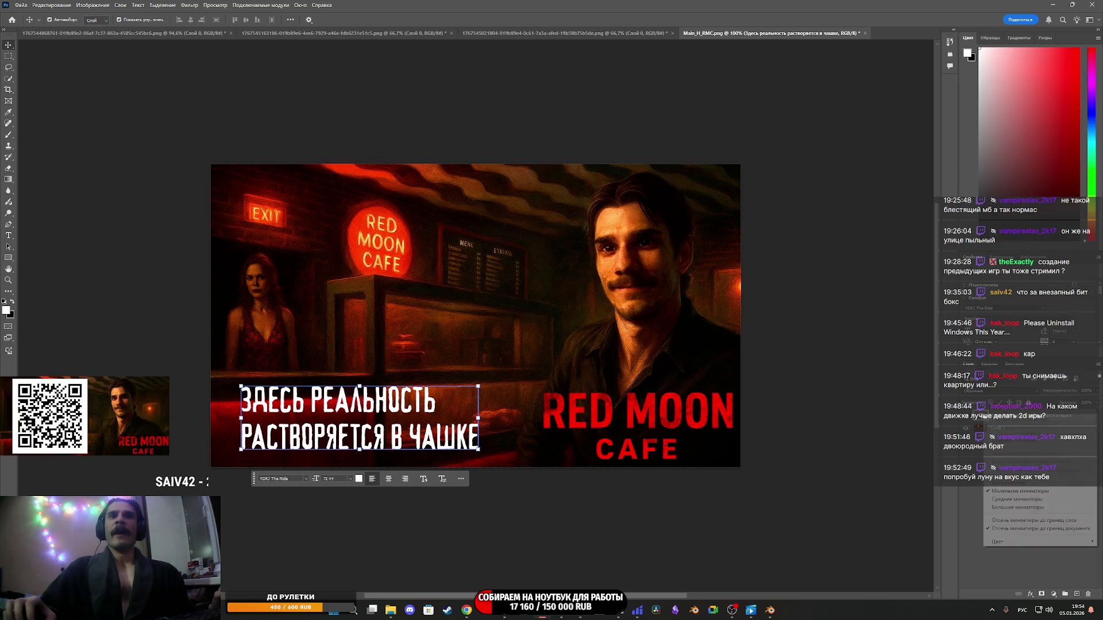
click(939, 303)
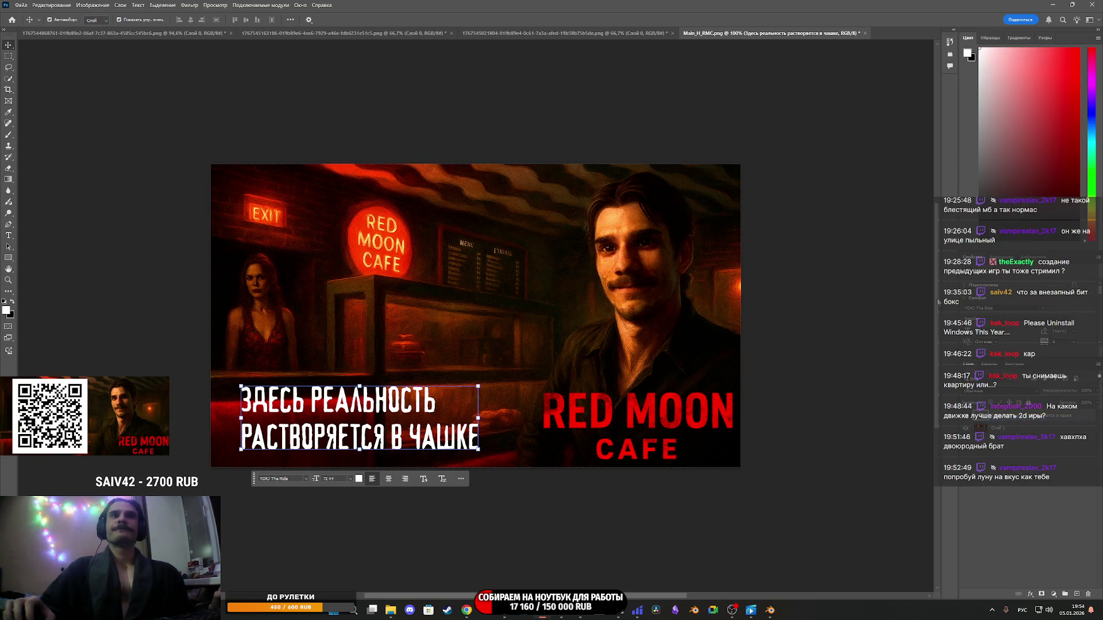
double_click(1063, 415)
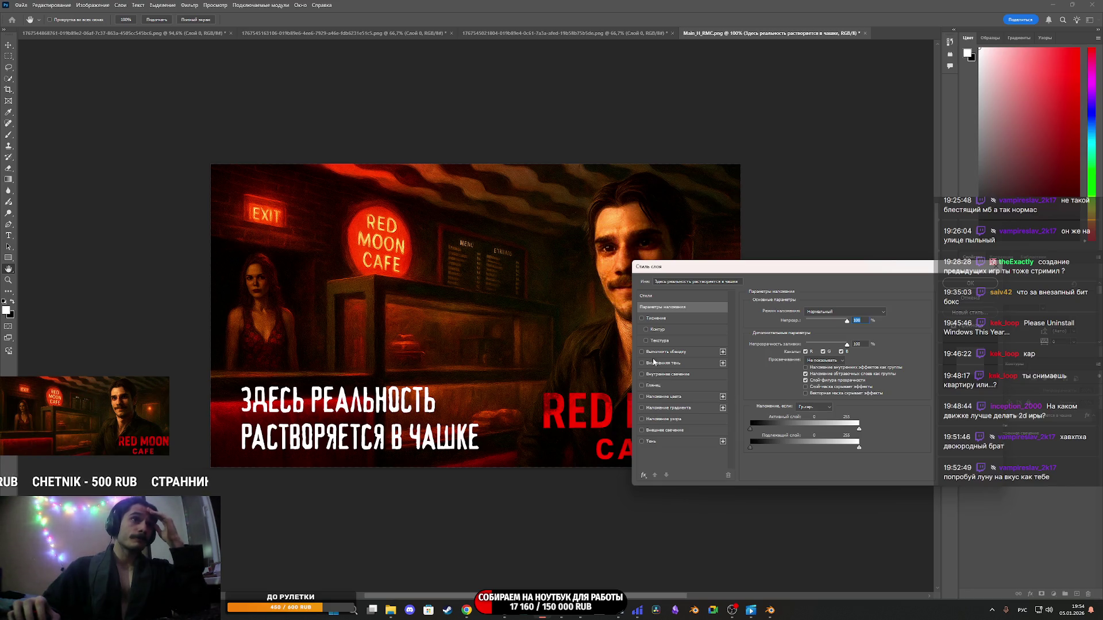
Add an Outer Glow to the tagline with a larger size and slightly lower opacity.
click(641, 430)
click(667, 431)
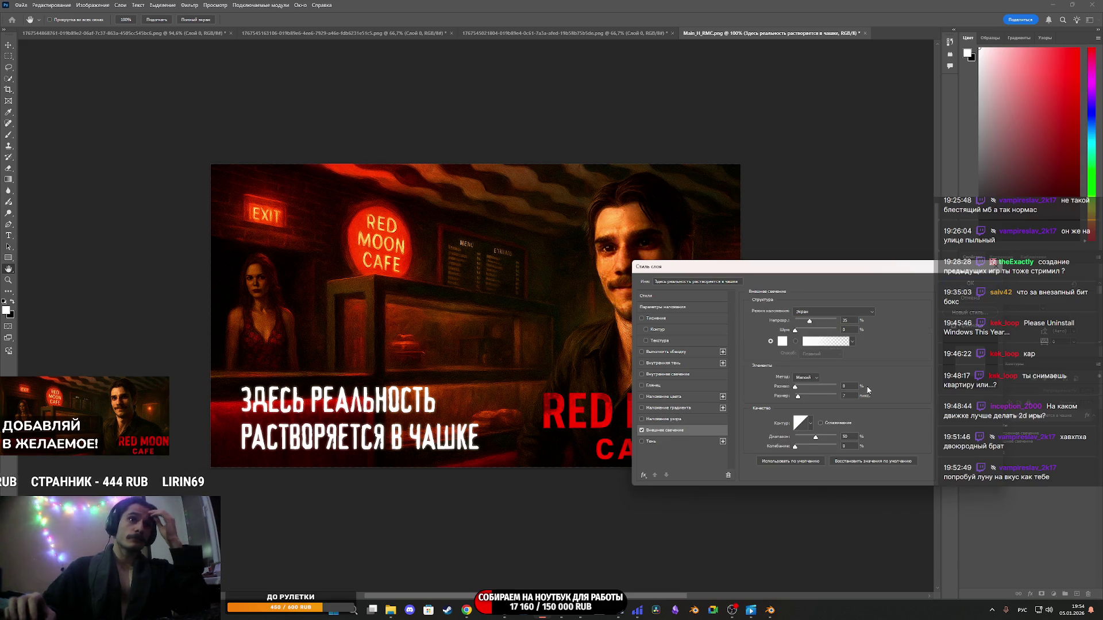
drag(798, 396, 812, 397)
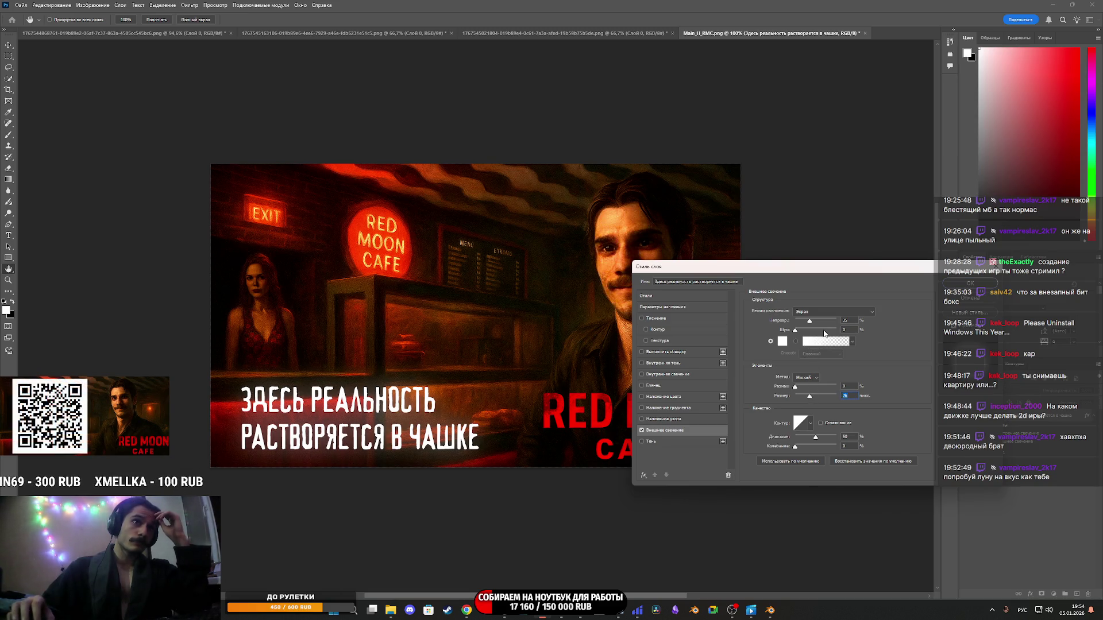
drag(814, 324, 811, 326)
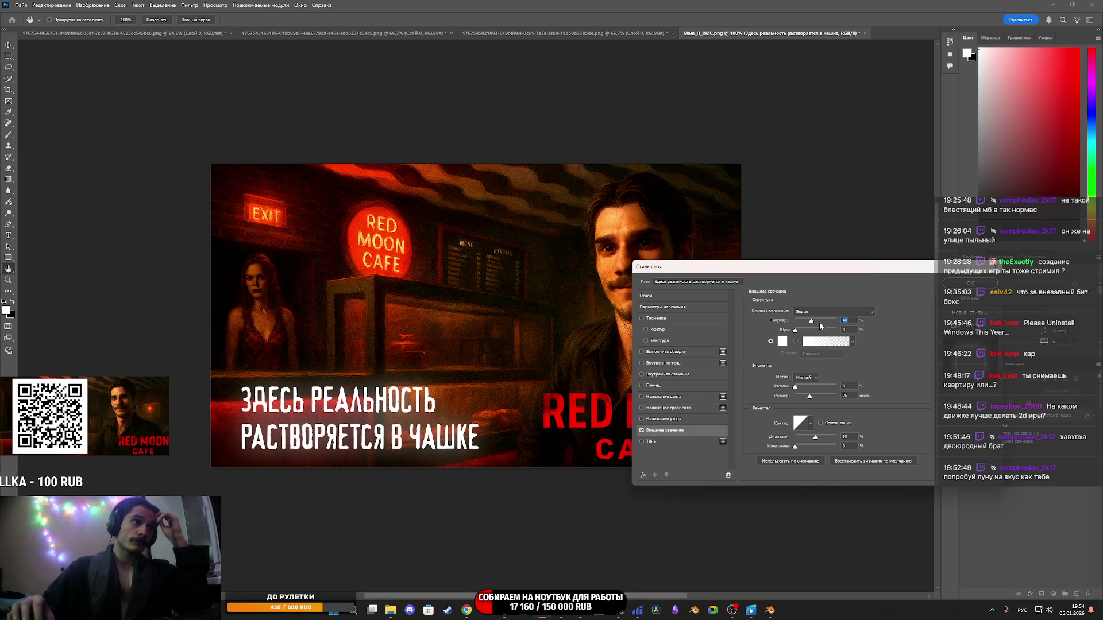
click(970, 283)
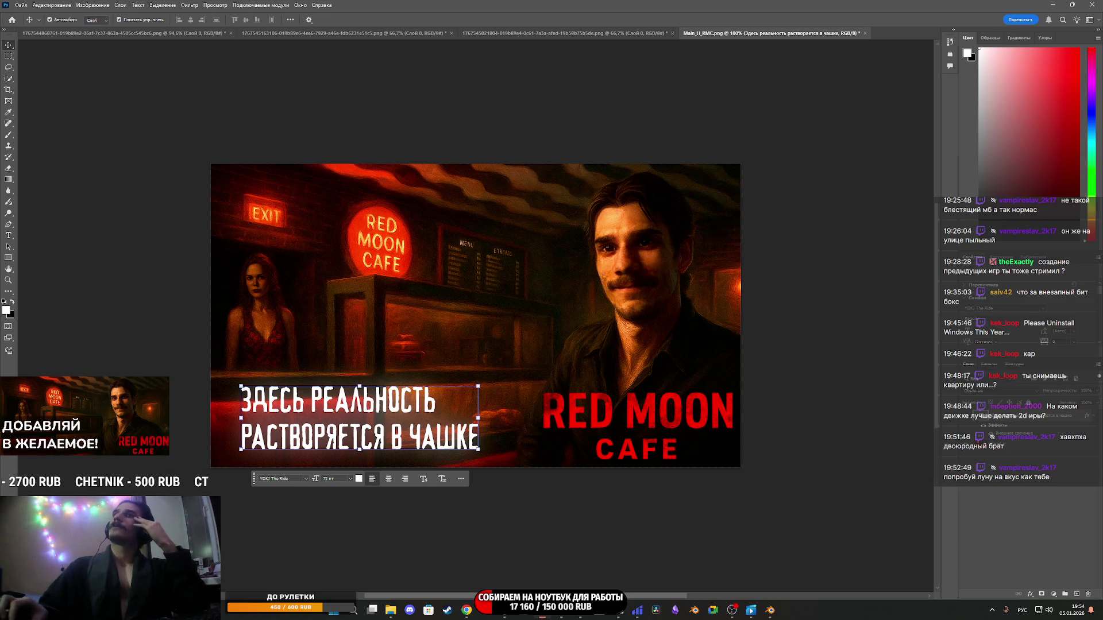
Place the moon-surface image into the banner and clip it to the tagline's letters.
mouse_move(994, 448)
mouse_down()
mouse_move(931, 450)
mouse_move(568, 367)
mouse_move(415, 395)
mouse_move(424, 352)
mouse_move(446, 357)
mouse_move(494, 413)
mouse_move(510, 413)
mouse_move(567, 341)
mouse_move(503, 426)
mouse_move(529, 429)
mouse_move(517, 434)
mouse_up()
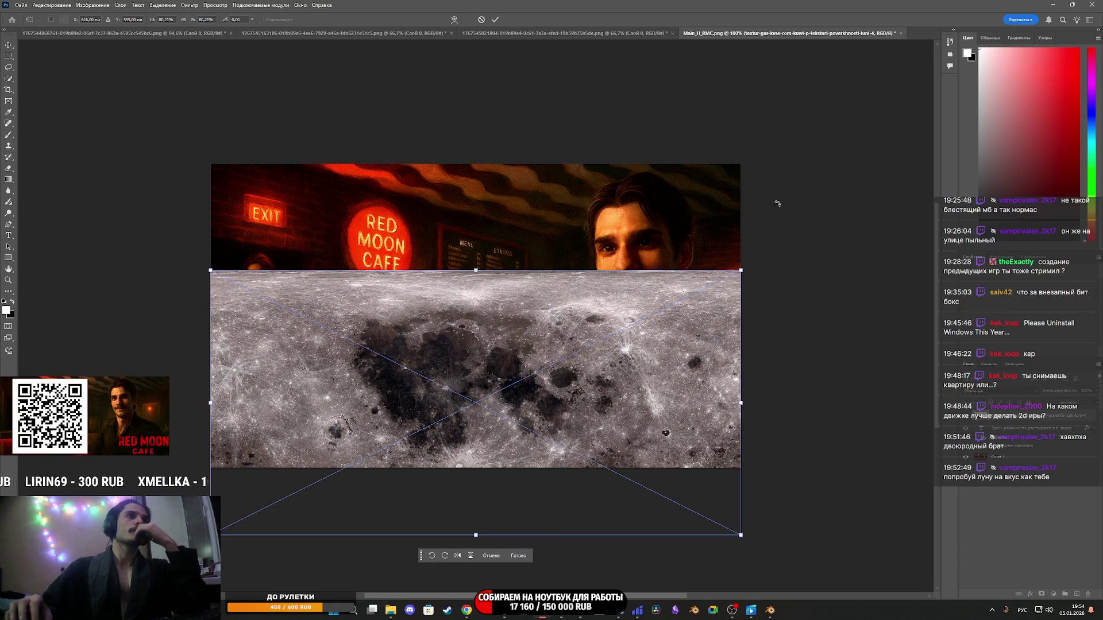
click(495, 20)
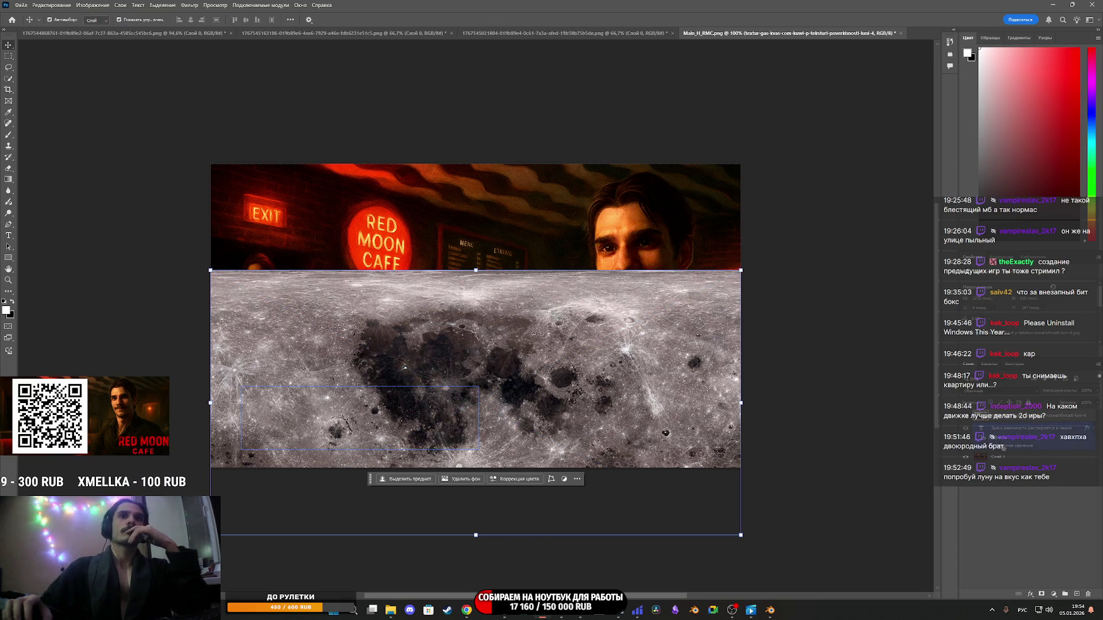
click(1040, 502)
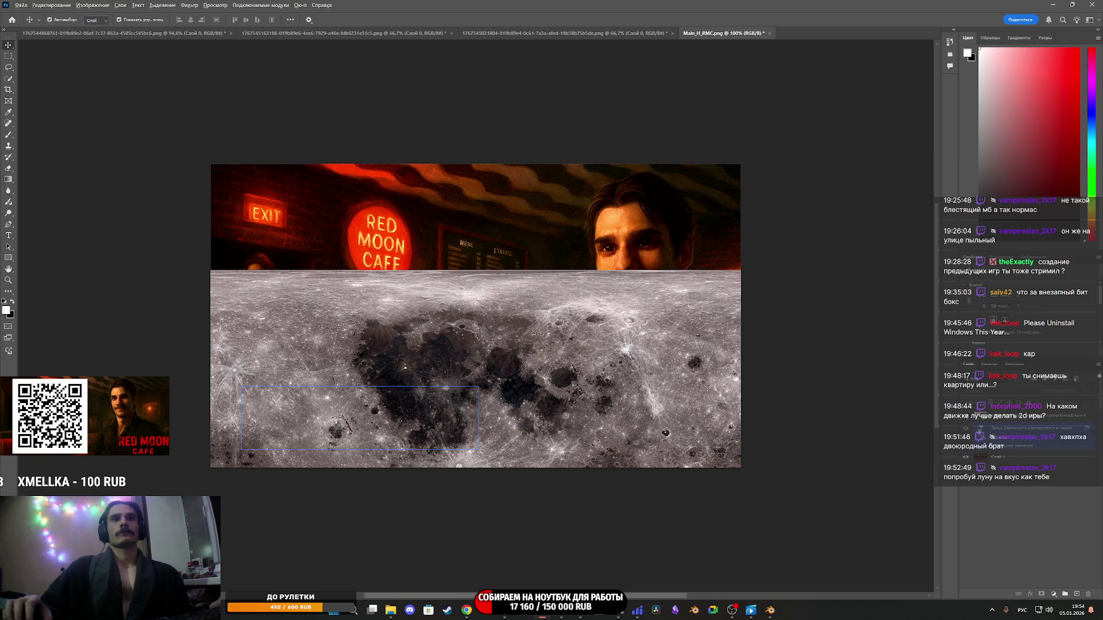
click(965, 417)
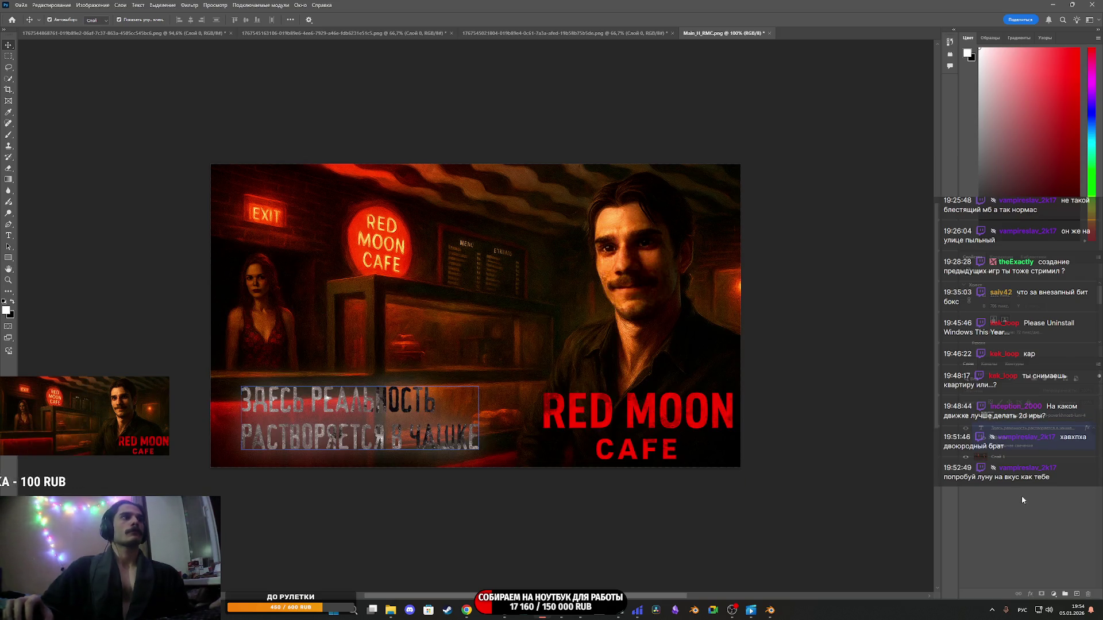
Shift the moon texture within the tagline letters after comparing it hidden and shown.
scroll(379, 448, up, 3)
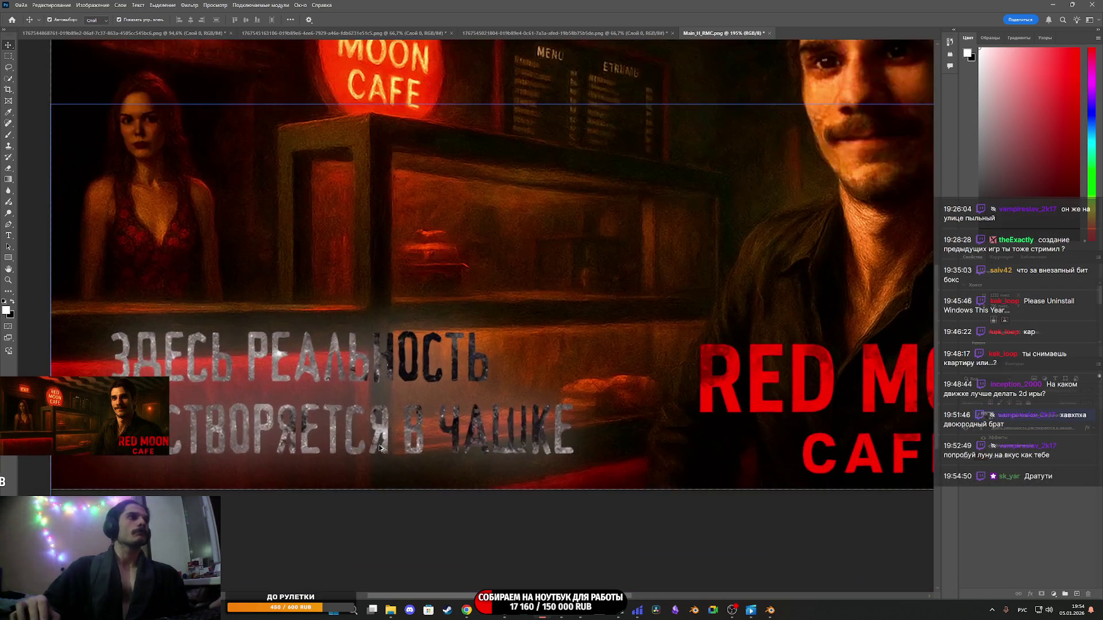
scroll(379, 448, down, 3)
click(1011, 333)
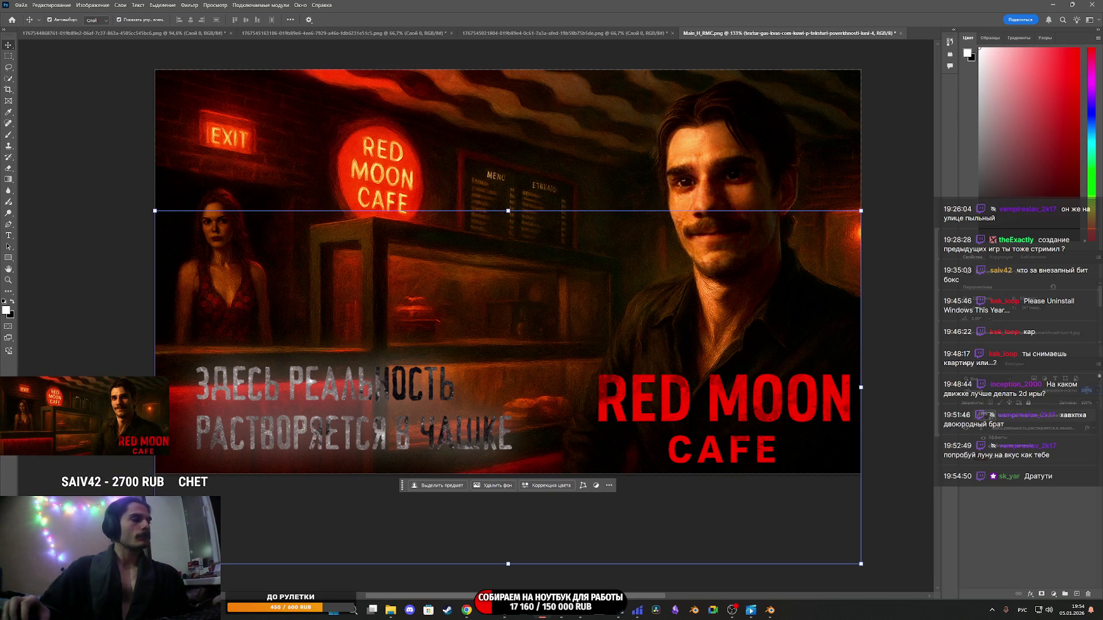
click(980, 332)
click(1054, 499)
click(1025, 420)
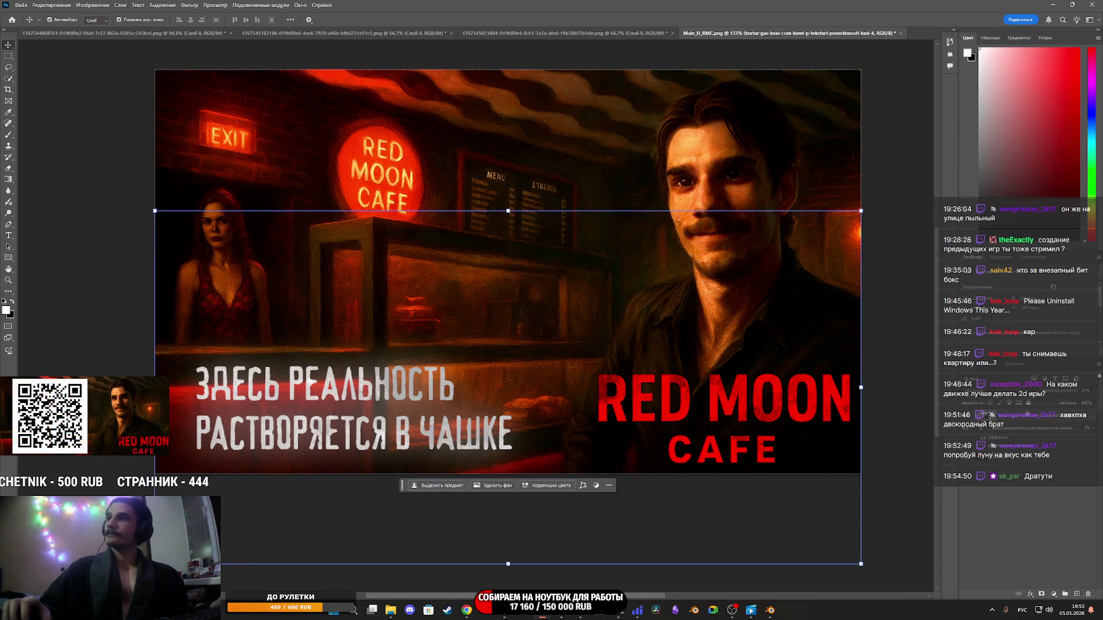
mouse_move(354, 307)
mouse_down()
mouse_move(359, 341)
mouse_move(397, 316)
mouse_move(396, 301)
mouse_move(221, 402)
mouse_move(172, 270)
mouse_move(178, 304)
mouse_move(187, 289)
mouse_move(183, 322)
mouse_move(204, 331)
mouse_up()
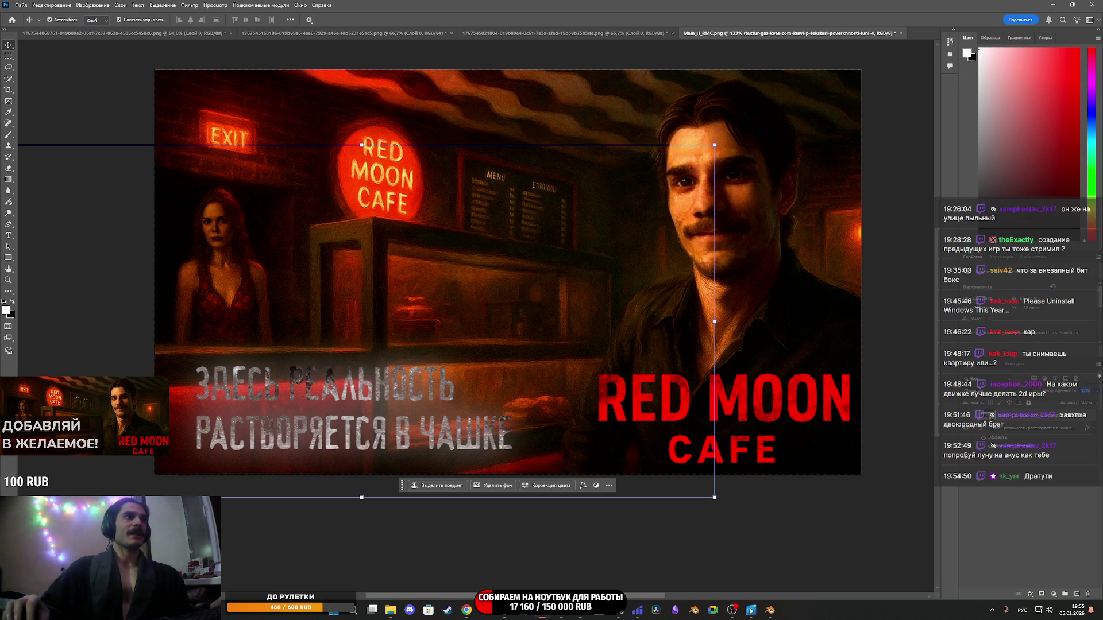
Lower the moon texture layer's opacity, then reselect the tagline text layer.
drag(1094, 394, 1095, 395)
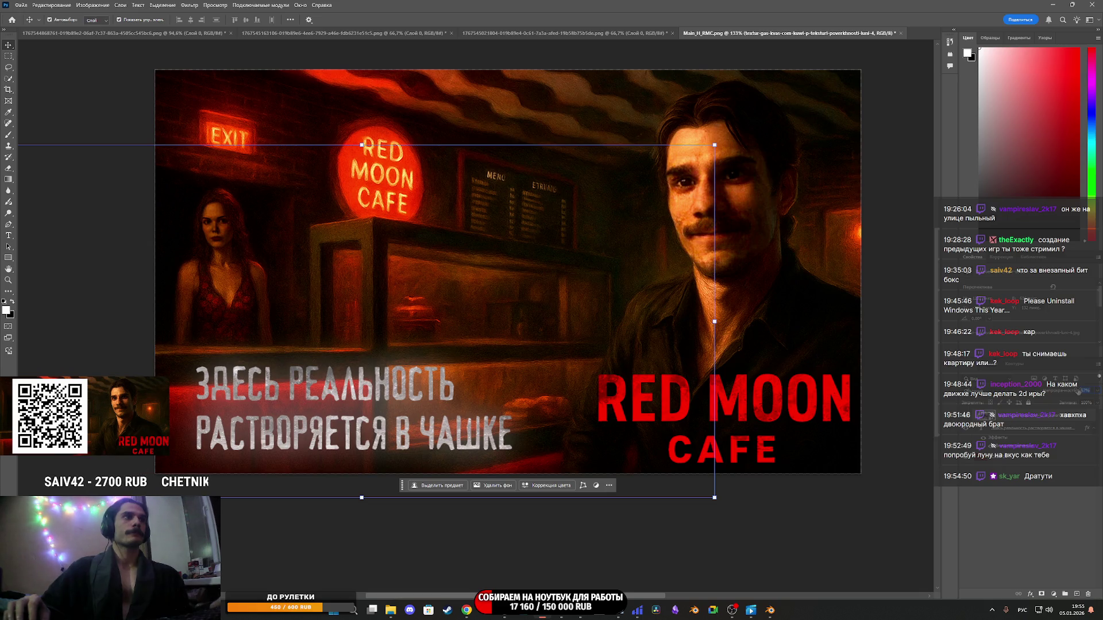
ctrl+click(1071, 395)
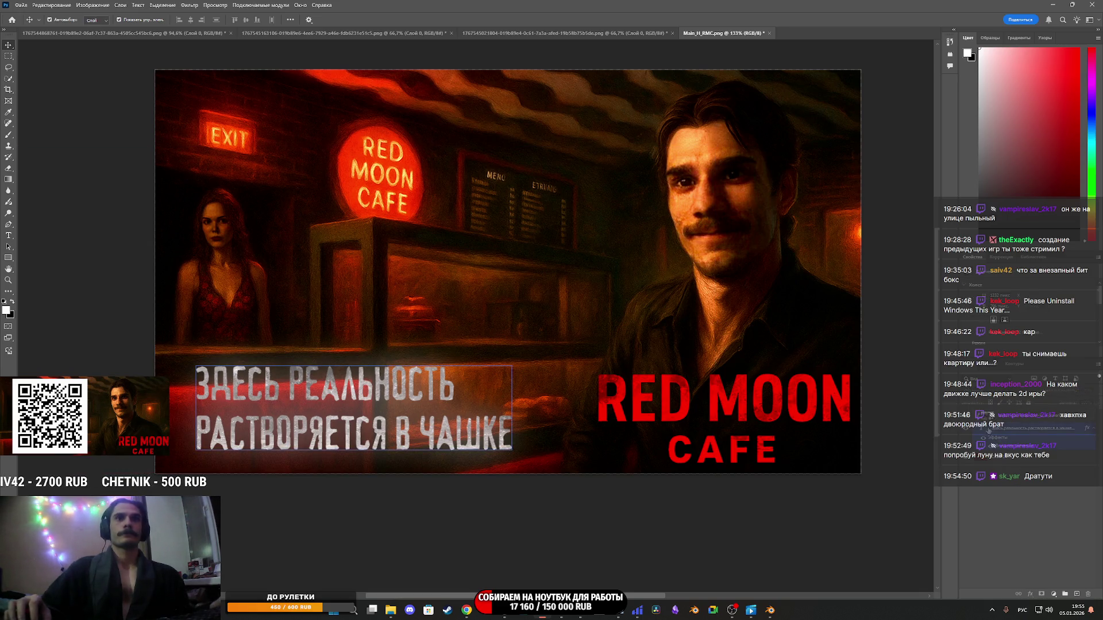
click(1001, 432)
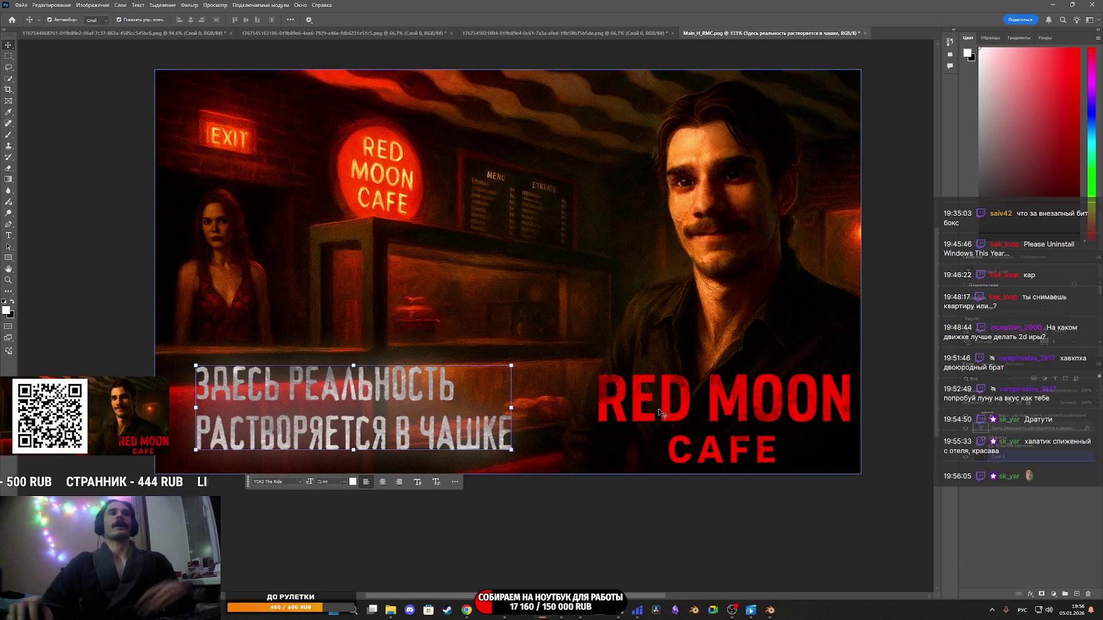
Give the tagline text layer a Red colour label.
click(574, 534)
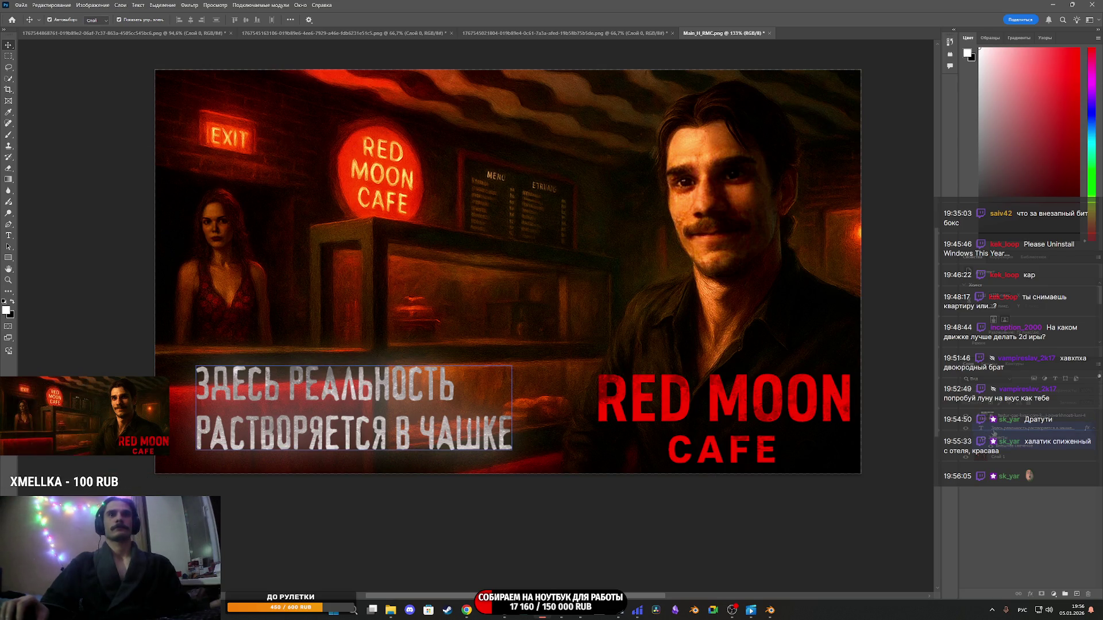
scroll(587, 364, down, 5)
click(508, 373)
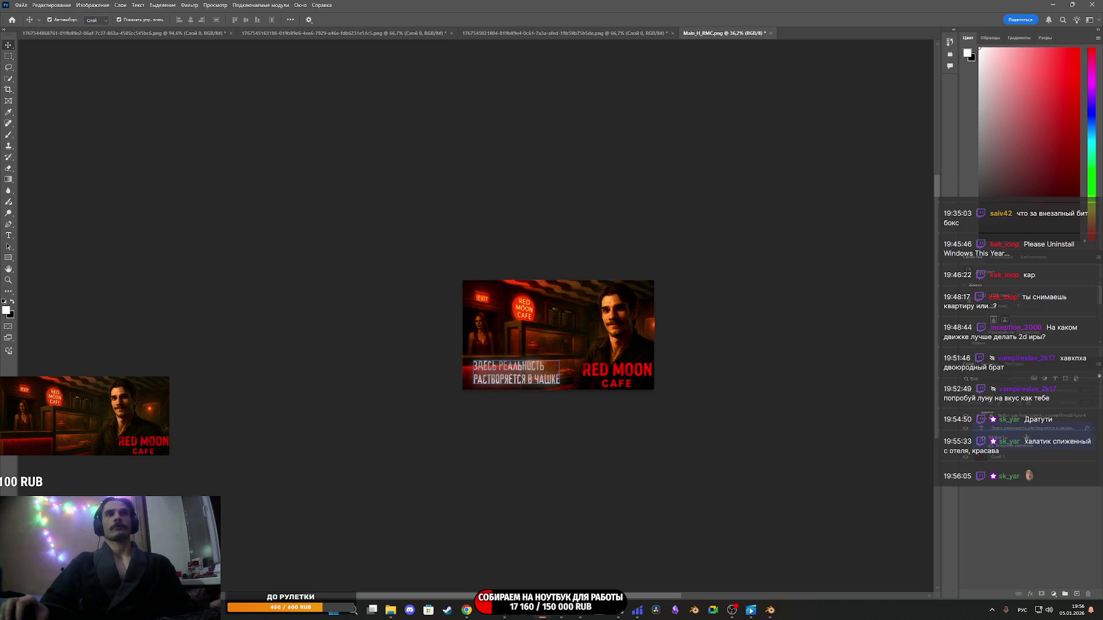
right_click(986, 429)
mouse_move(1006, 556)
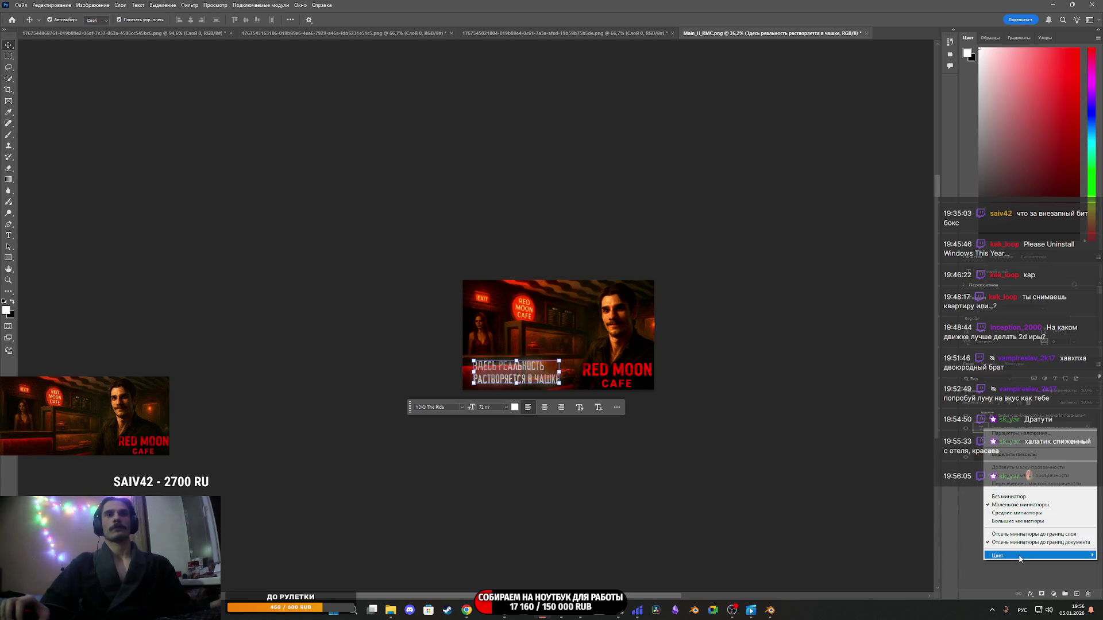
click(936, 476)
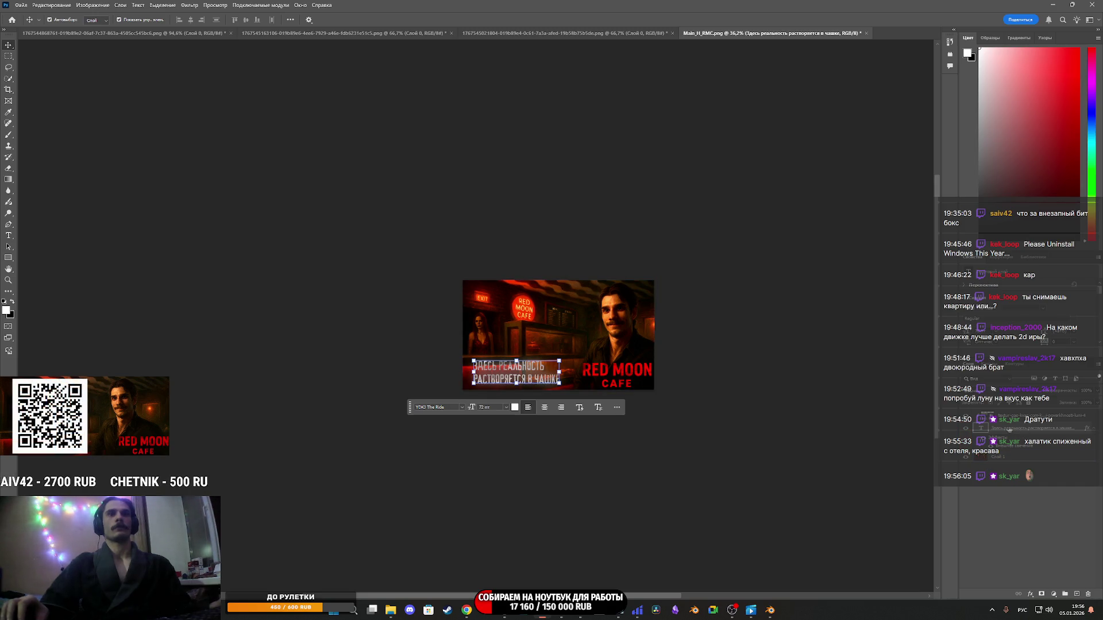
Close Layer Style and bring up the tagline's text colour picker, currently white.
click(367, 226)
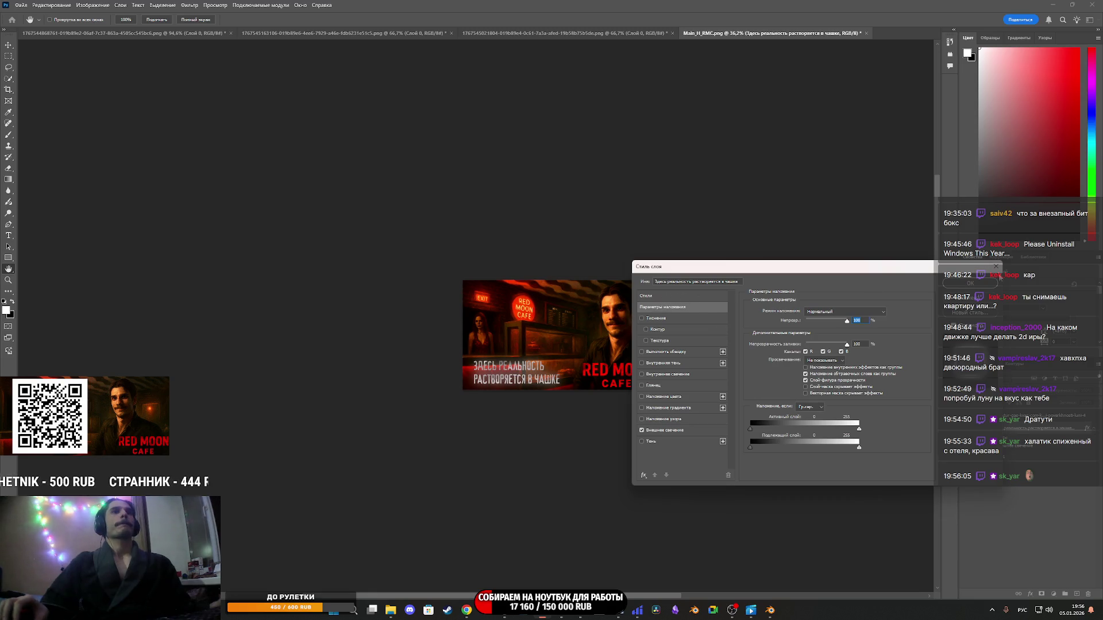
click(997, 268)
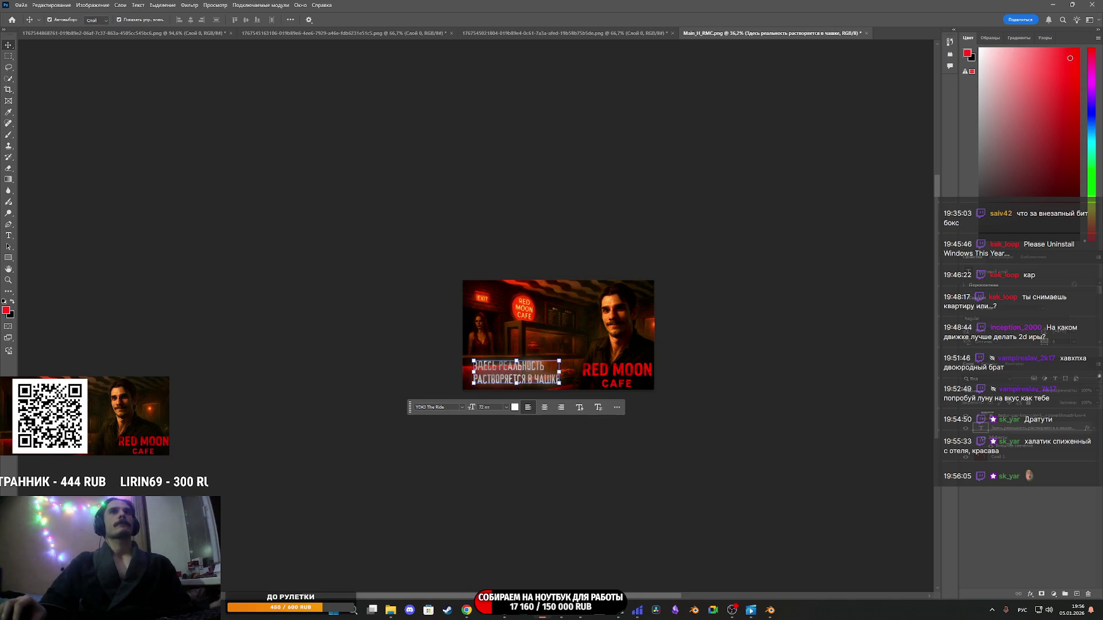
click(1023, 231)
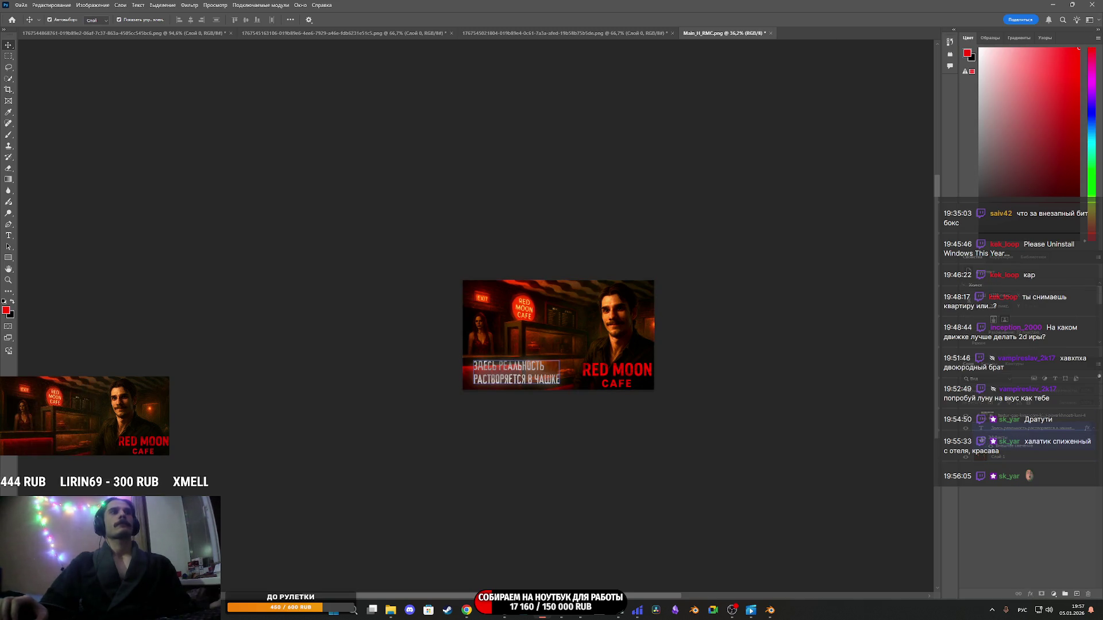
click(980, 429)
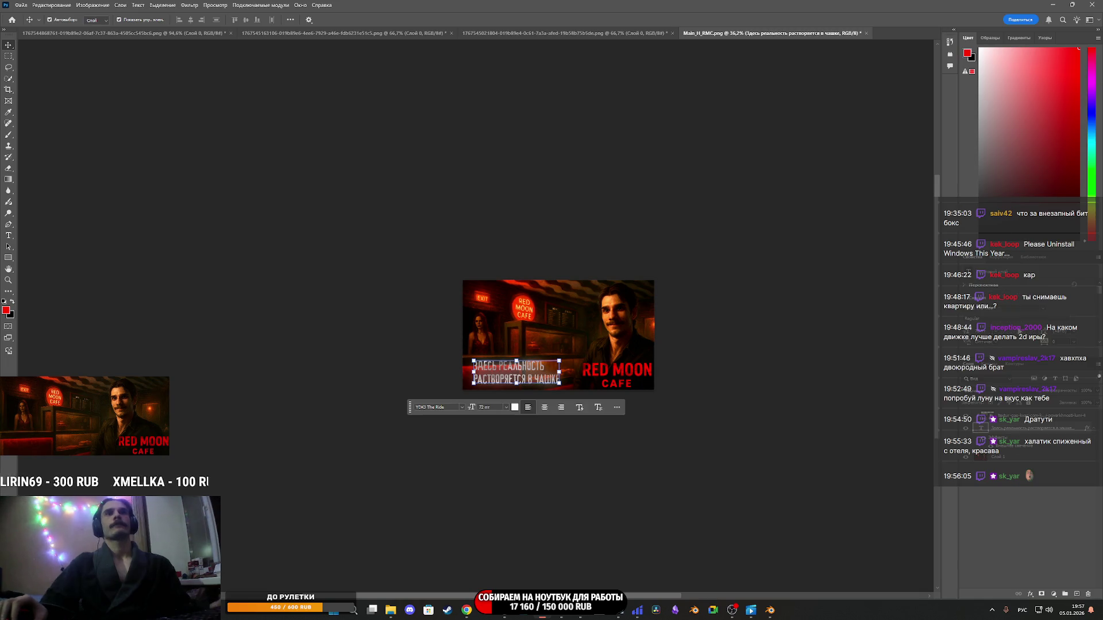
click(1063, 310)
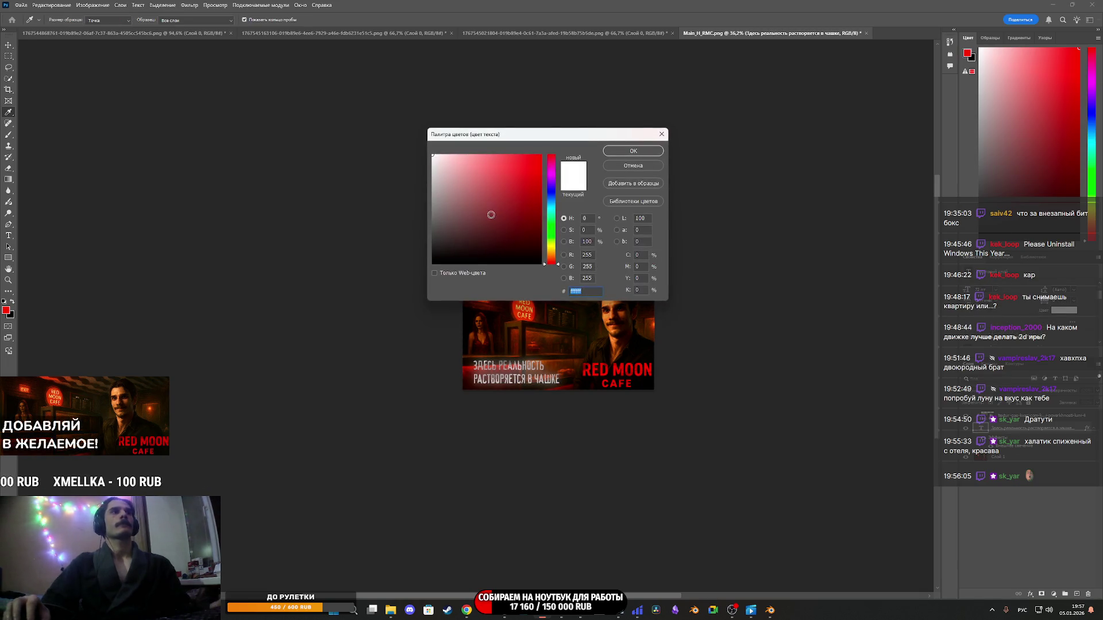
Set the tagline text colour to pure red (ff0000).
text(ff0000)
click(632, 151)
scroll(523, 377, up, 5)
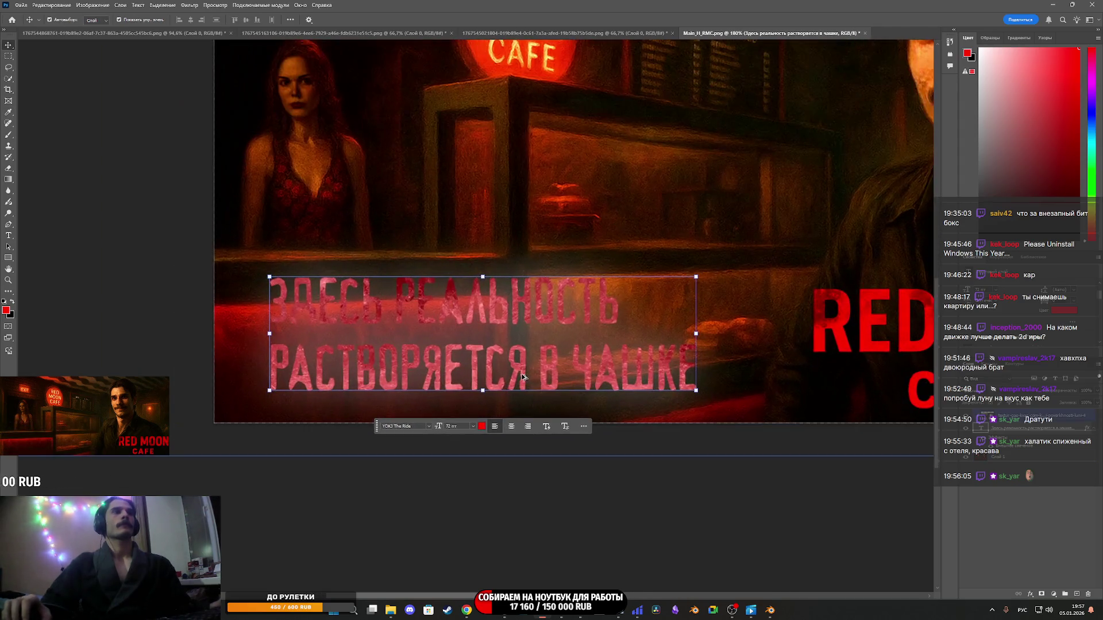
Set the texture layer's blend mode to Hard Light.
click(1034, 414)
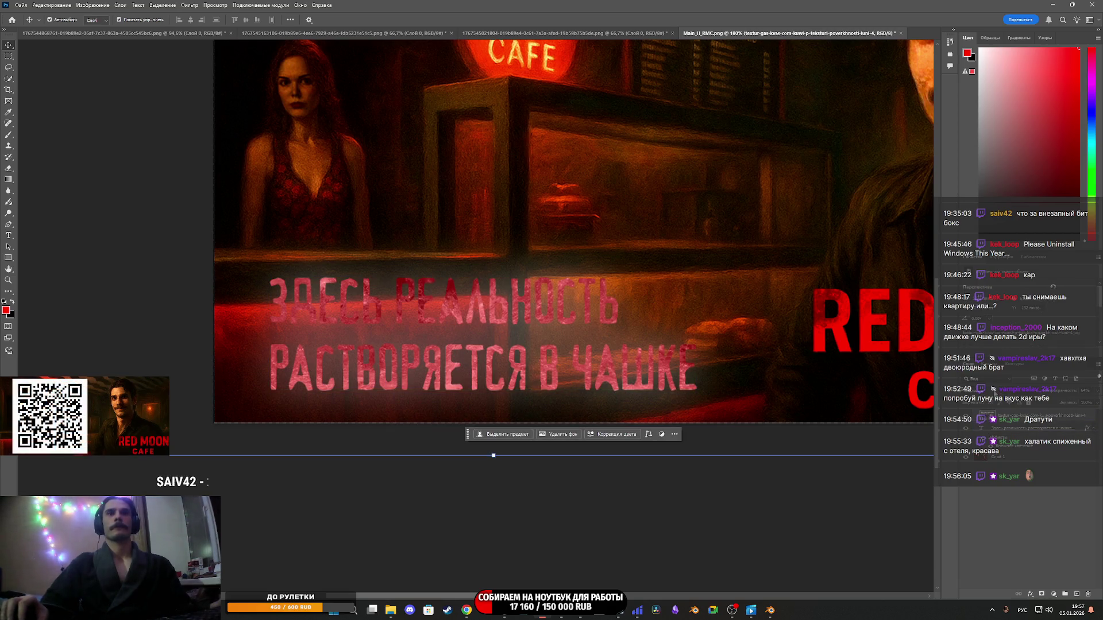
click(988, 390)
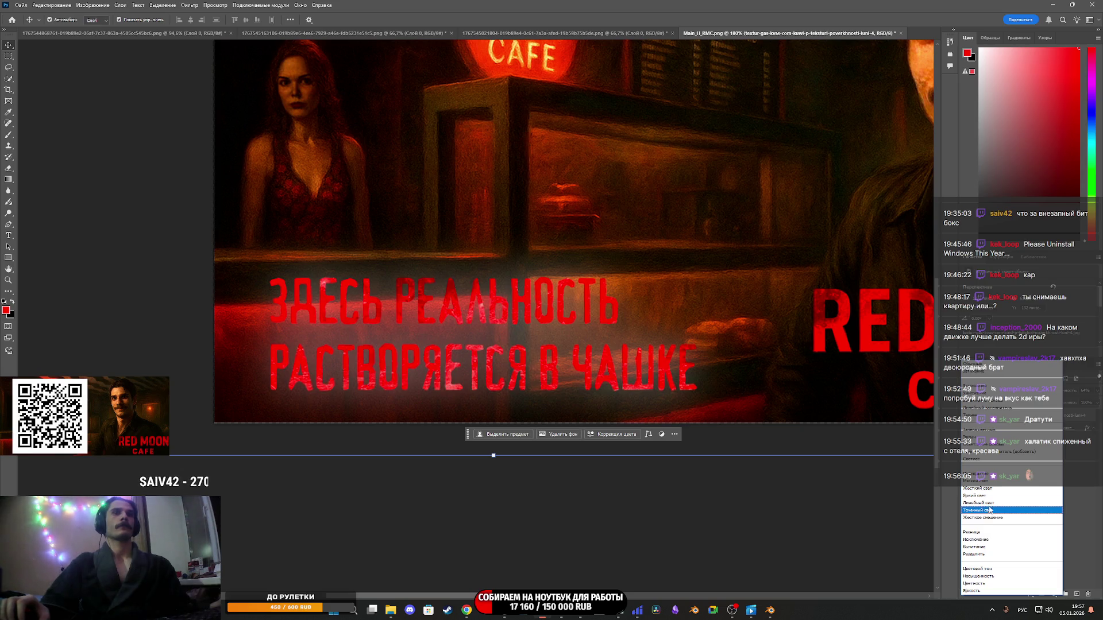
click(989, 489)
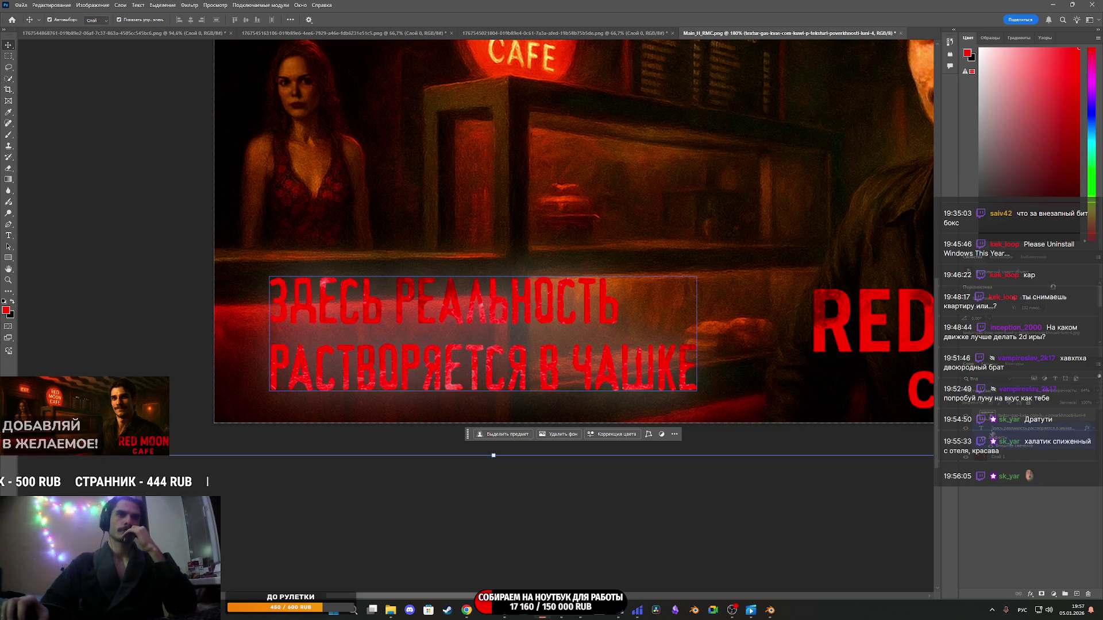
click(986, 431)
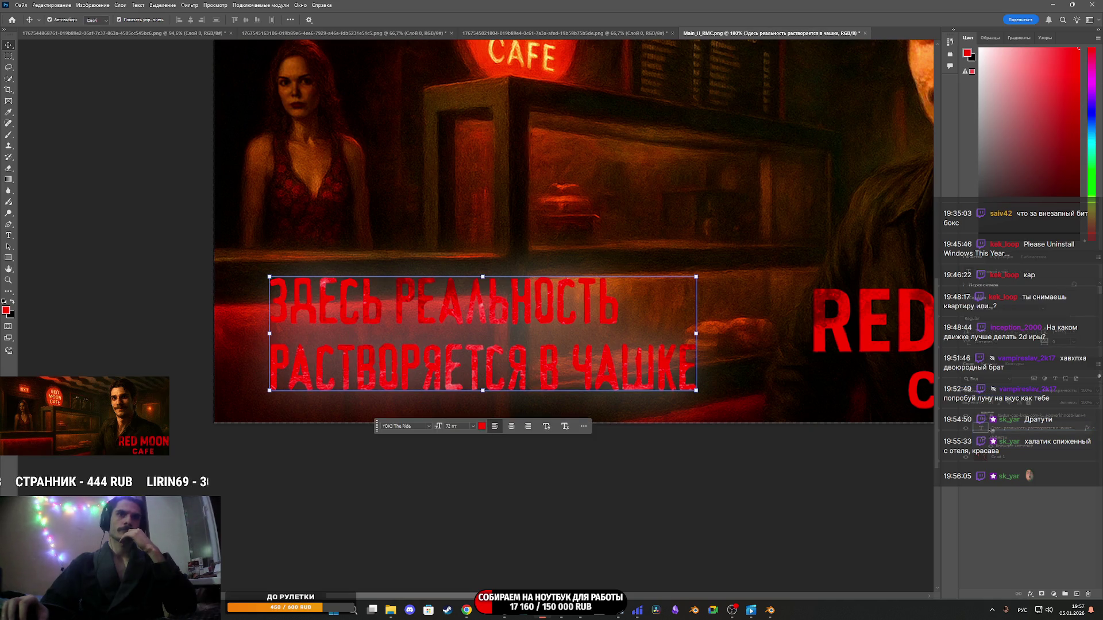
Switch the tagline's Outer Glow to Multiply mode with a black glow colour.
right_click(984, 428)
click(1005, 431)
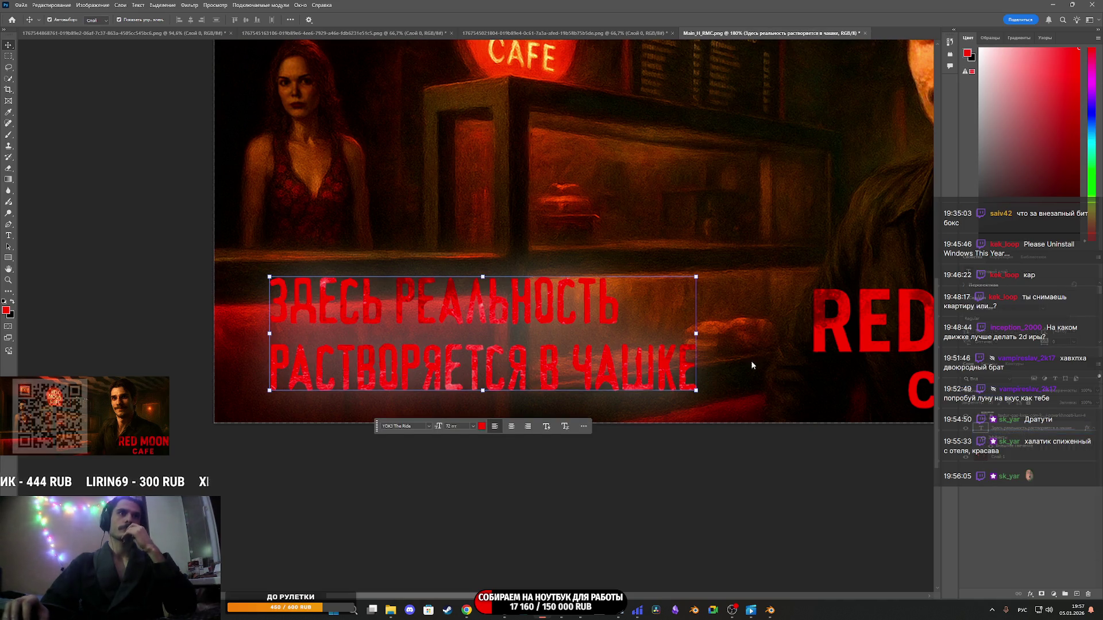
click(666, 431)
click(822, 312)
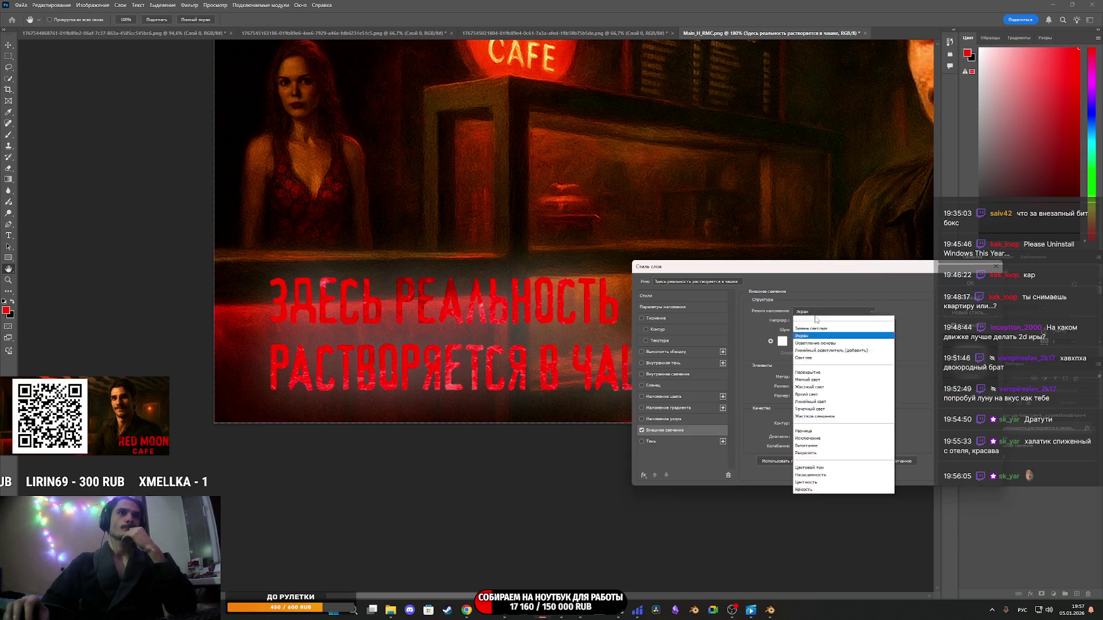
click(809, 349)
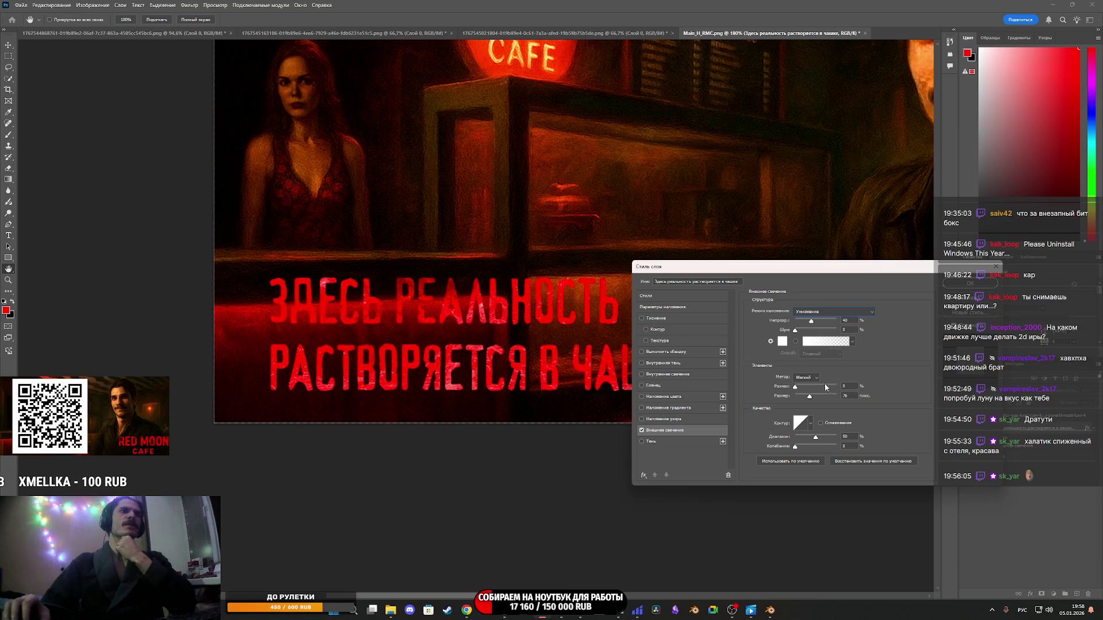
click(782, 342)
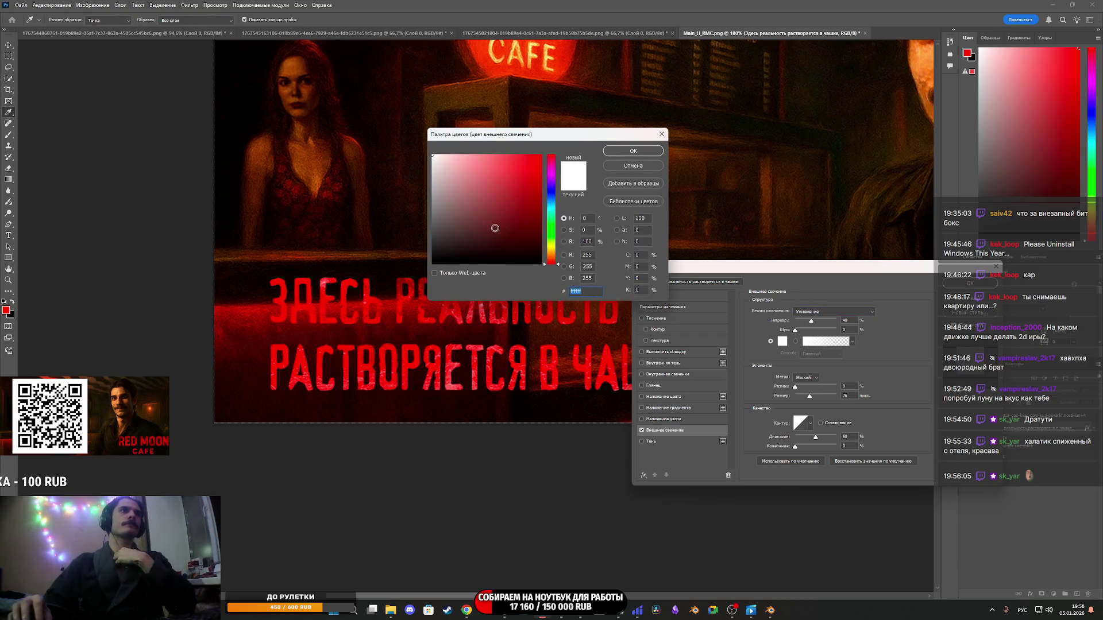
drag(492, 229, 430, 265)
click(631, 151)
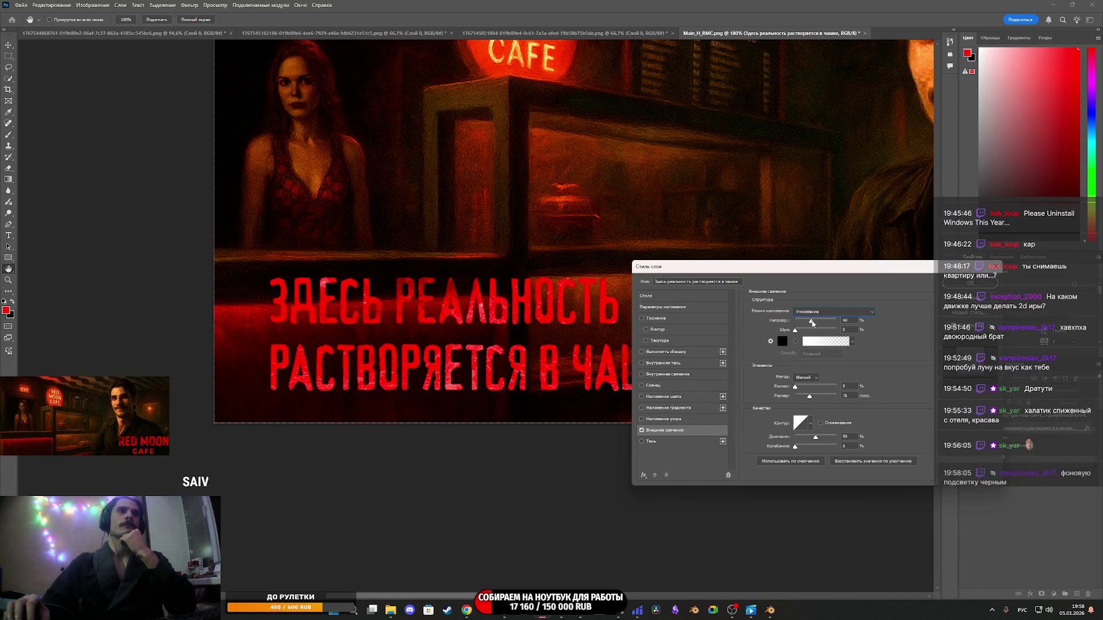
Set the glow to 100% opacity, 16 px size and 10% spread, and apply it.
drag(812, 323, 868, 326)
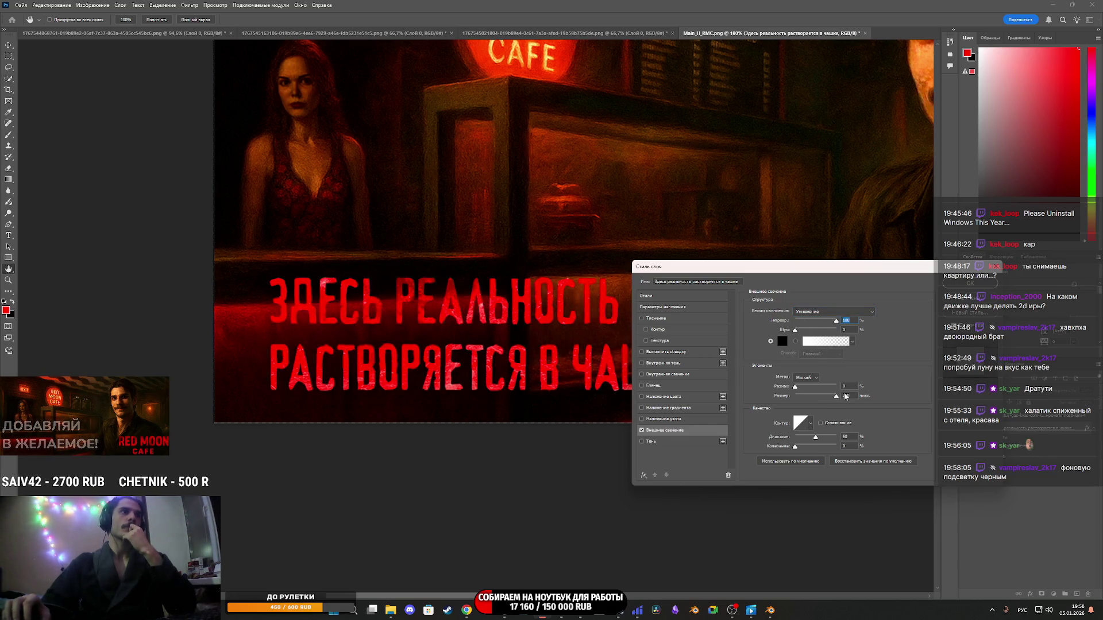
mouse_move(809, 399)
mouse_down()
mouse_move(801, 396)
mouse_move(816, 398)
mouse_up()
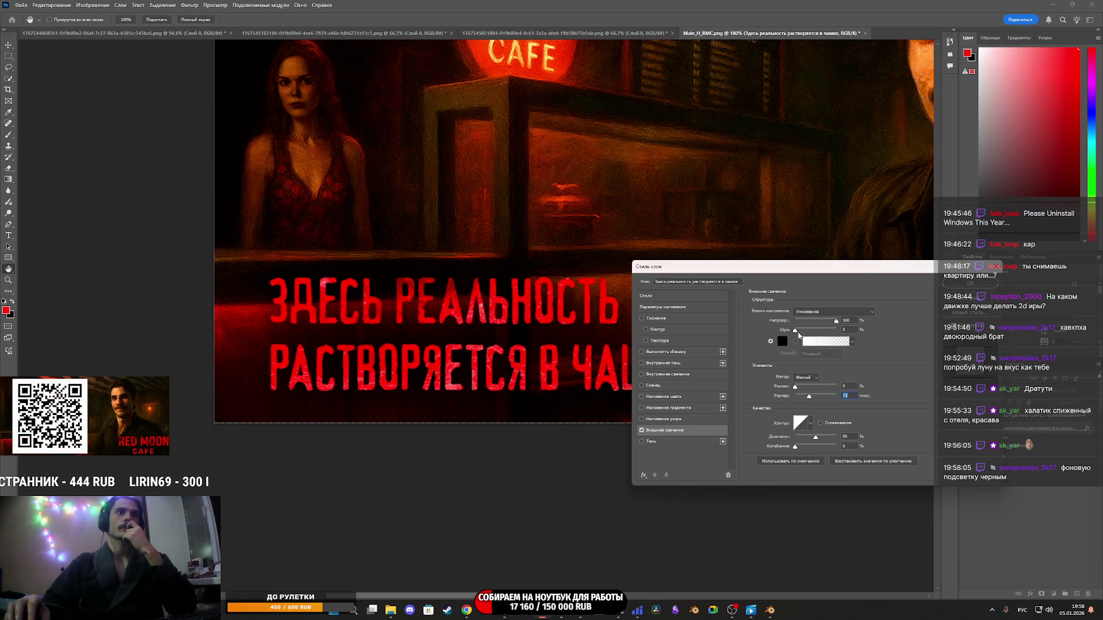
drag(797, 389, 795, 392)
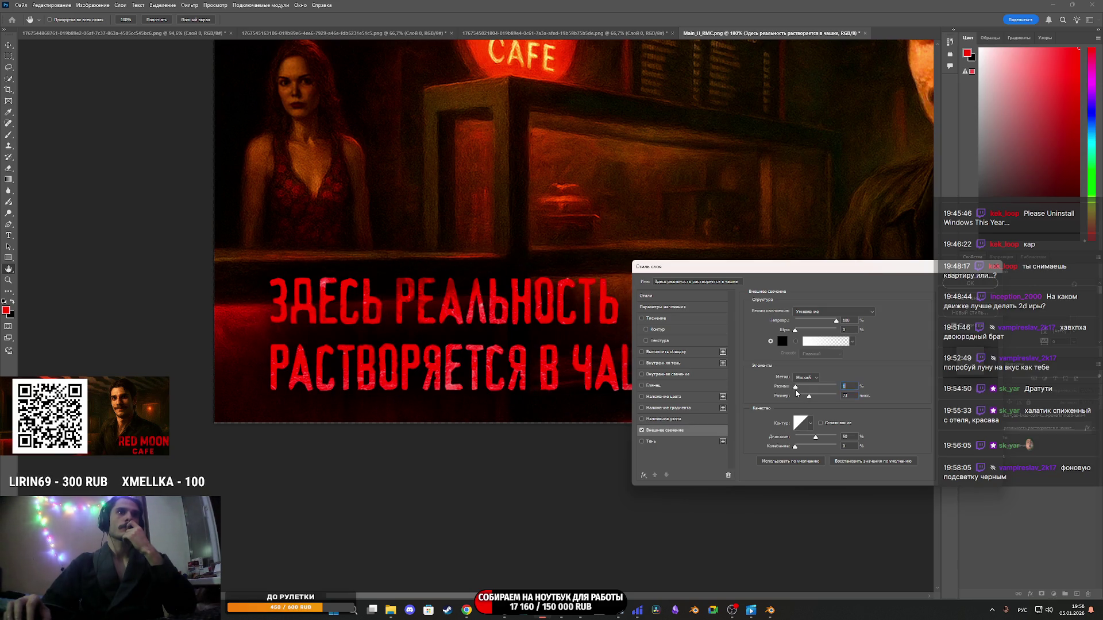
mouse_move(741, 270)
mouse_down()
mouse_move(847, 308)
mouse_move(829, 343)
mouse_move(797, 332)
mouse_up()
key(Return)
Set a texture layer's blend mode to Linear Burn.
key(v)
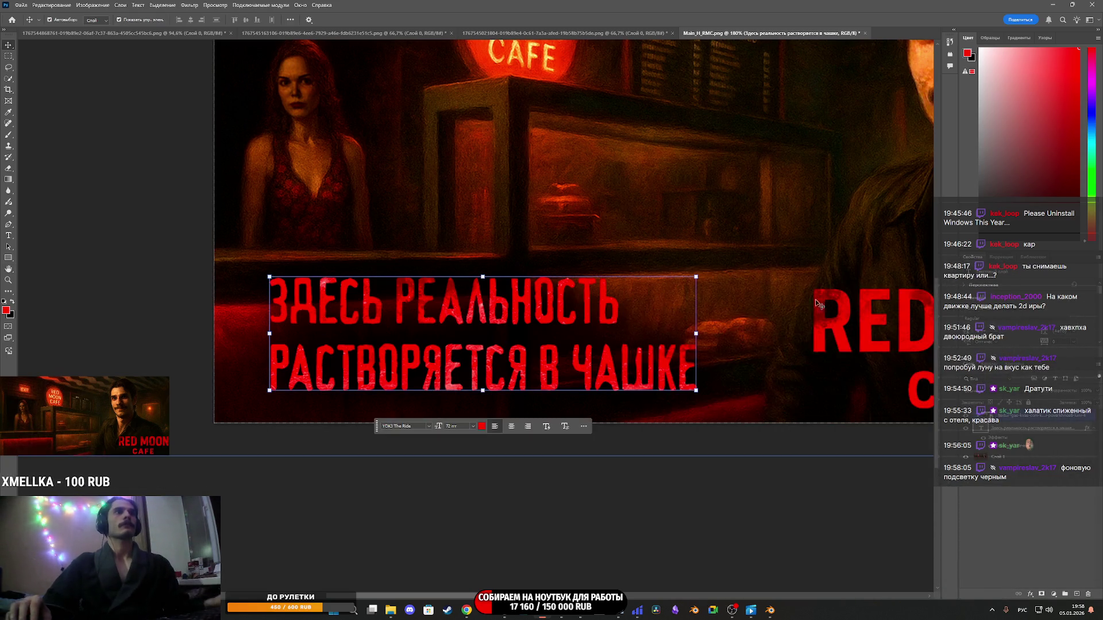
scroll(811, 284, down, 4)
scroll(811, 285, up, 2)
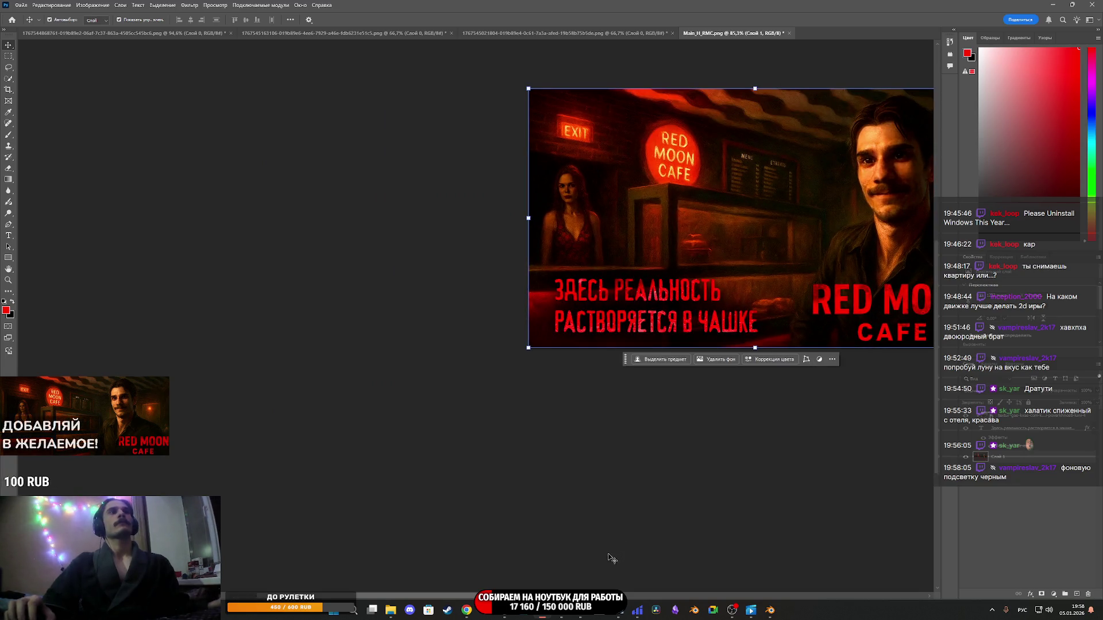
scroll(696, 437, up, 1)
drag(524, 589, 592, 589)
click(632, 436)
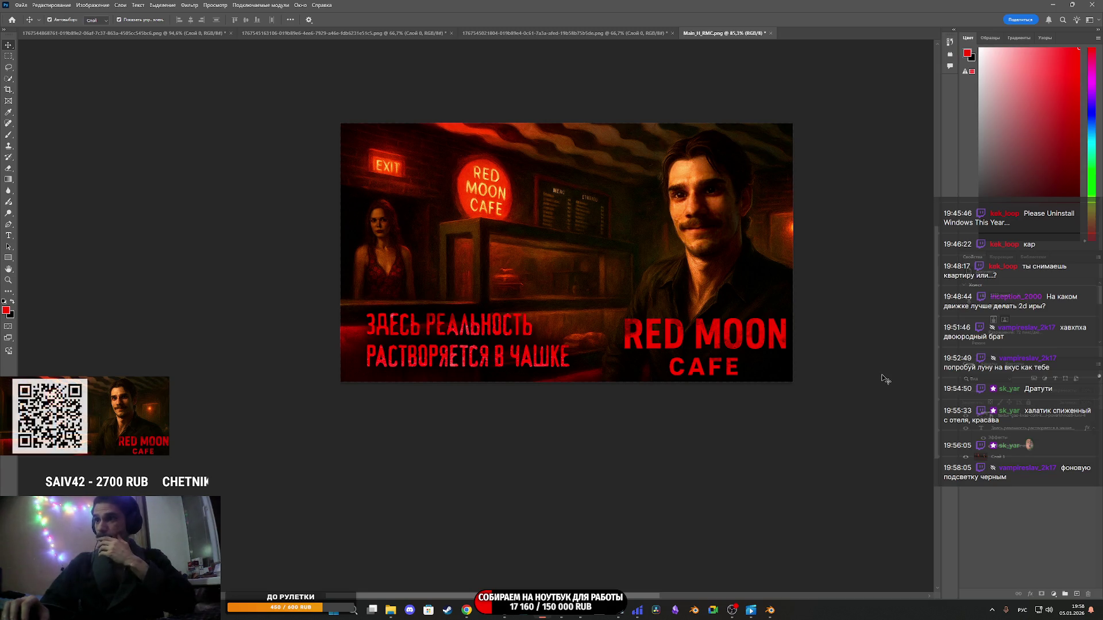
click(454, 331)
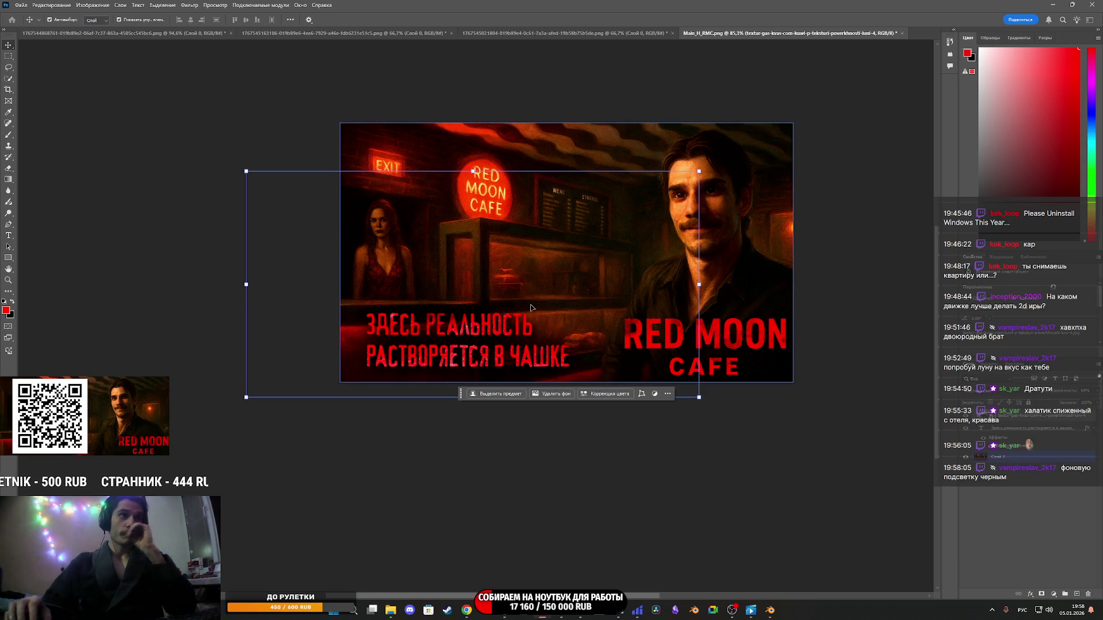
click(992, 393)
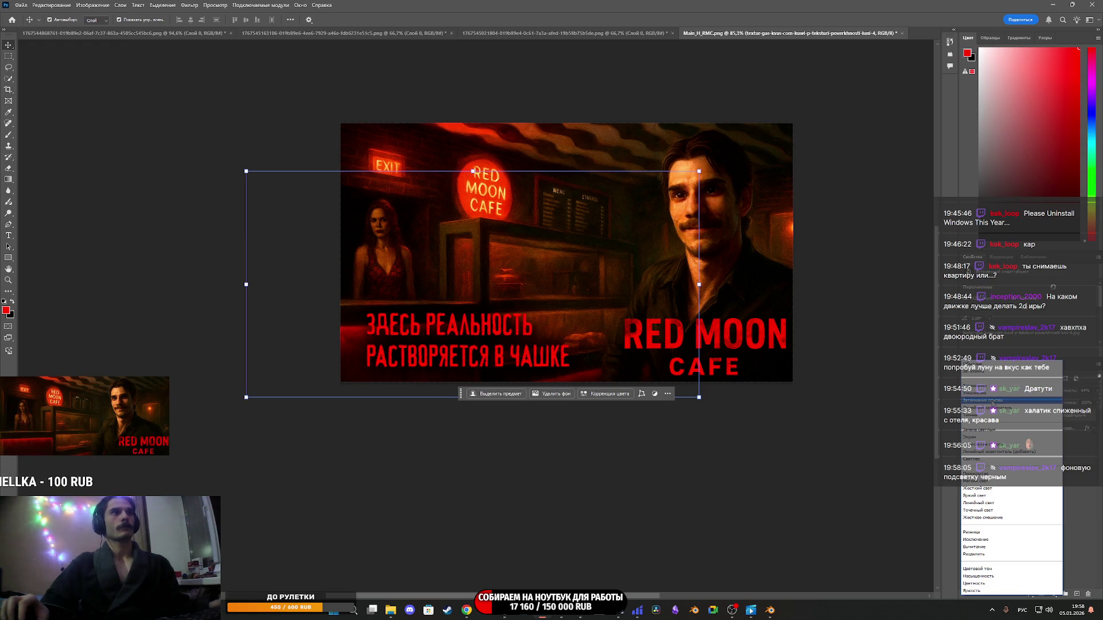
click(1011, 408)
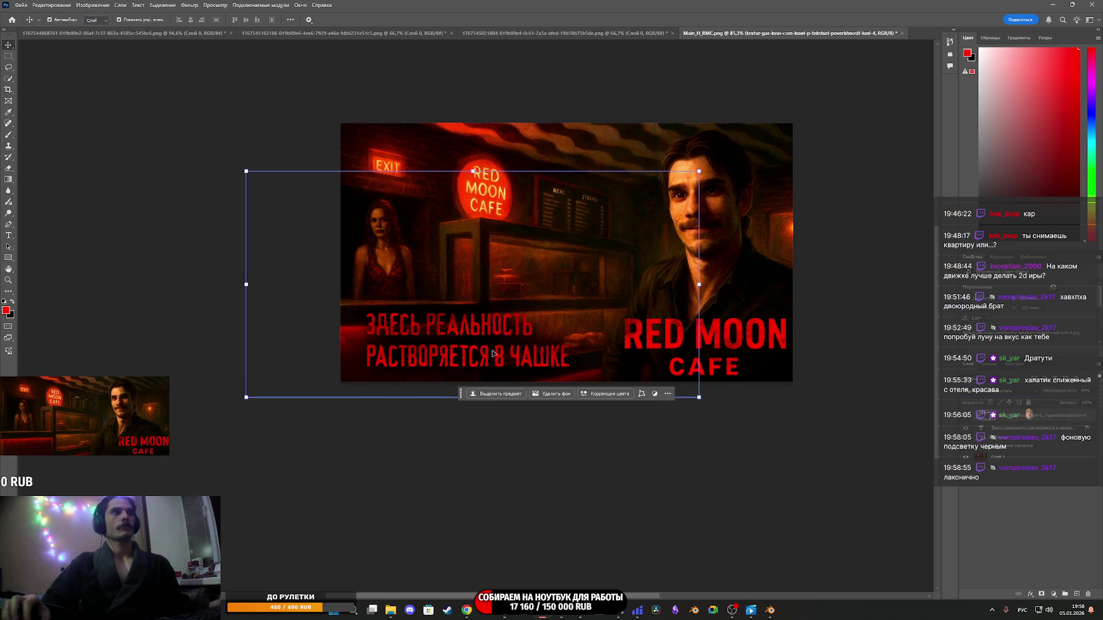
Select the moon texture layer and commit its pending transform.
click(589, 449)
scroll(517, 367, up, 4)
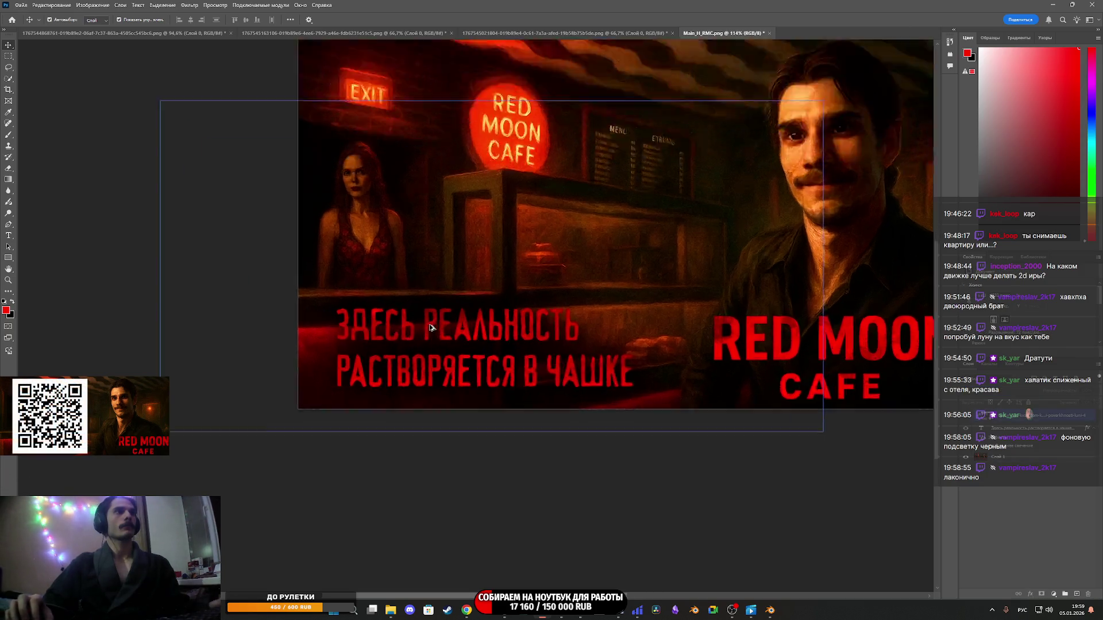
scroll(482, 345, down, 2)
scroll(495, 349, up, 3)
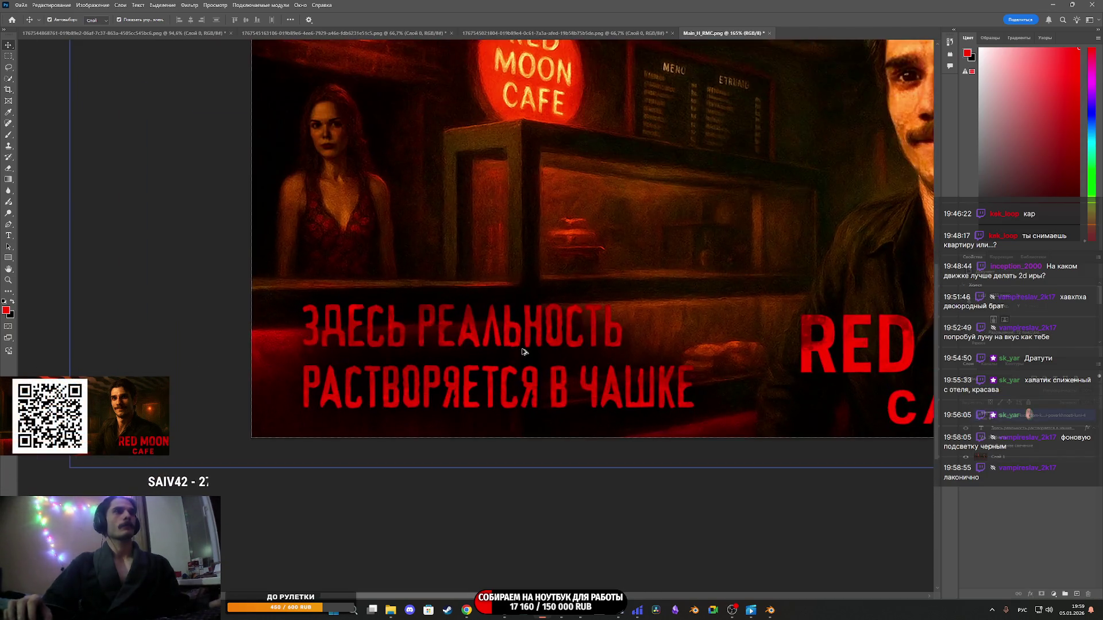
scroll(523, 351, down, 2)
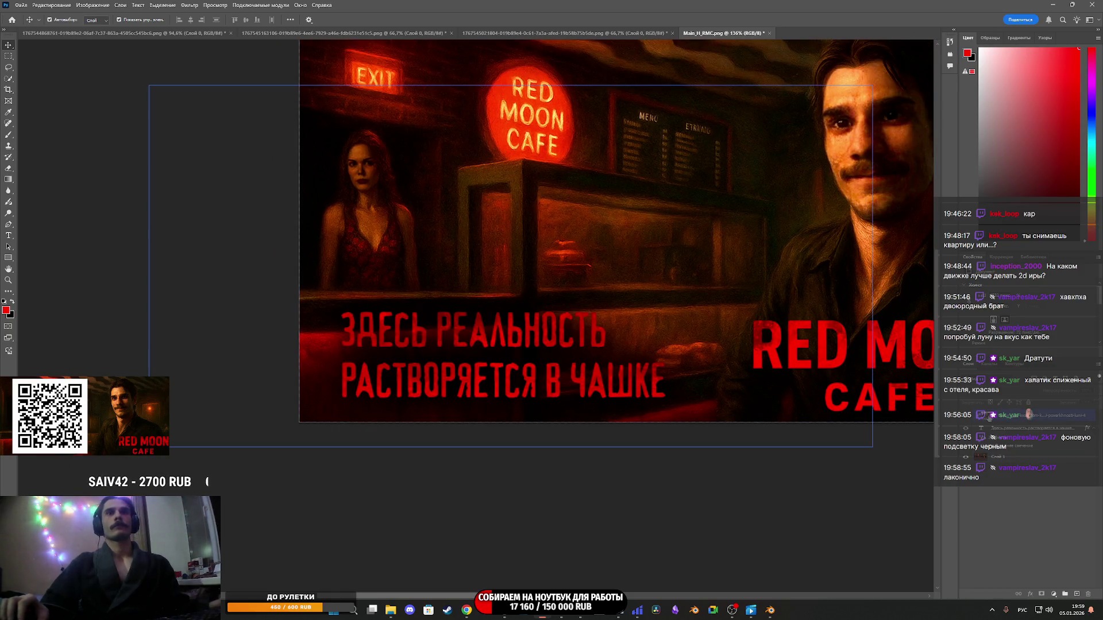
click(1028, 414)
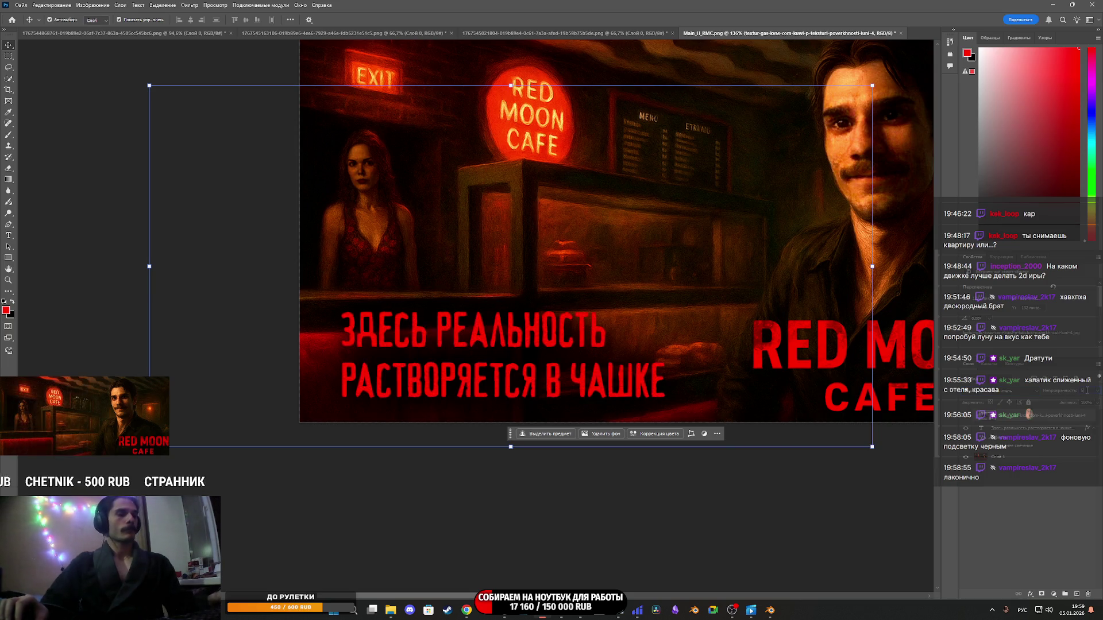
click(1044, 518)
Pan and zoom around the canvas to review the full billboard composition.
scroll(719, 332, down, 2)
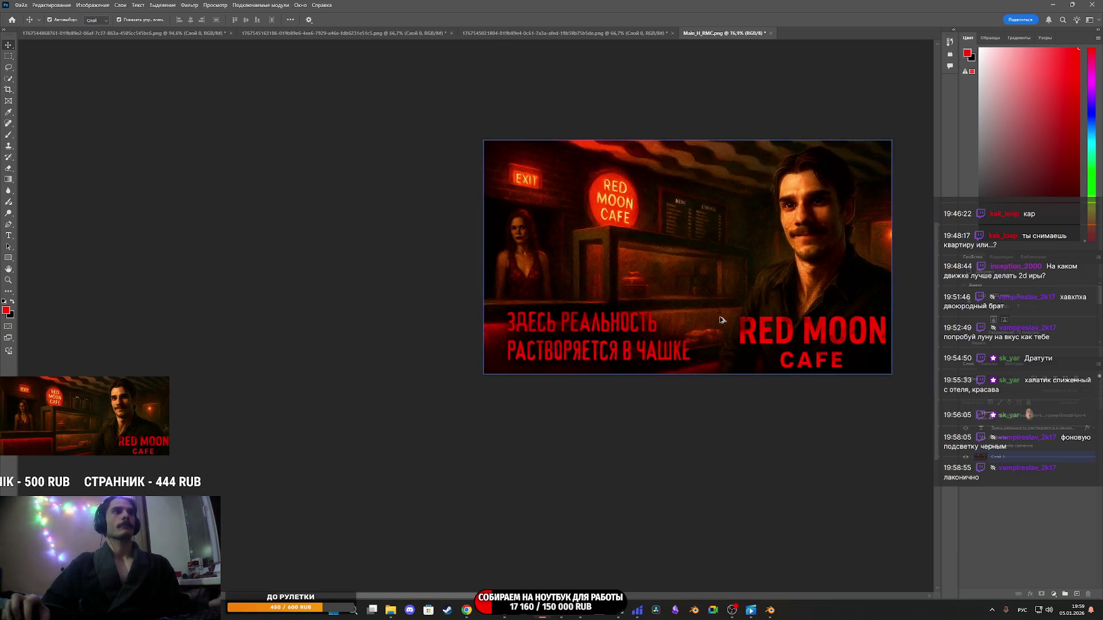
scroll(682, 374, up, 2)
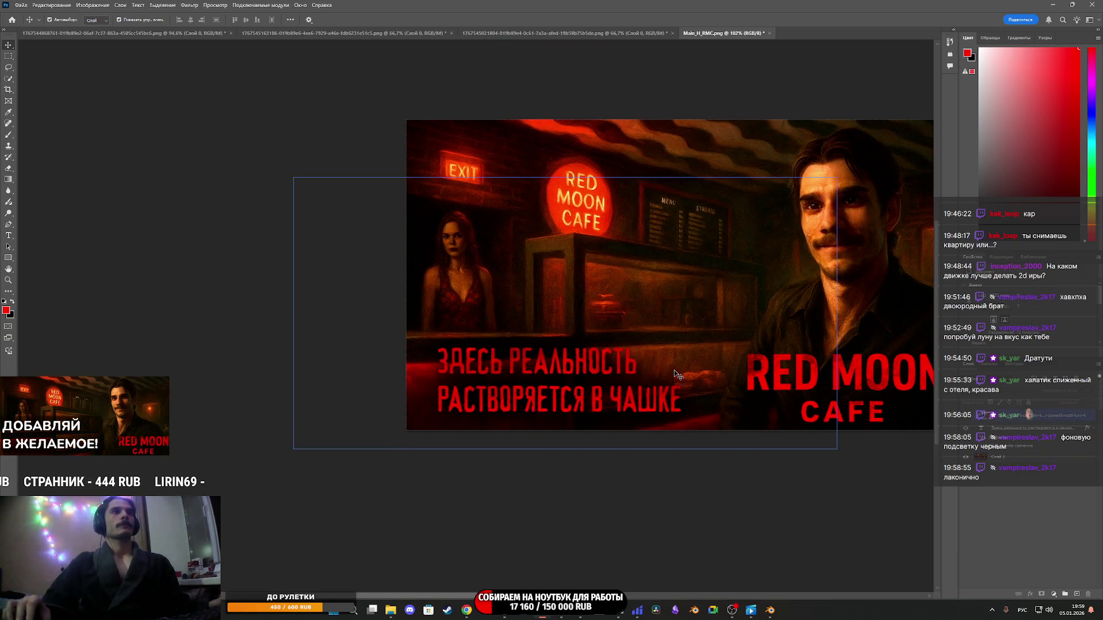
scroll(559, 325, right, 3)
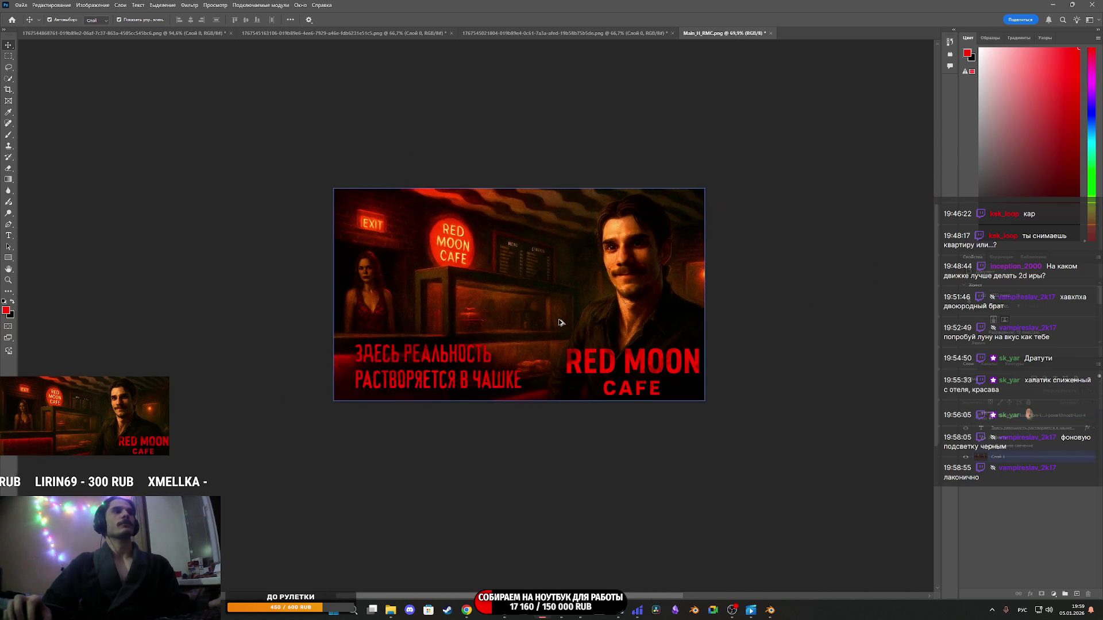
scroll(552, 314, down, 1)
scroll(481, 305, up, 1)
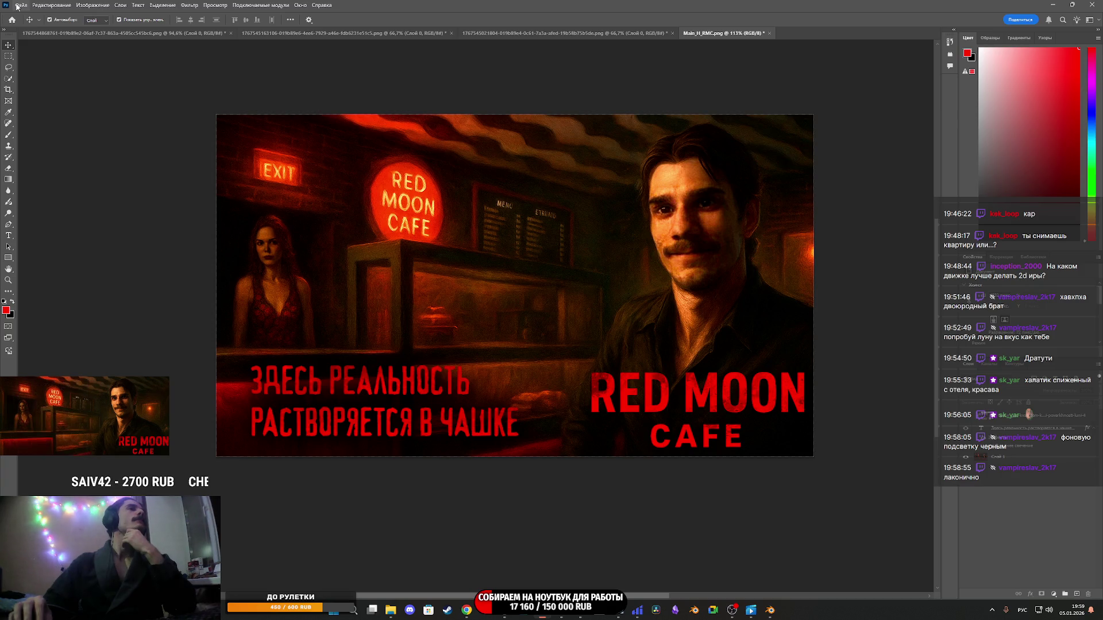
click(19, 5)
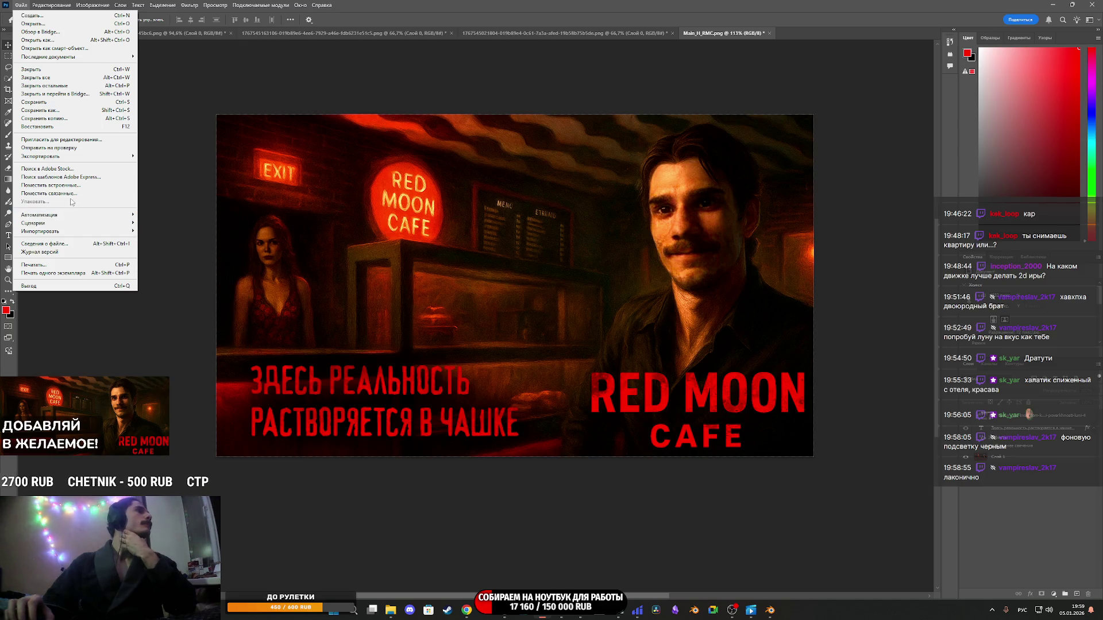
Export the banner via Export As as PNG named 6, then return to Substance 3D Painter.
mouse_move(80, 156)
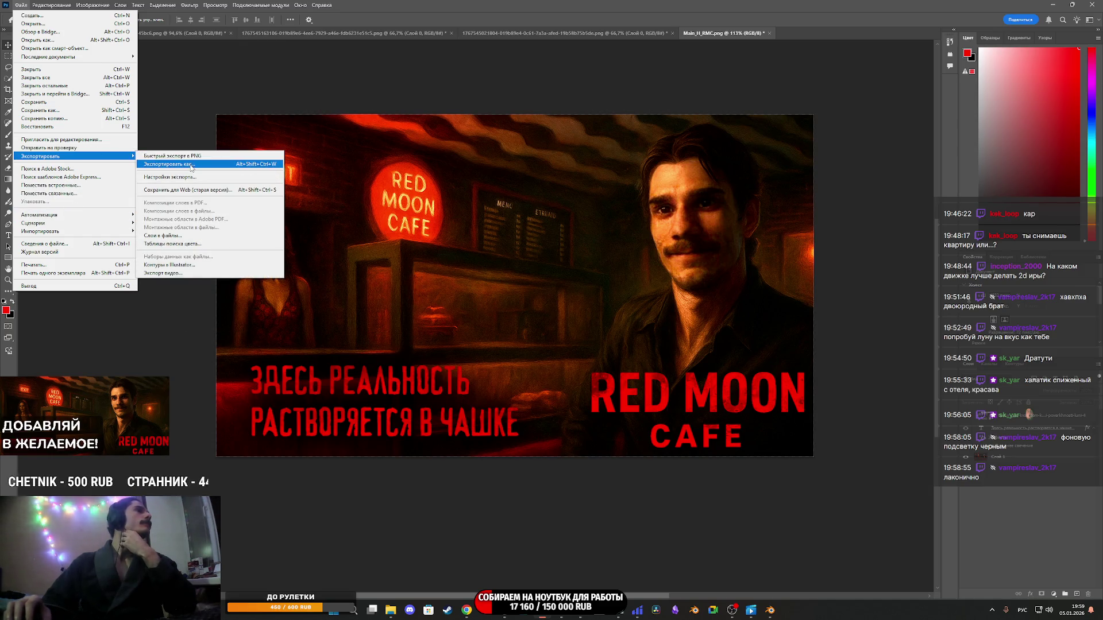
click(190, 164)
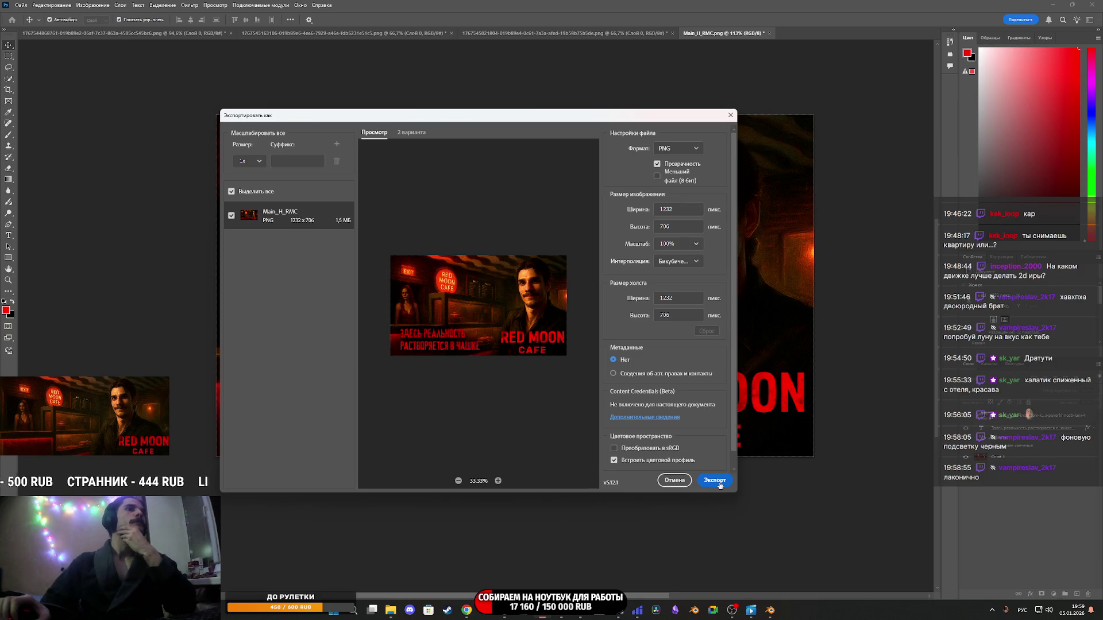
click(715, 480)
text(6)
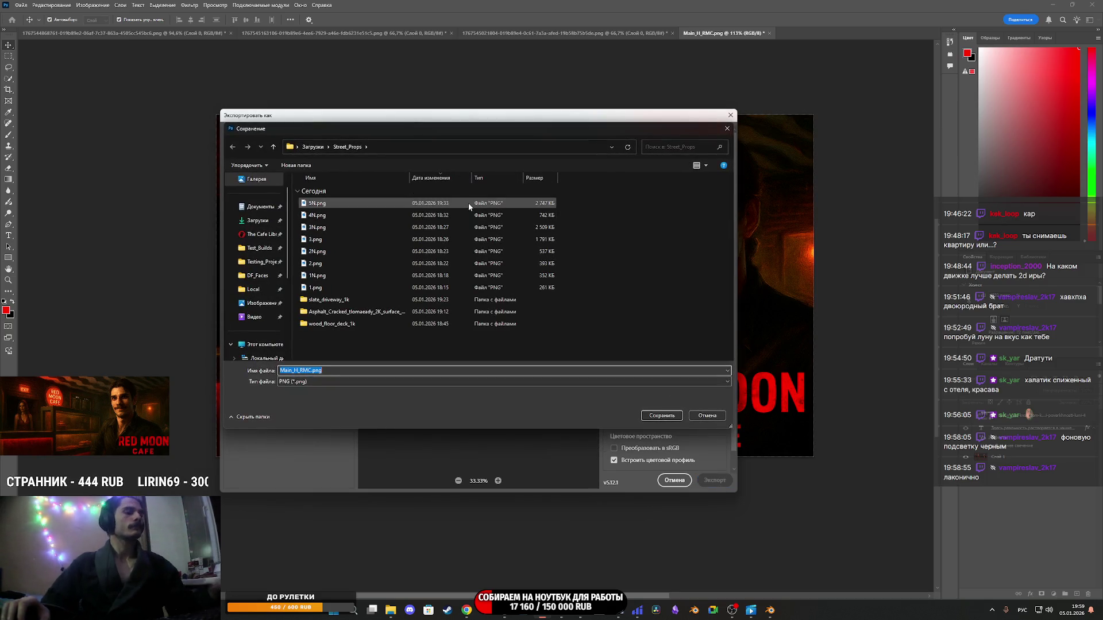
click(671, 420)
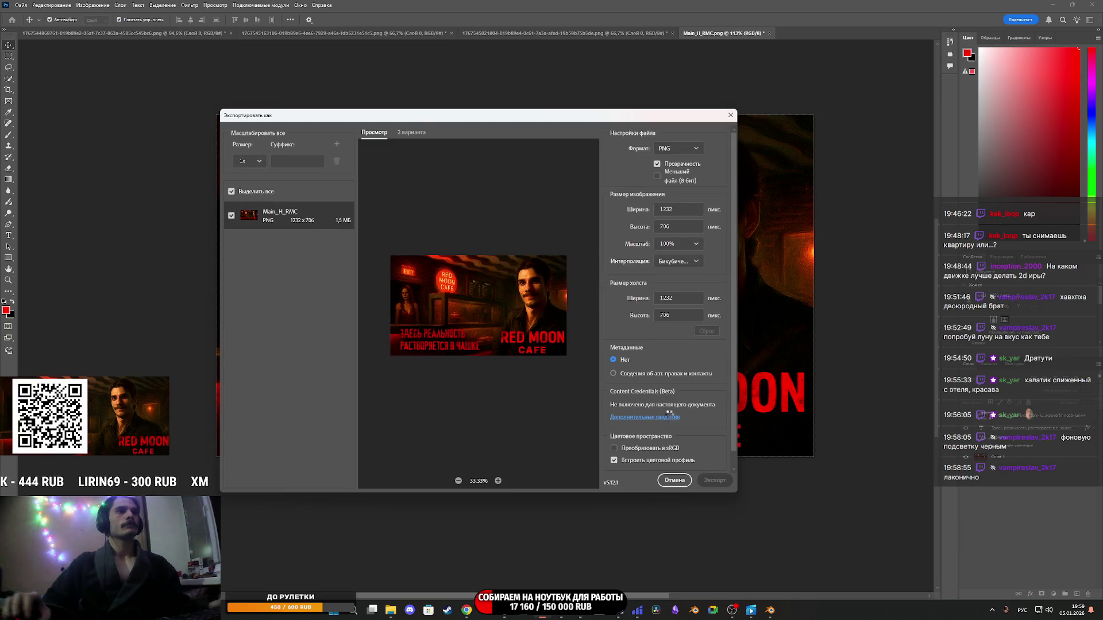
click(563, 616)
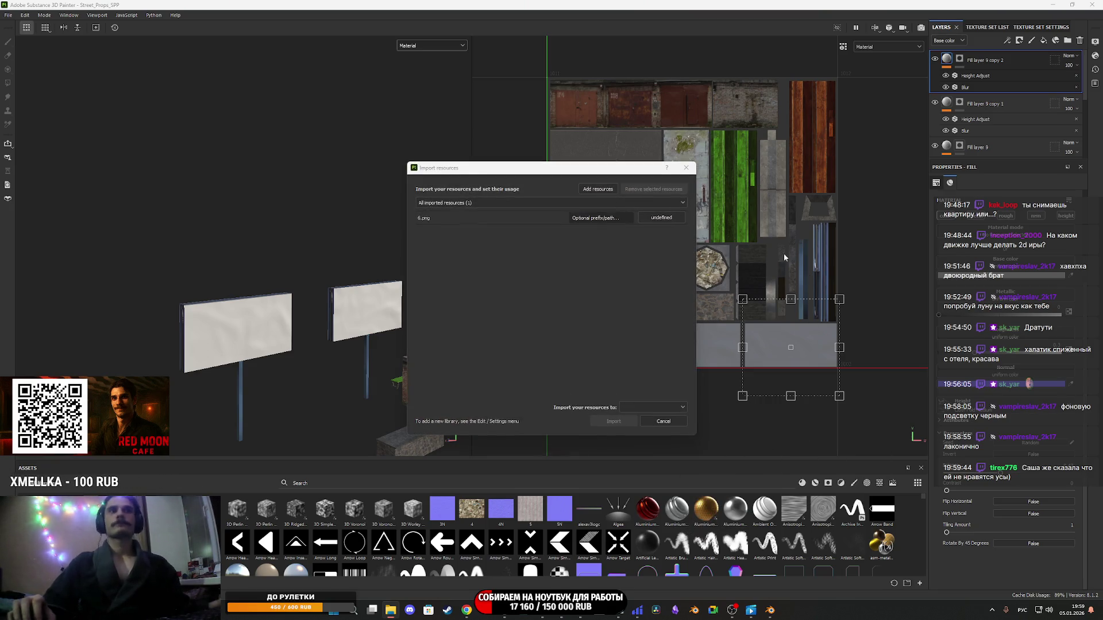
Import 6.png as a texture and use it as a new fill layer's base colour.
click(660, 219)
click(658, 410)
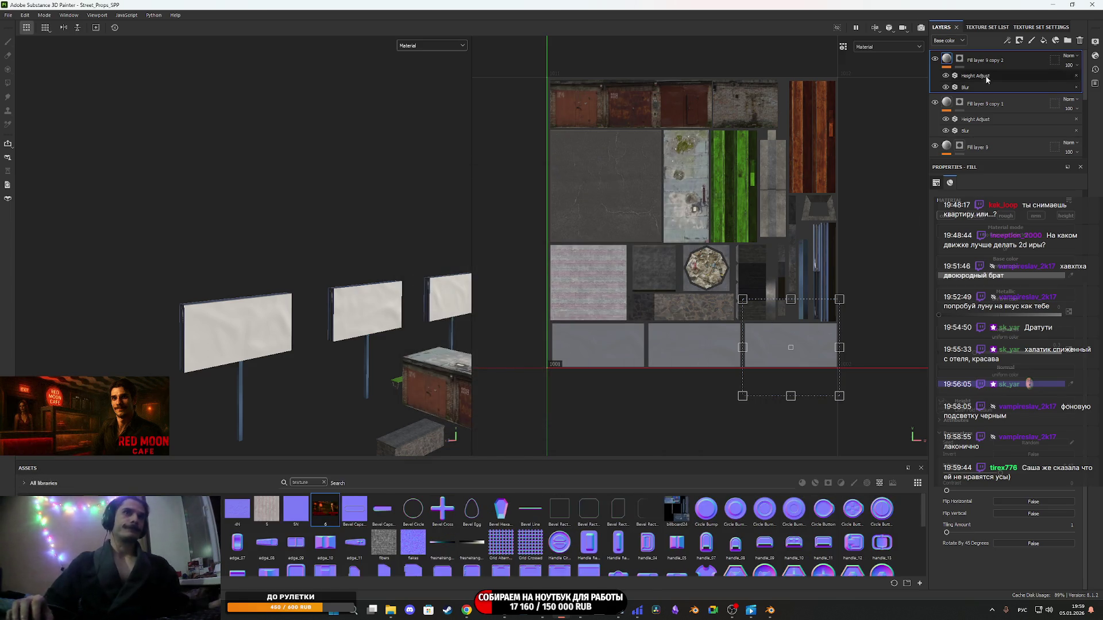
click(1043, 40)
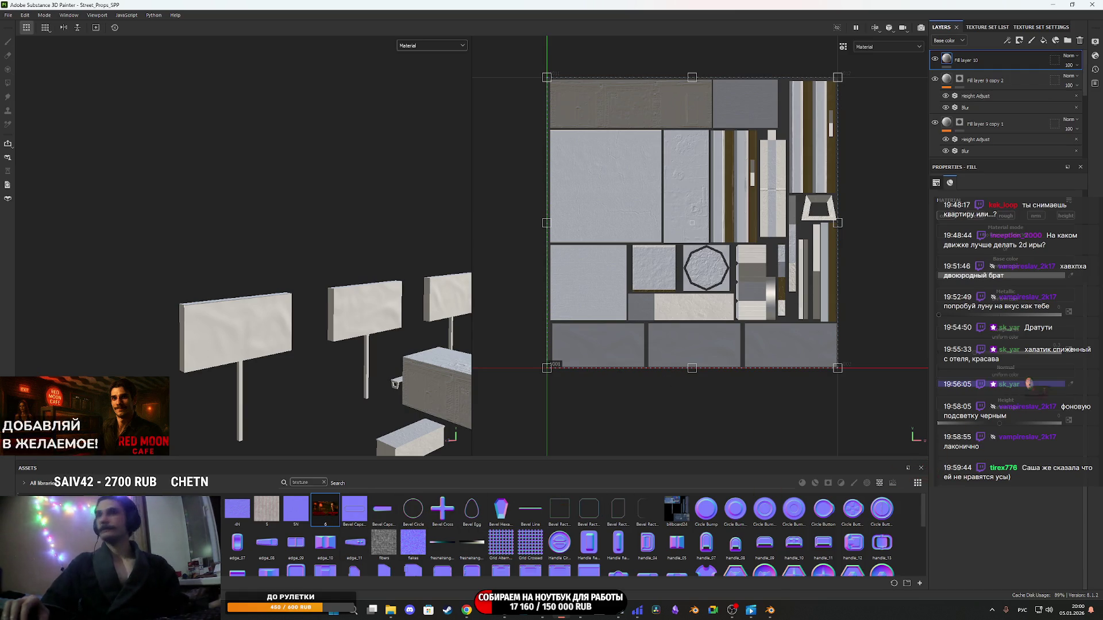
drag(997, 285, 998, 271)
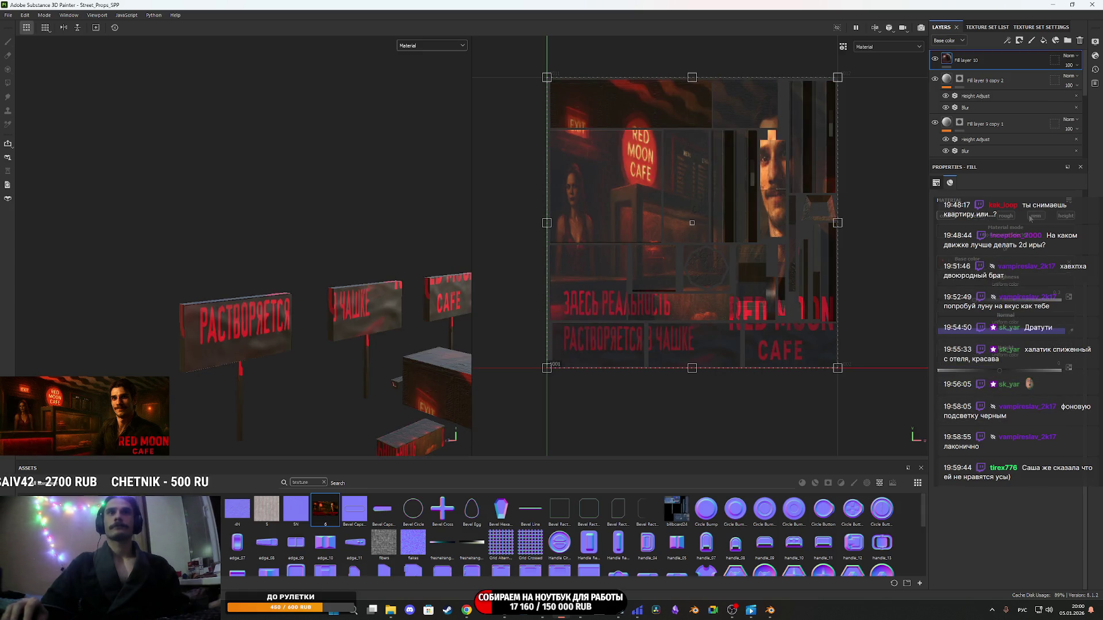
click(1008, 216)
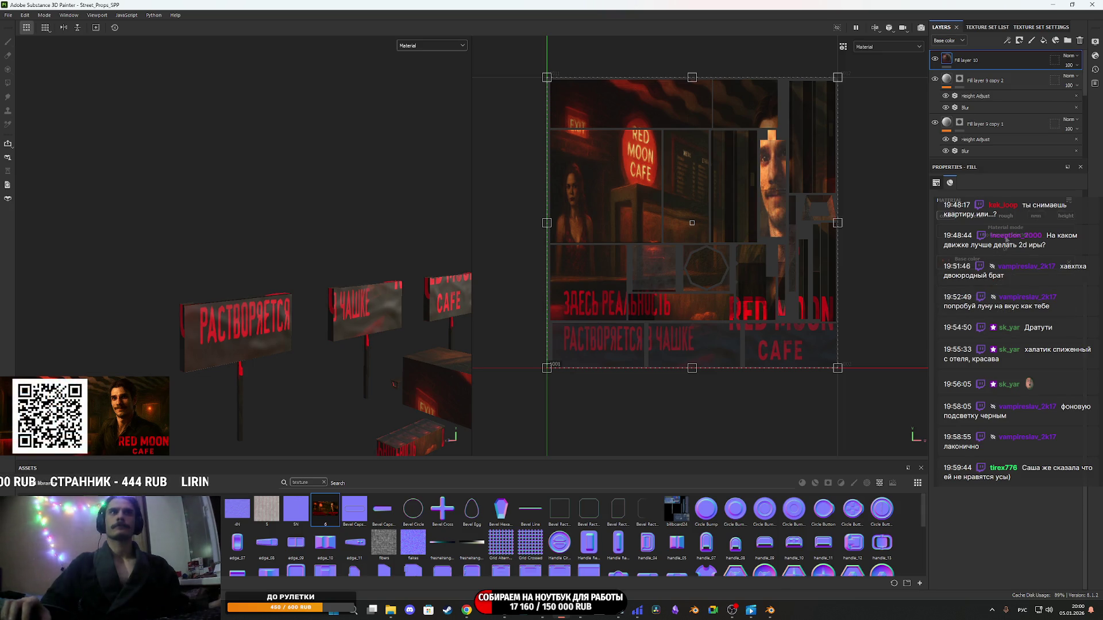
Add a Polygon Fill mask to the fill layer and fill both triangles of one billboard.
right_click(956, 60)
click(975, 78)
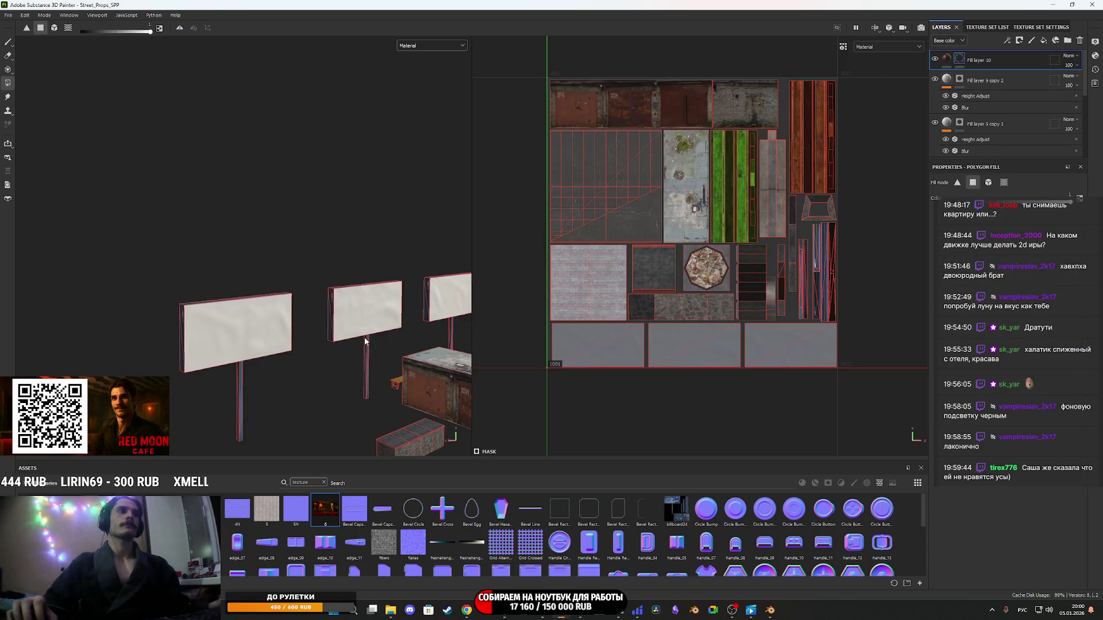
drag(505, 332, 310, 318)
click(313, 311)
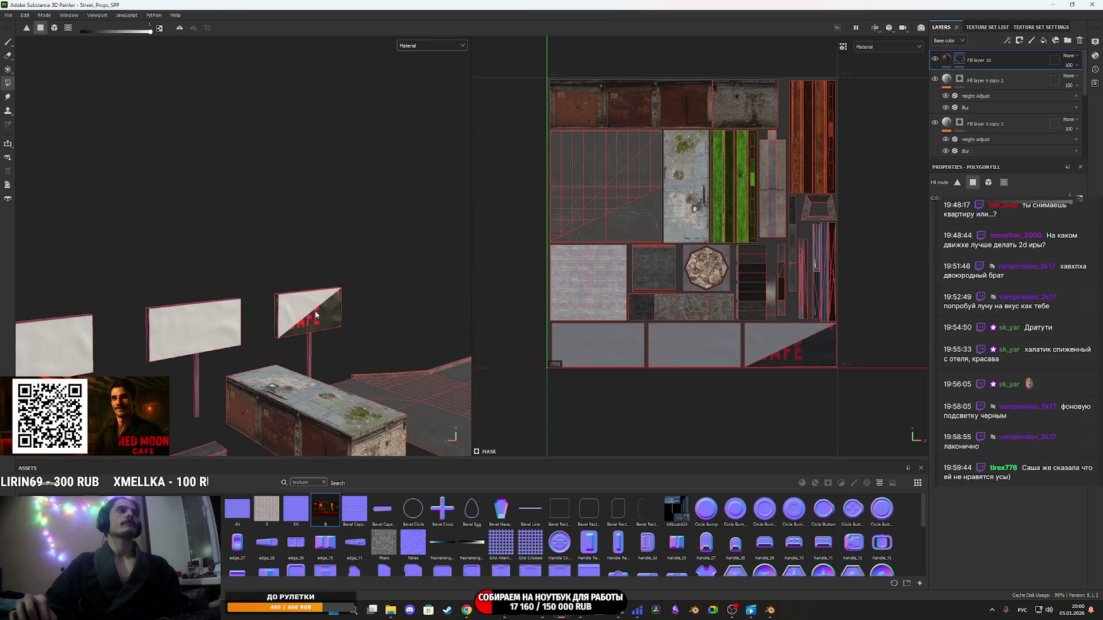
click(304, 311)
click(946, 59)
Scale and nudge the image in the UV view to fit the billboard's UV island.
drag(546, 78, 739, 325)
scroll(735, 326, up, 5)
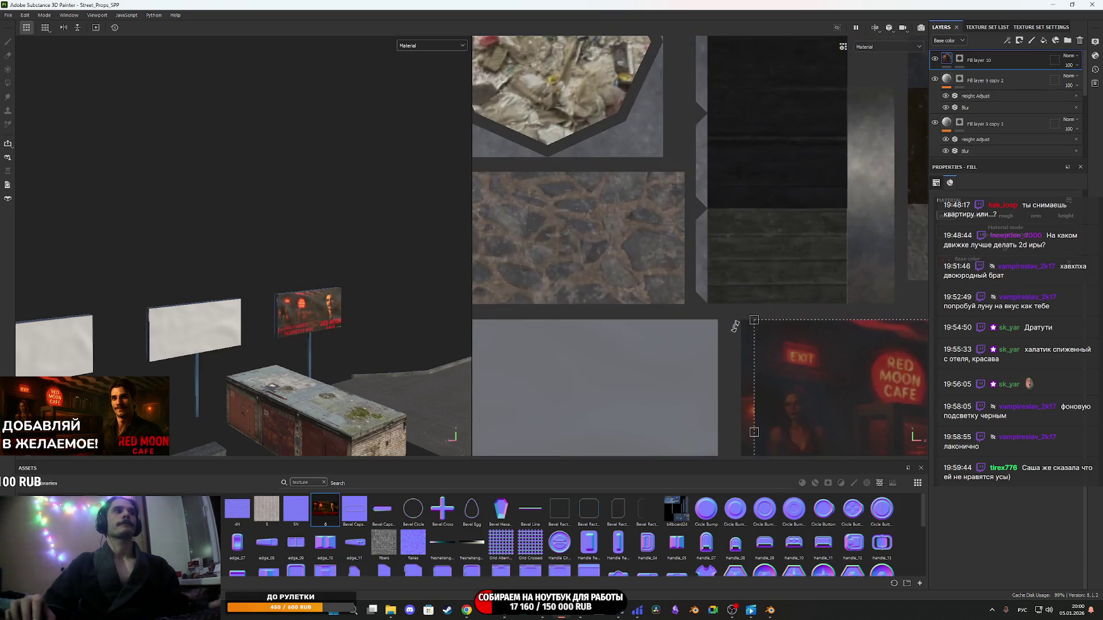
scroll(736, 326, up, 5)
drag(757, 284, 690, 290)
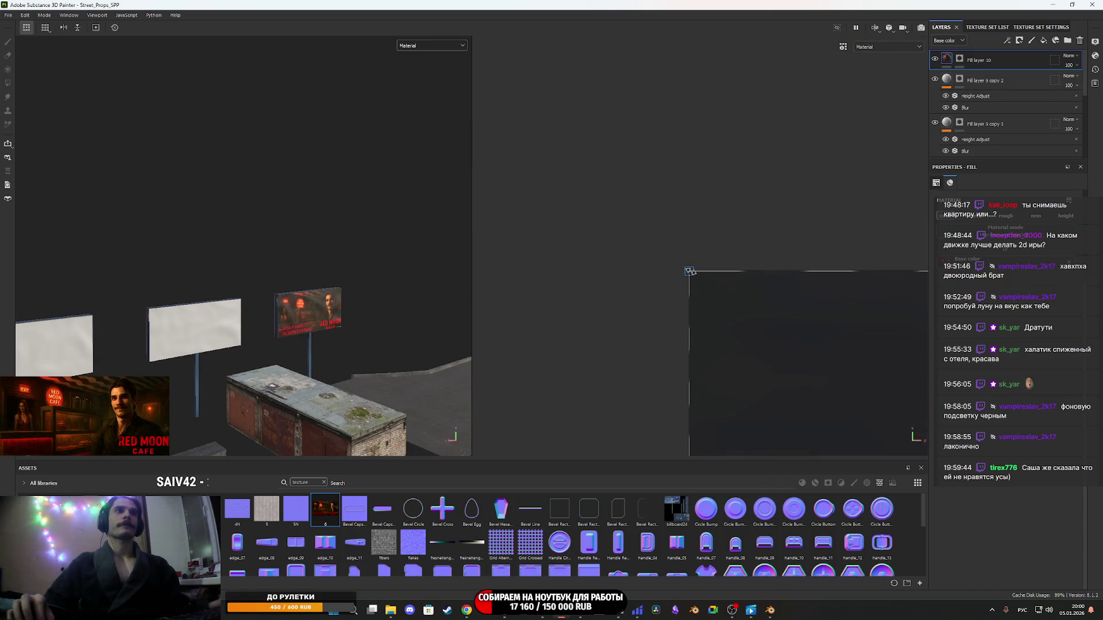
scroll(698, 282, down, 5)
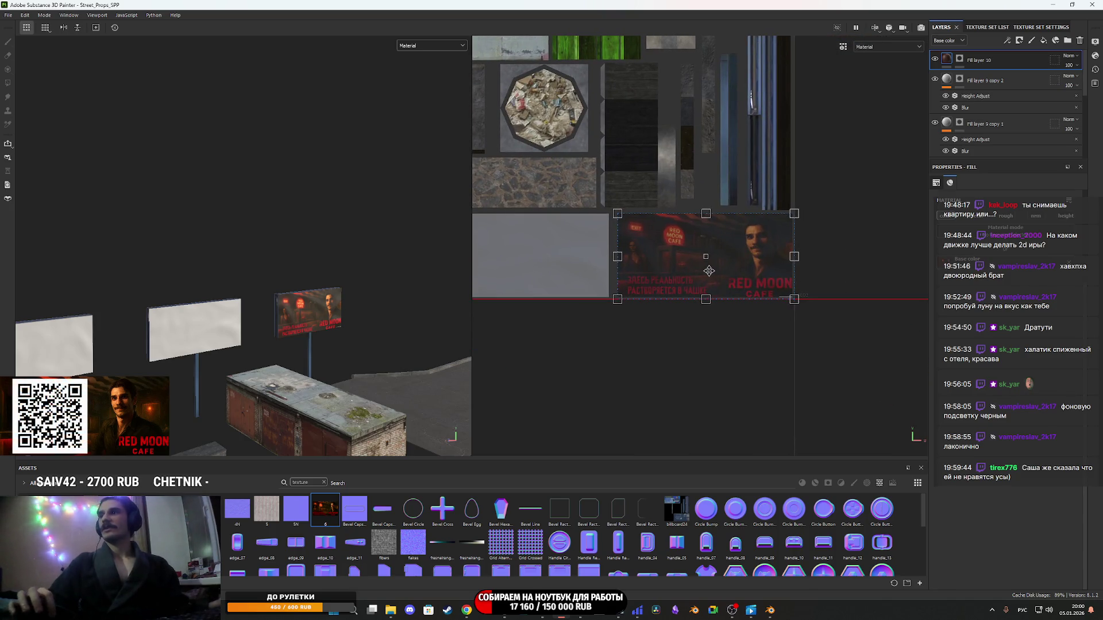
key(alt)
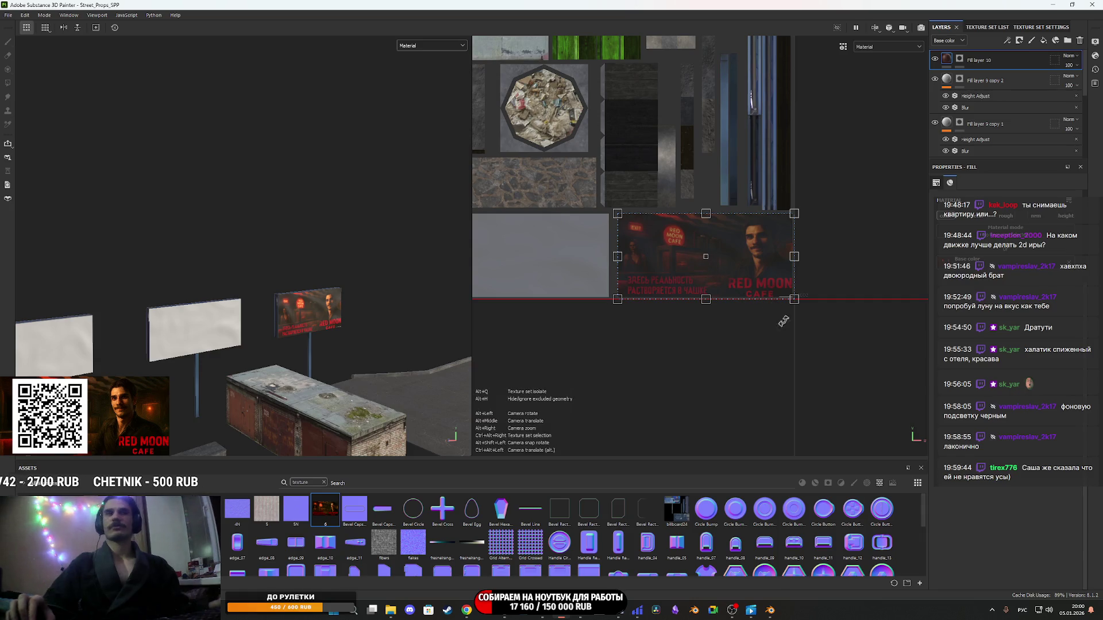
scroll(786, 288, up, 6)
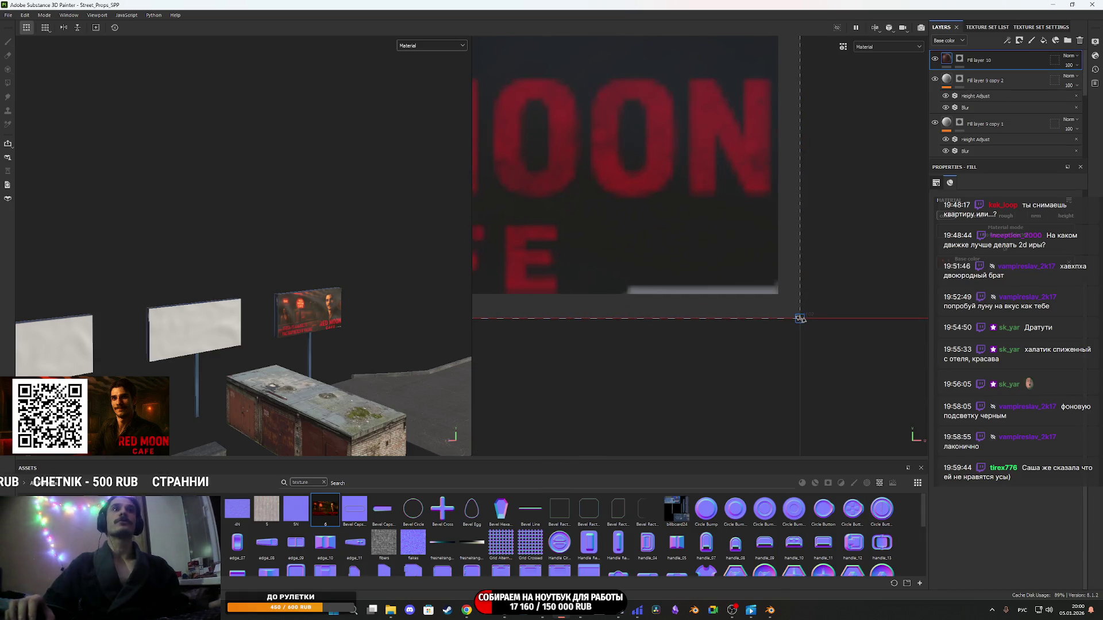
drag(779, 295, 777, 292)
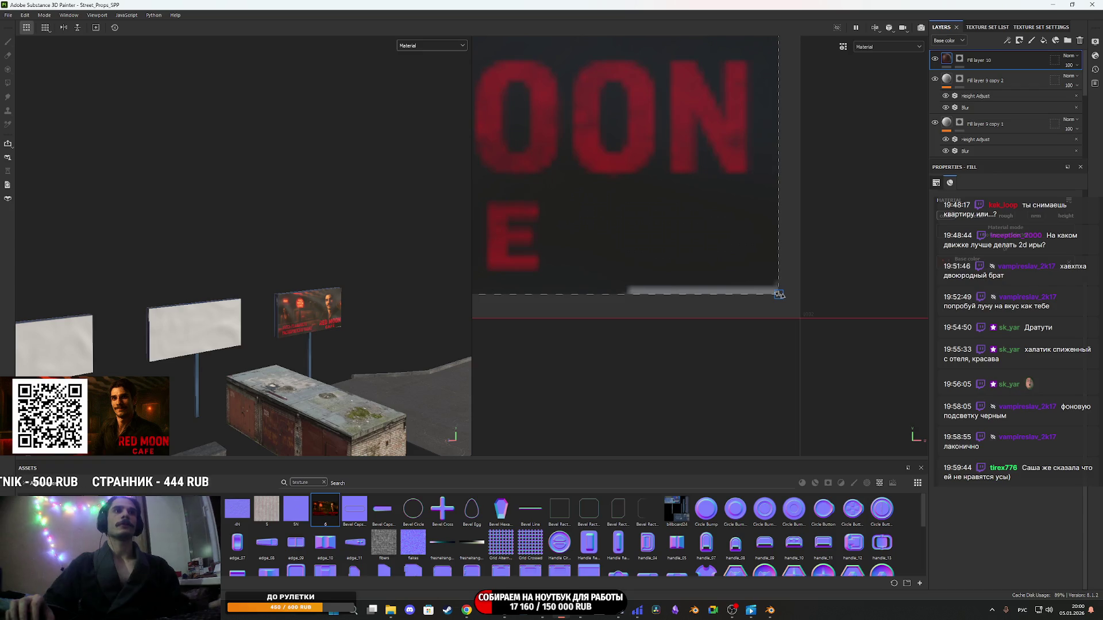
scroll(779, 295, up, 4)
drag(787, 297, 784, 299)
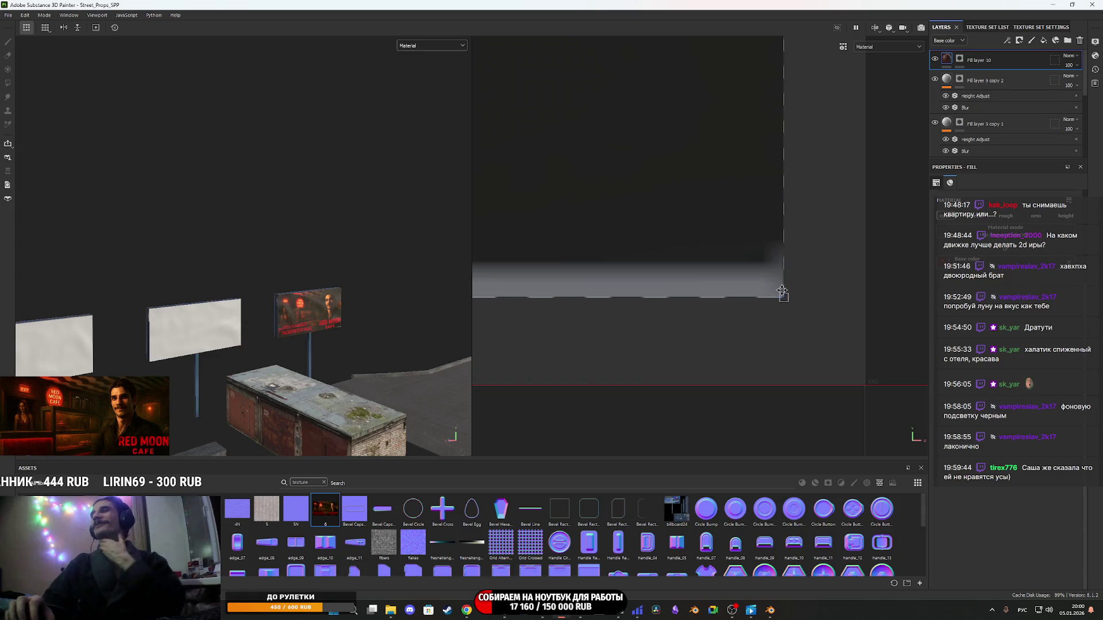
scroll(781, 288, down, 4)
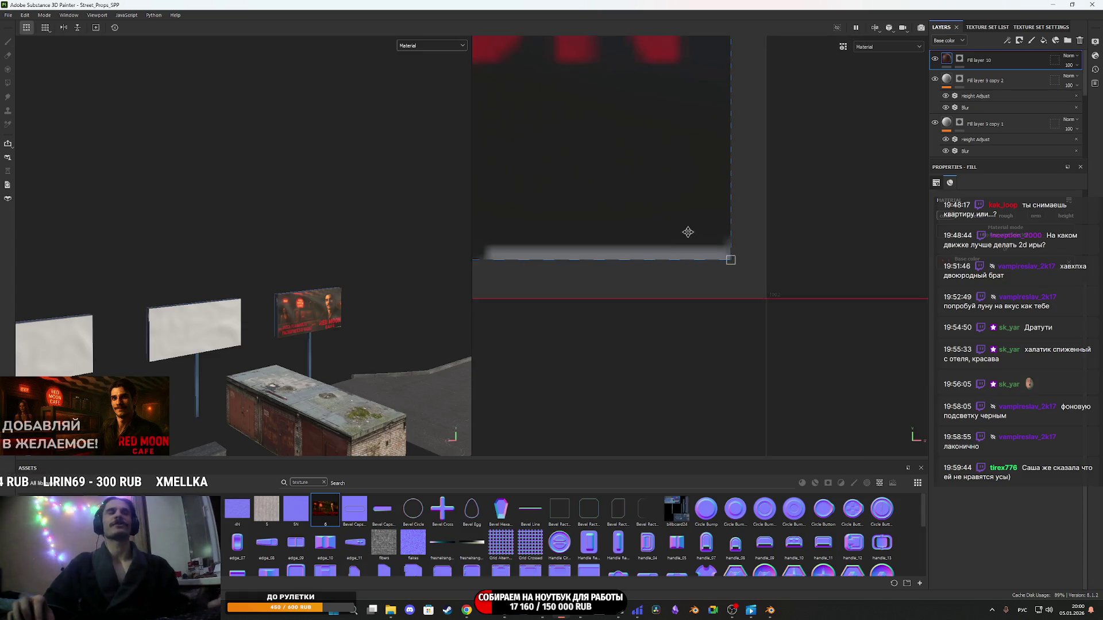
scroll(310, 328, up, 5)
scroll(265, 333, down, 3)
Inspect the Red Moon billboard from several angles, toggling the image layer to compare.
mouse_move(257, 336)
mouse_down()
mouse_move(199, 326)
mouse_move(250, 319)
mouse_up()
scroll(218, 337, up, 3)
scroll(241, 333, down, 3)
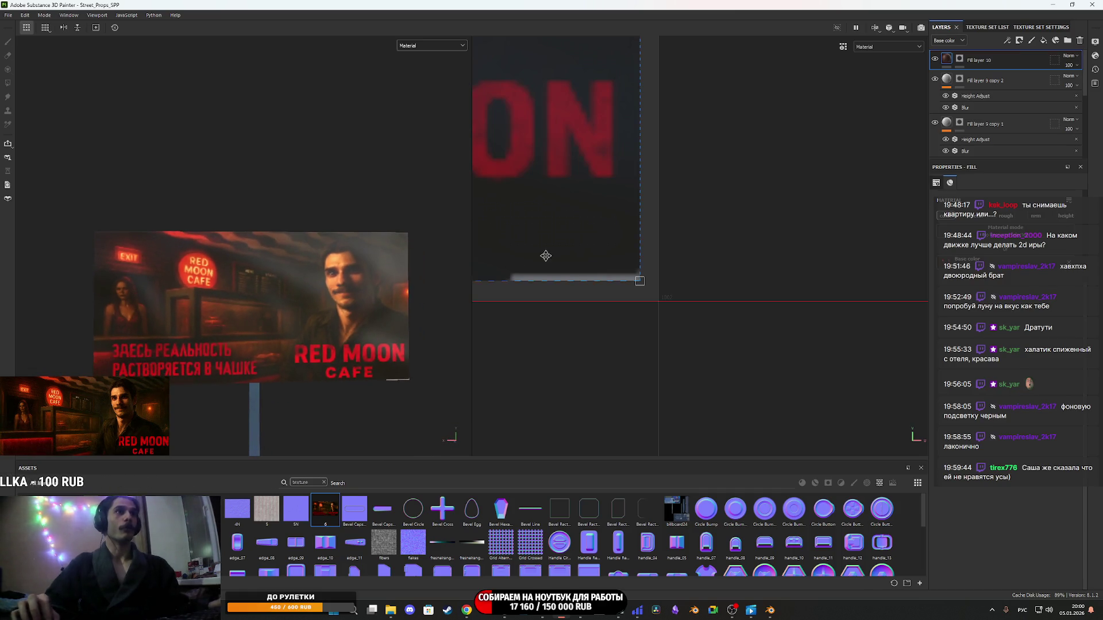
scroll(546, 256, down, 5)
mouse_move(681, 56)
mouse_down()
mouse_move(757, 102)
mouse_move(819, 182)
mouse_move(912, 218)
mouse_up()
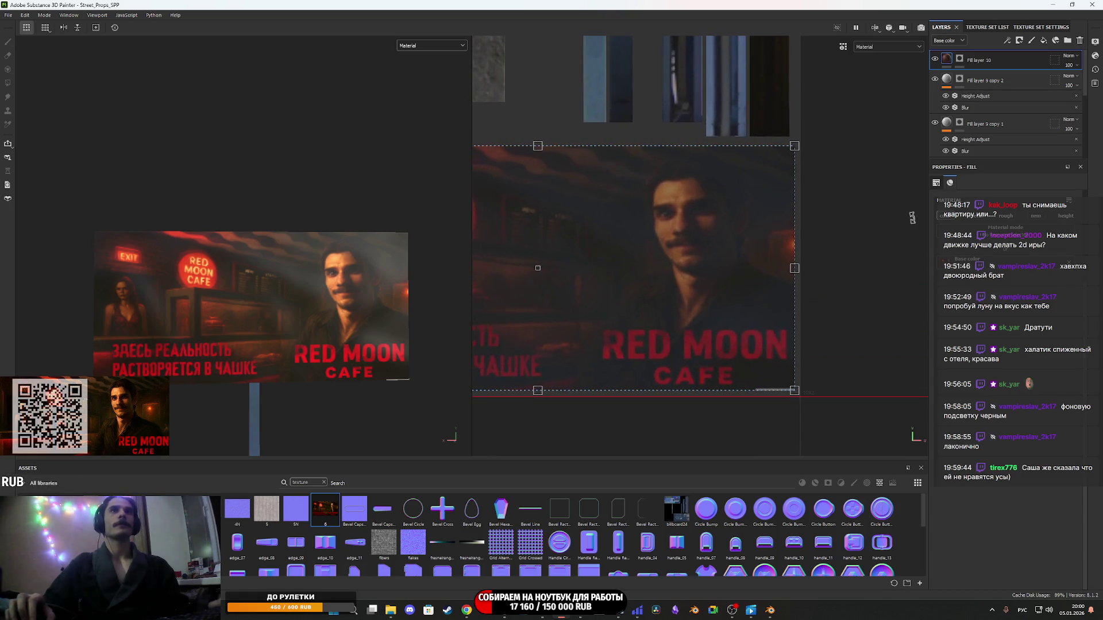
click(935, 60)
click(935, 59)
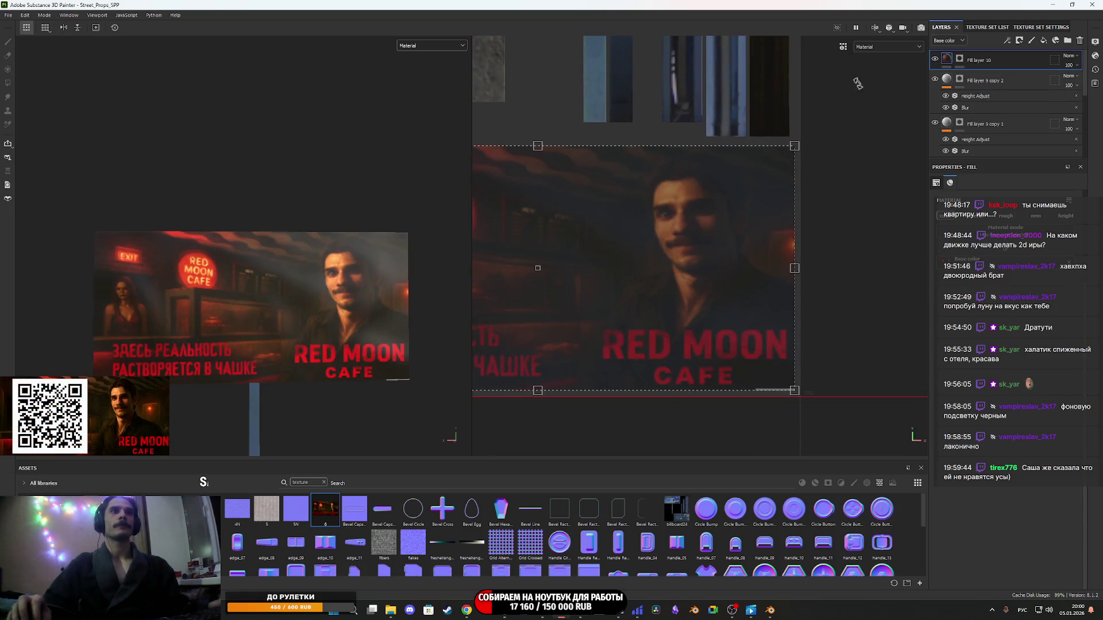
mouse_move(305, 303)
mouse_down()
mouse_move(510, 273)
mouse_move(243, 305)
mouse_move(645, 291)
mouse_move(571, 305)
mouse_move(627, 307)
mouse_move(402, 298)
mouse_move(357, 319)
mouse_move(362, 302)
mouse_move(340, 289)
mouse_move(310, 304)
mouse_up()
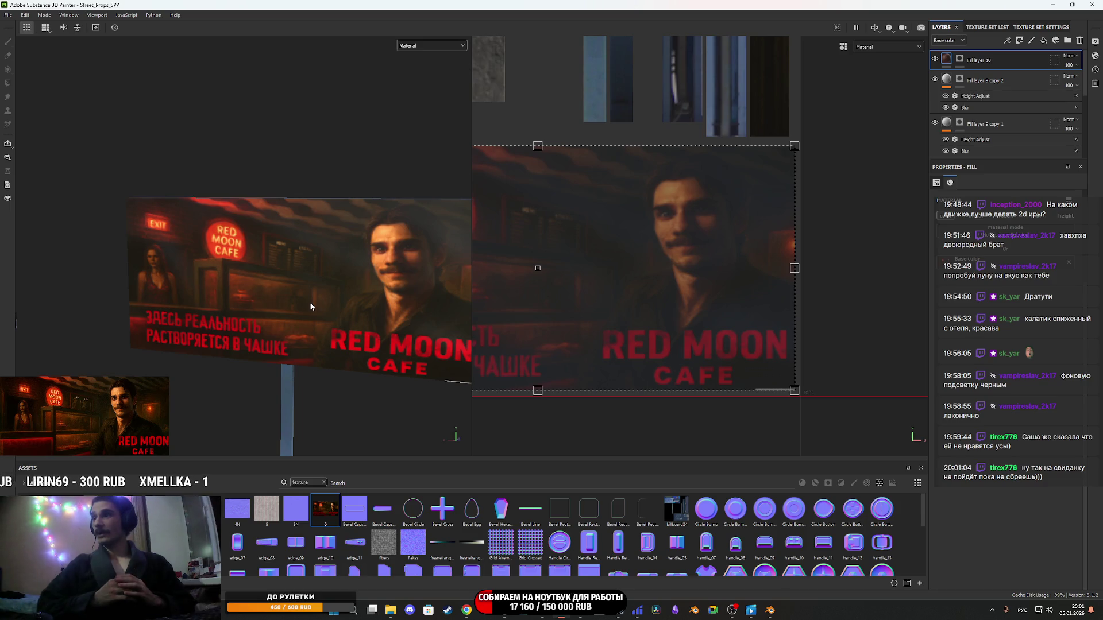
scroll(310, 306, up, 1)
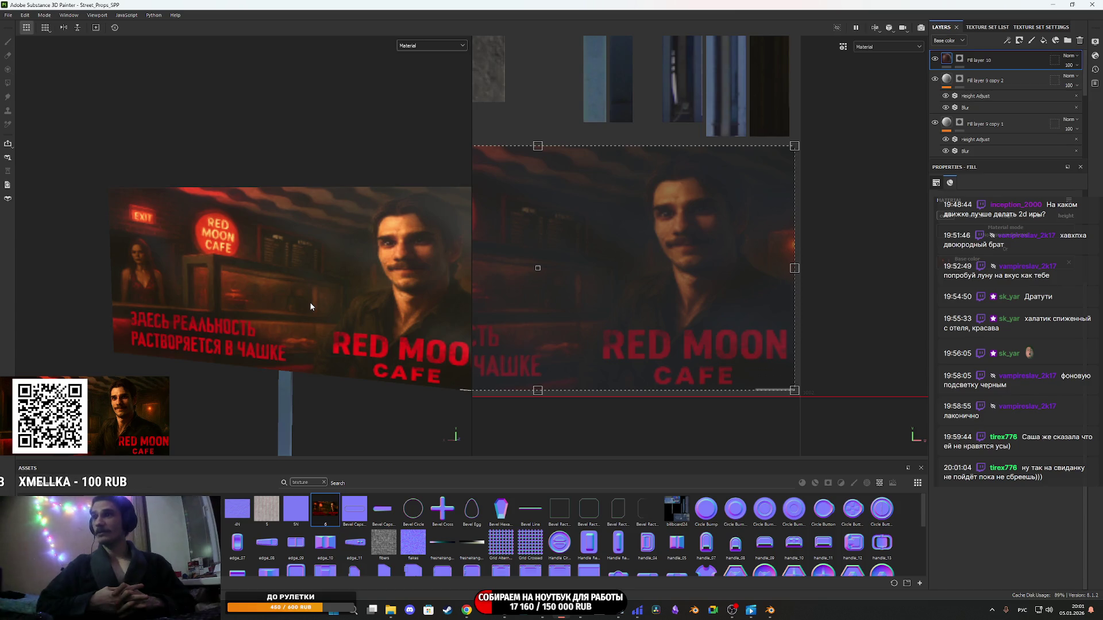
scroll(609, 224, down, 5)
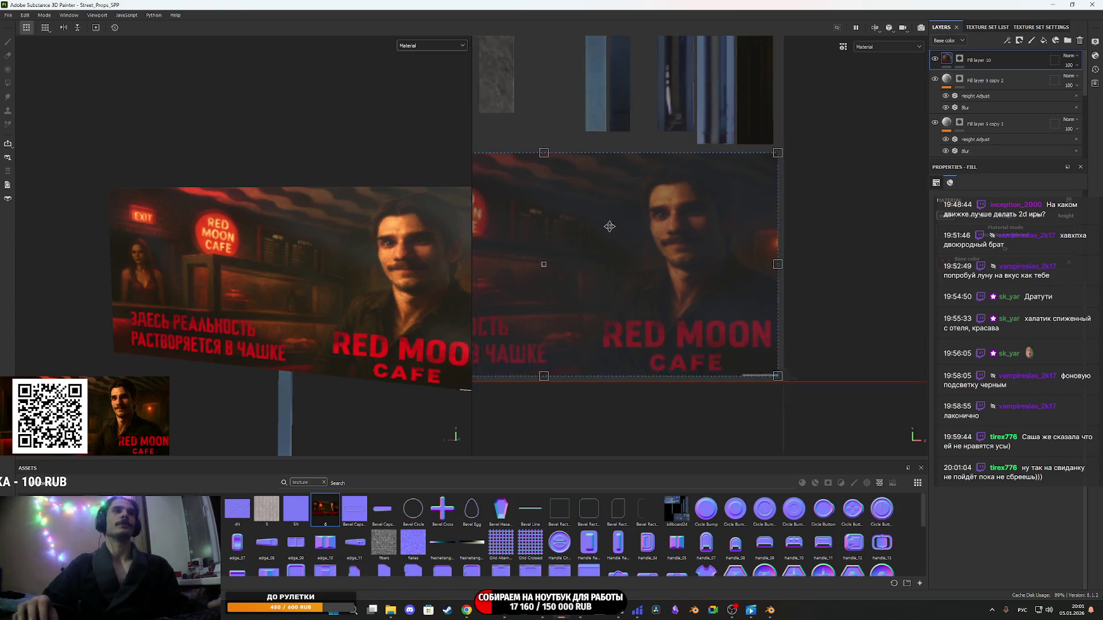
scroll(728, 255, up, 5)
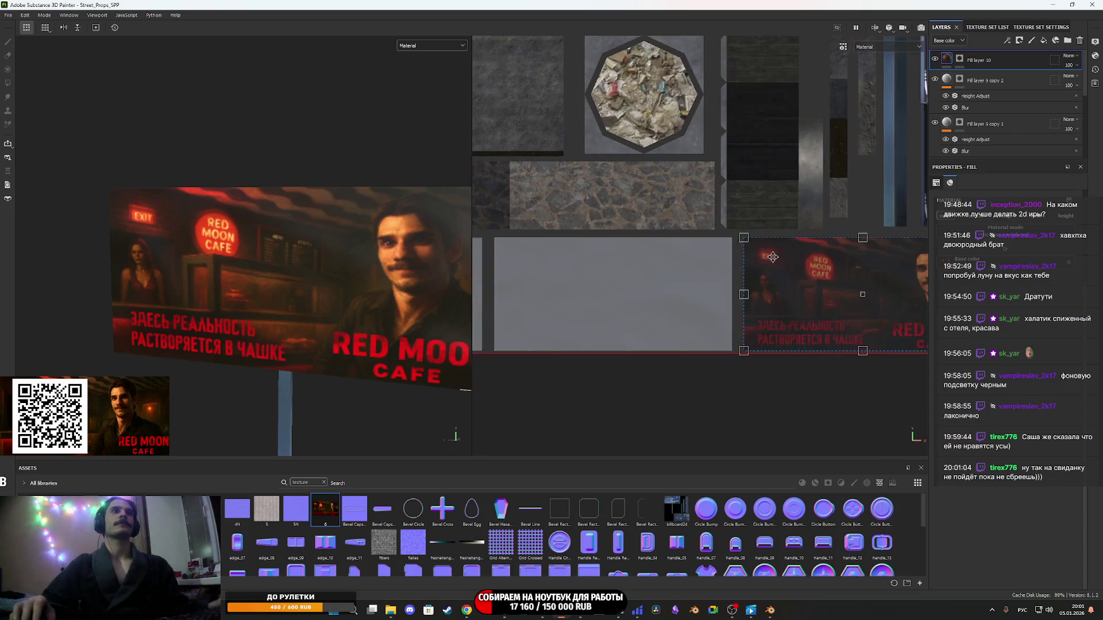
scroll(770, 255, down, 2)
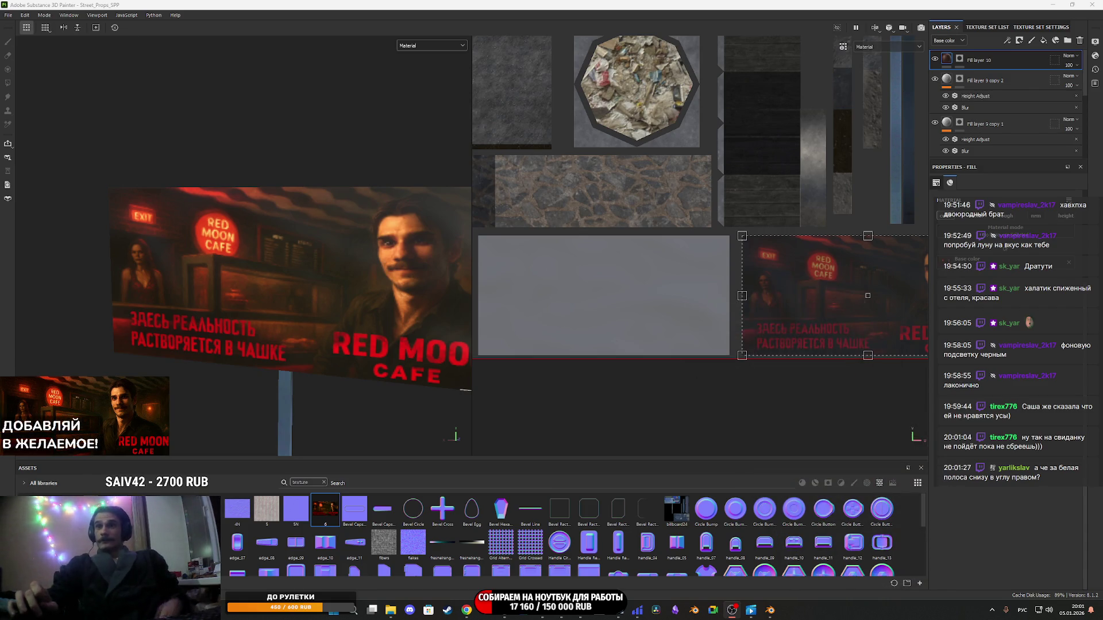
scroll(356, 253, down, 6)
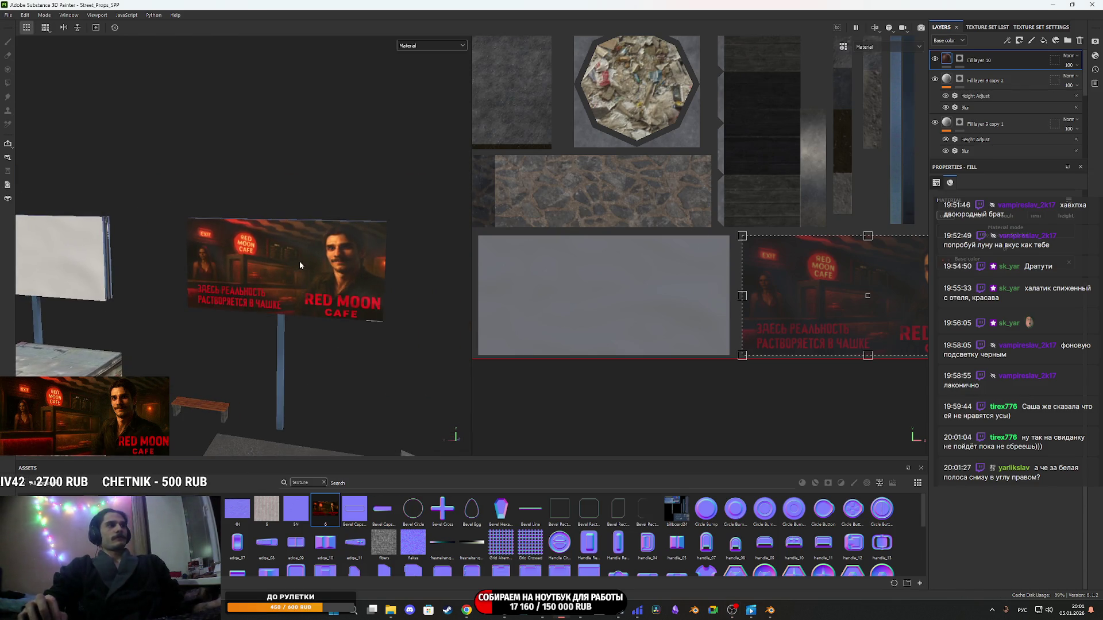
Zoom and orbit onto the billboard, stepping through the Fill layer 9 copies down to Fill layer 9.
scroll(298, 260, up, 3)
mouse_move(288, 283)
mouse_down()
mouse_move(355, 253)
mouse_move(385, 256)
mouse_up()
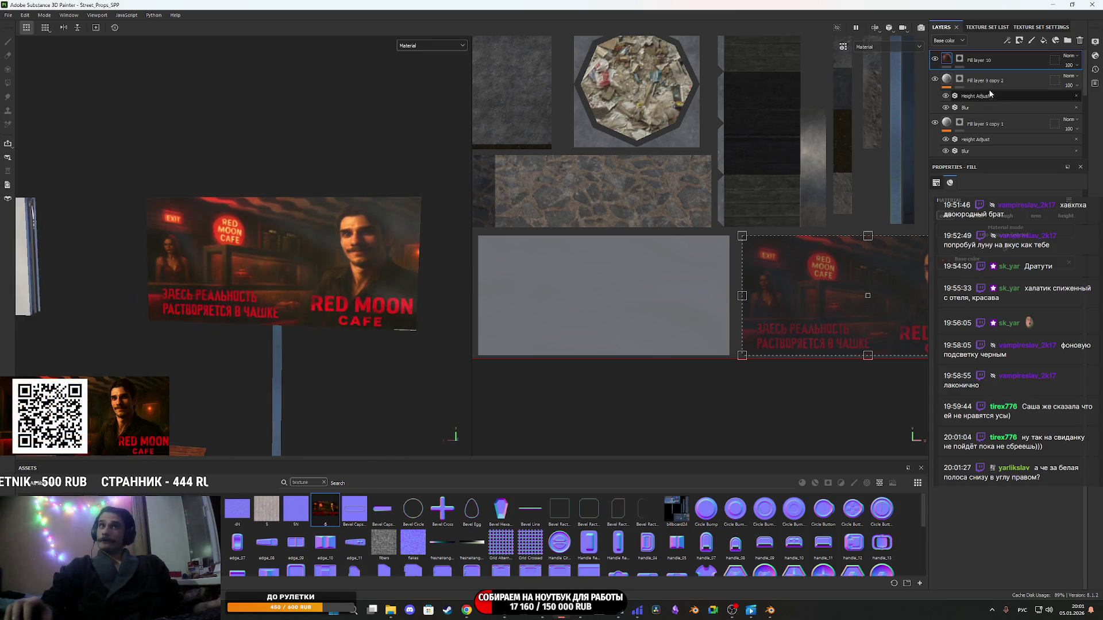
mouse_move(946, 83)
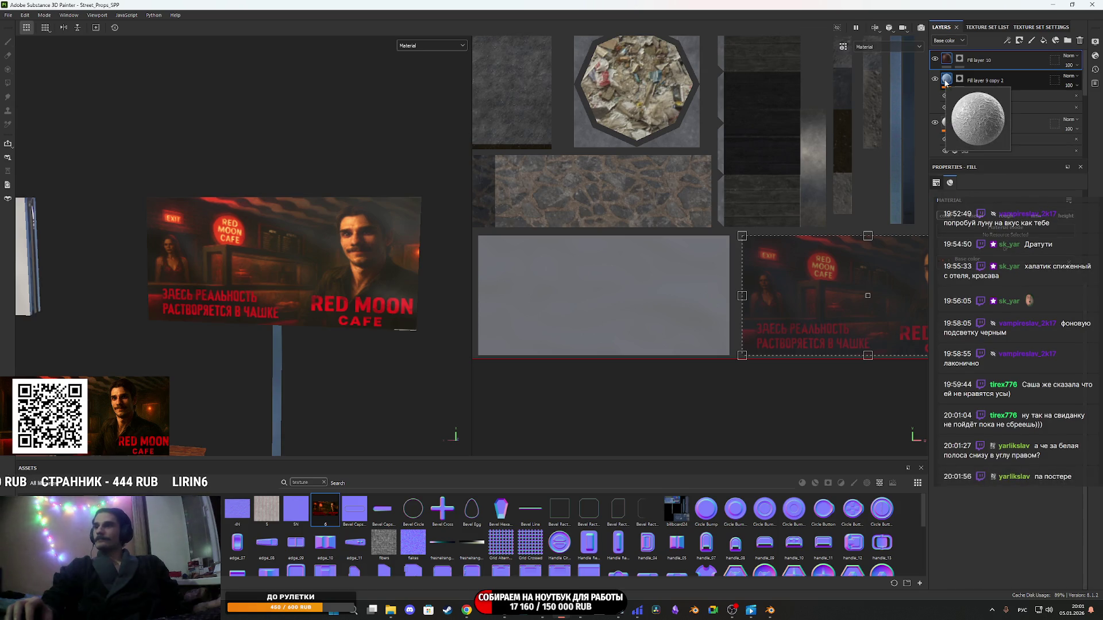
click(985, 81)
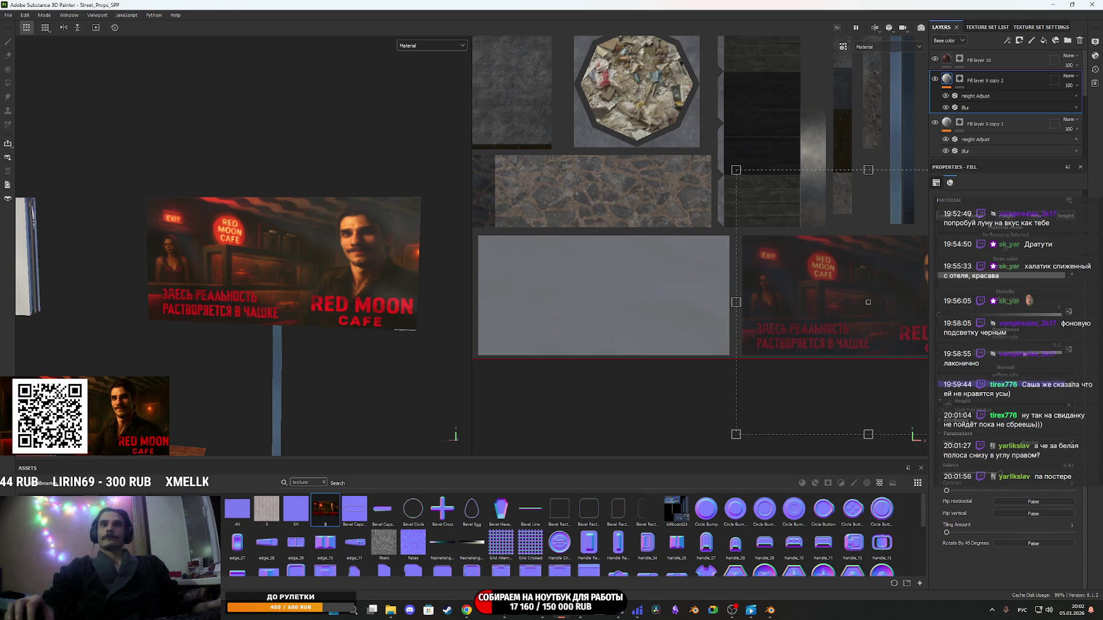
click(958, 125)
key(Down)
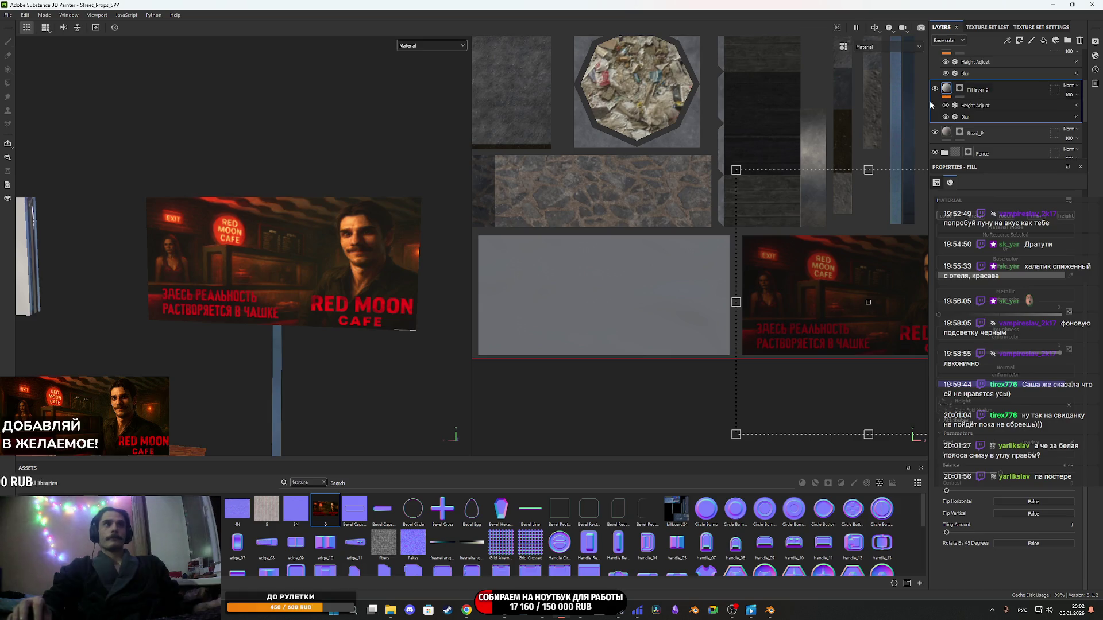
Inspect the MOON CAFE lettering up close and target Fill layer 9's mask for polygon filling.
scroll(394, 332, up, 10)
mouse_move(324, 287)
mouse_down()
mouse_move(242, 259)
mouse_move(303, 230)
mouse_move(345, 247)
mouse_up()
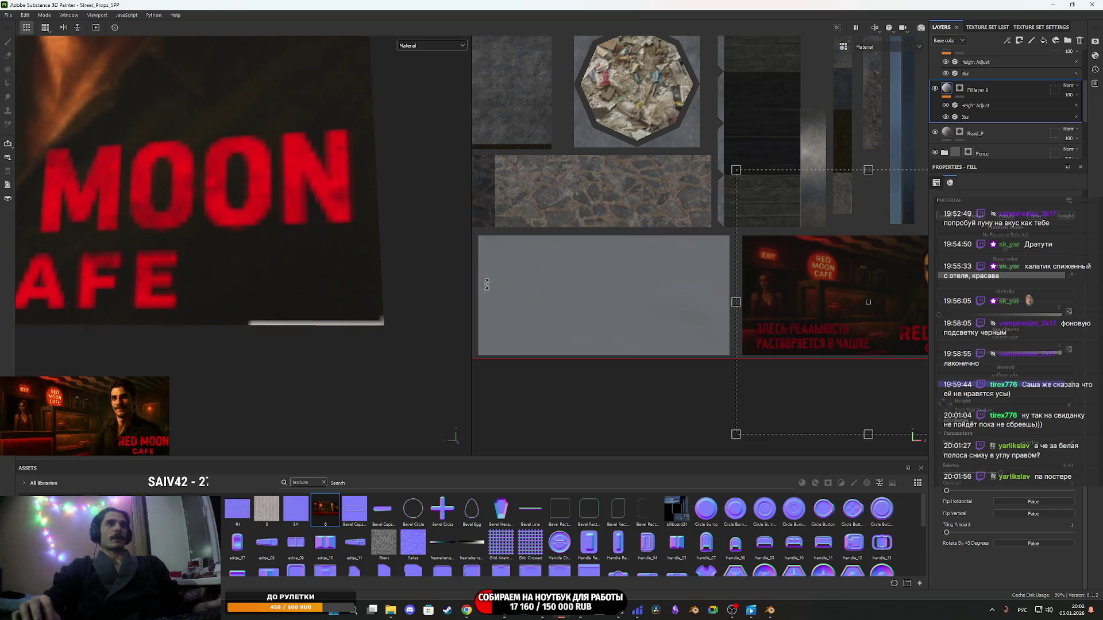
scroll(719, 346, down, 4)
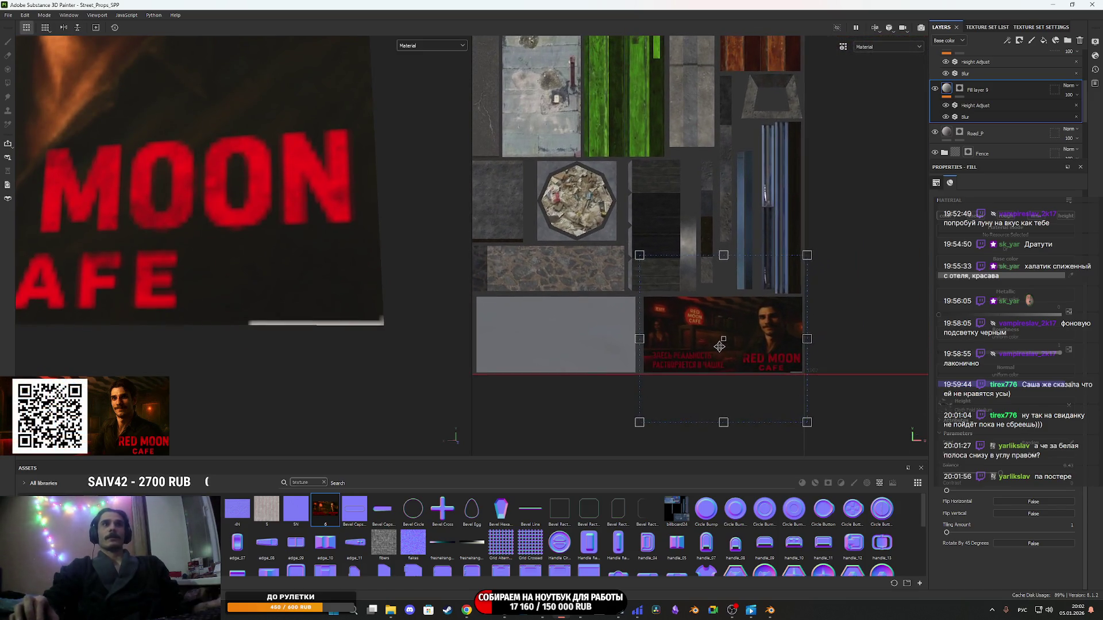
scroll(719, 347, up, 6)
scroll(781, 350, down, 3)
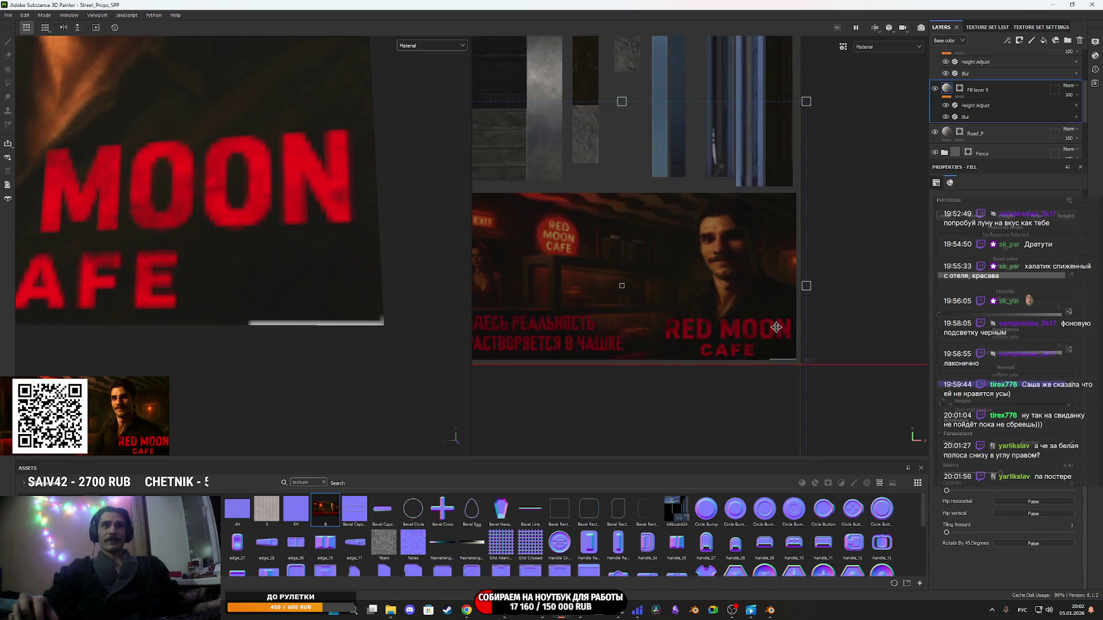
scroll(776, 327, down, 3)
scroll(776, 327, up, 3)
scroll(854, 426, down, 2)
scroll(854, 426, up, 2)
scroll(853, 426, up, 5)
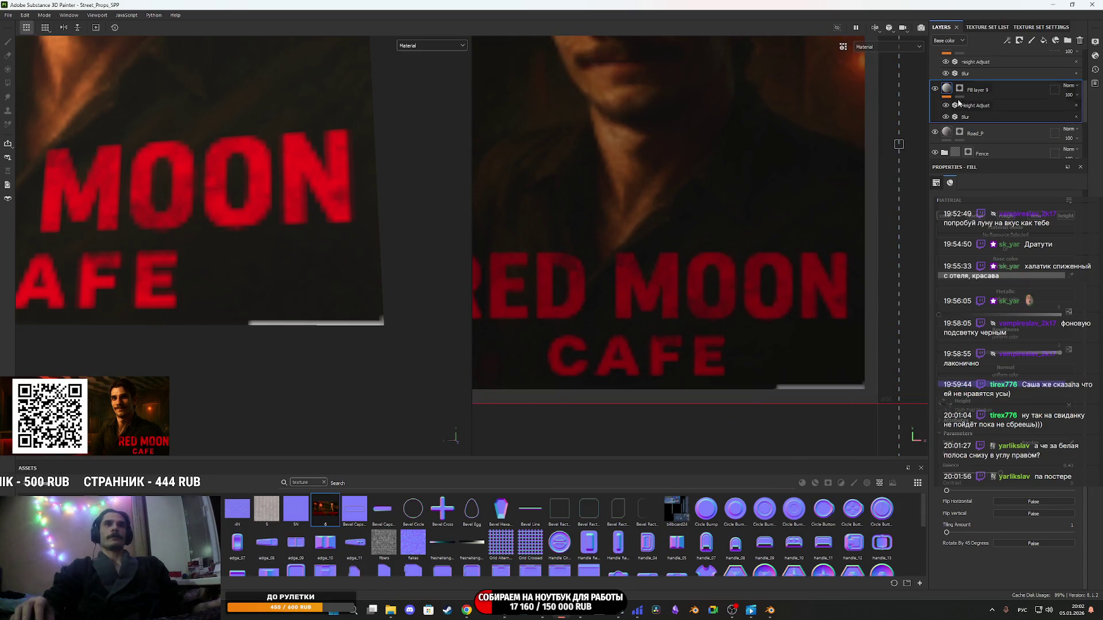
click(959, 88)
scroll(800, 371, up, 2)
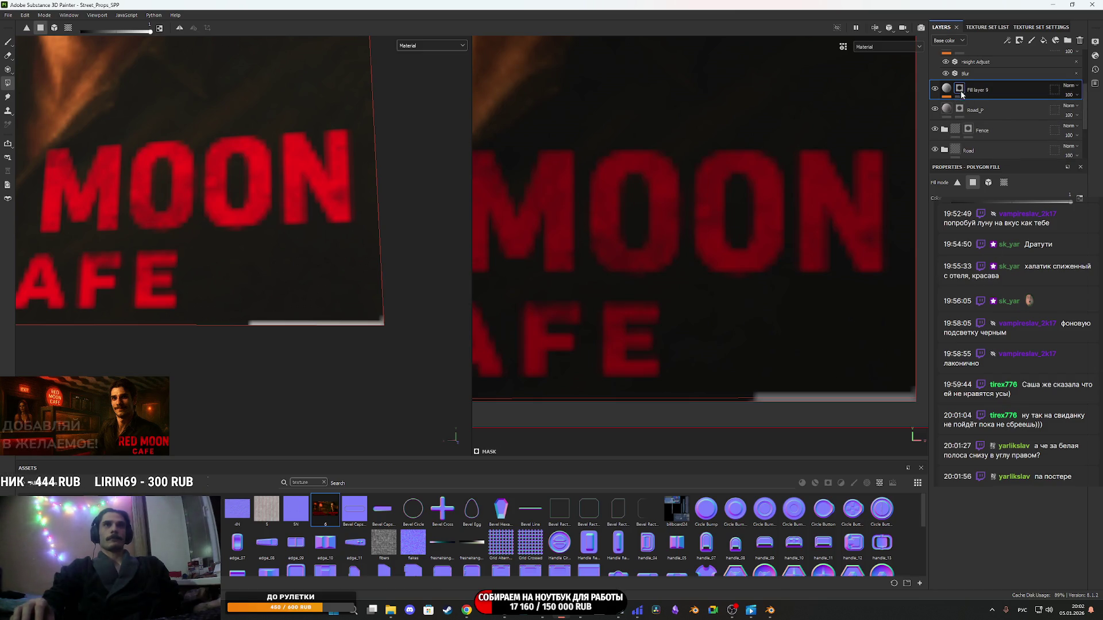
Fill a rectangle over the poster's bottom white strip on Fill layer 10's mask, then check it.
click(1044, 40)
drag(834, 405, 798, 370)
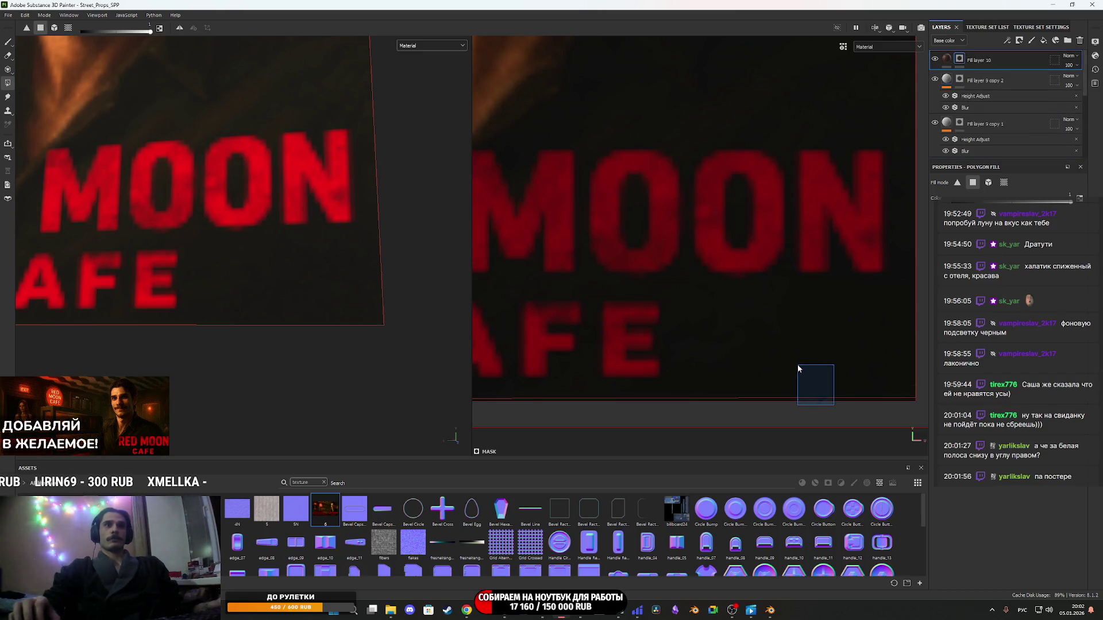
scroll(777, 211, down, 3)
scroll(825, 412, up, 1)
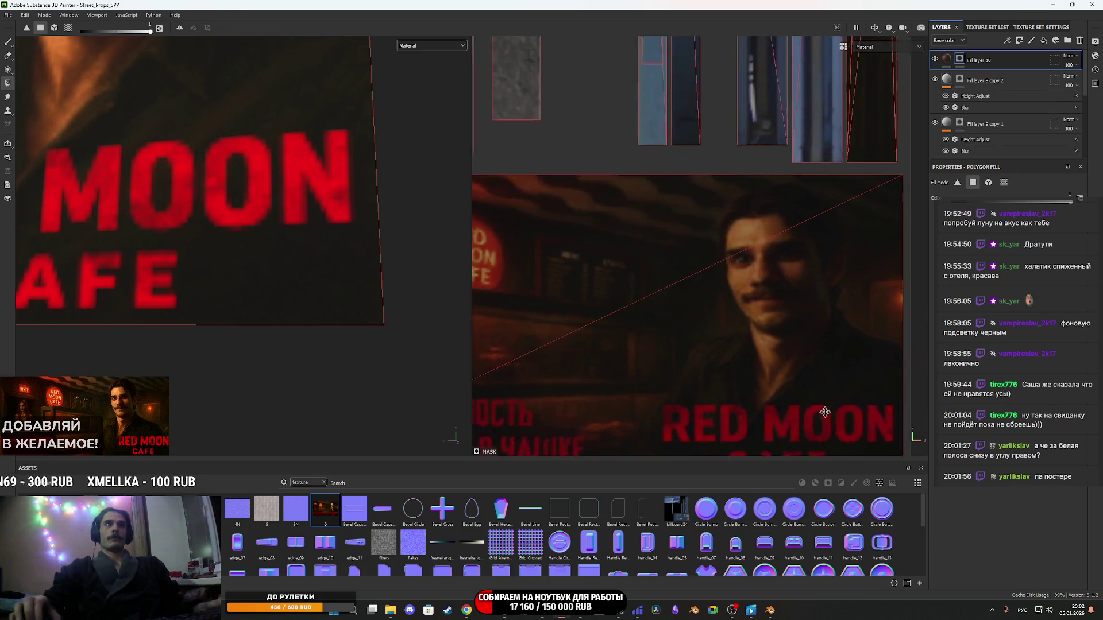
scroll(792, 278, up, 2)
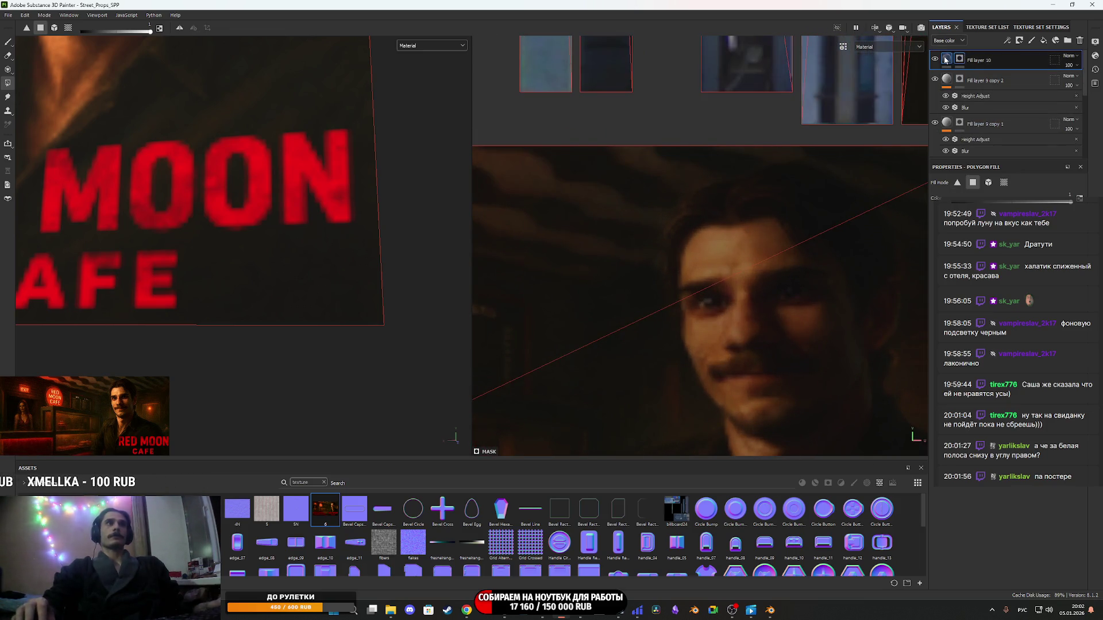
click(944, 60)
scroll(217, 266, down, 5)
mouse_move(191, 240)
mouse_down()
mouse_move(241, 355)
mouse_move(121, 352)
mouse_move(177, 333)
mouse_move(247, 280)
mouse_move(240, 289)
mouse_move(207, 283)
mouse_up()
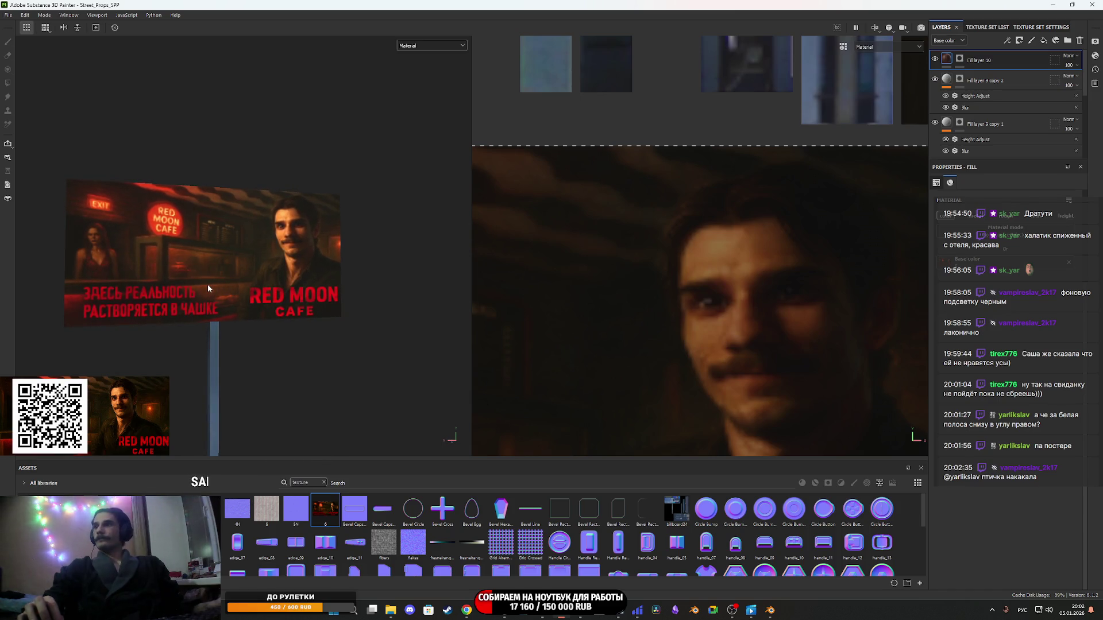
mouse_move(215, 278)
mouse_down()
mouse_move(240, 277)
mouse_move(243, 290)
mouse_move(278, 283)
mouse_up()
scroll(278, 283, up, 5)
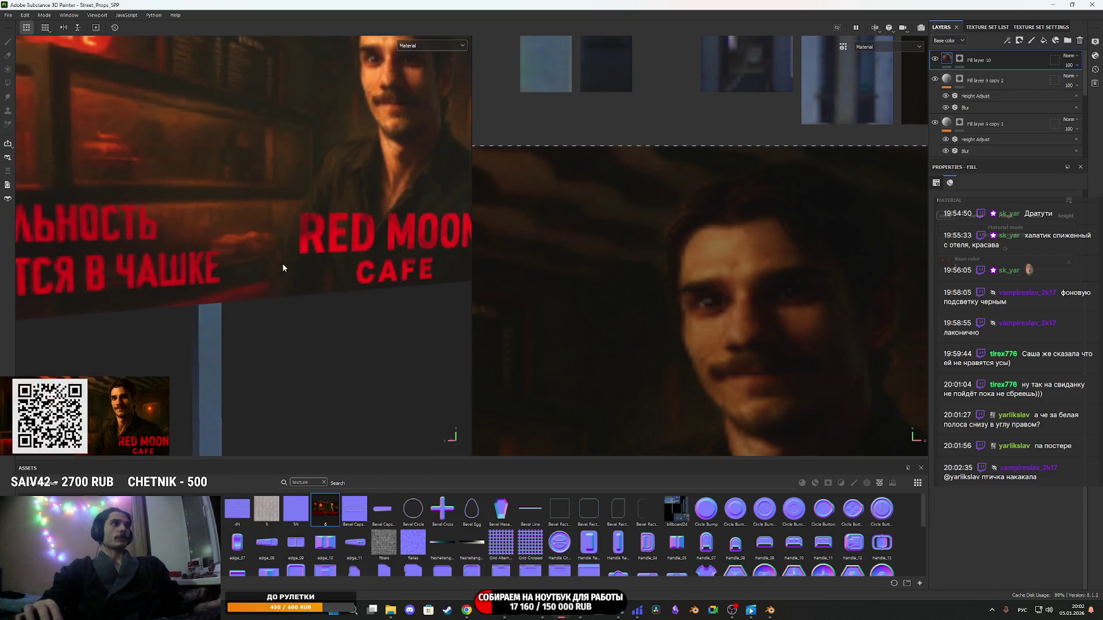
scroll(224, 261, down, 6)
mouse_move(225, 259)
mouse_down()
mouse_move(247, 218)
mouse_move(345, 256)
mouse_move(289, 268)
mouse_move(382, 262)
mouse_move(345, 252)
mouse_move(316, 291)
mouse_up()
scroll(246, 243, down, 8)
scroll(279, 262, up, 4)
scroll(326, 284, up, 3)
scroll(339, 282, down, 2)
scroll(354, 287, down, 2)
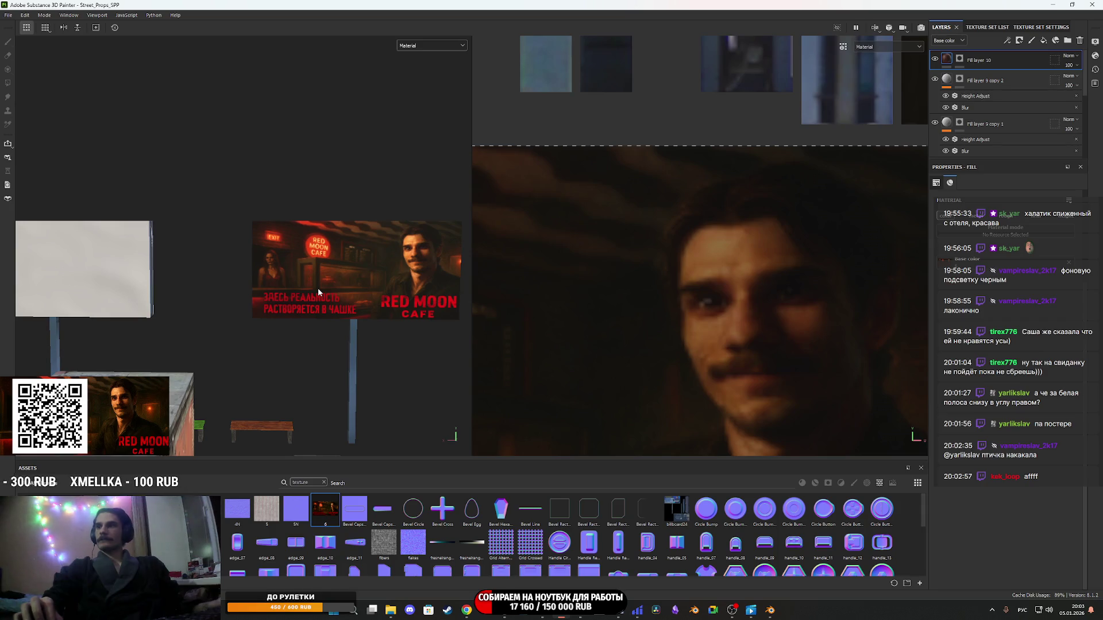
scroll(260, 242, up, 5)
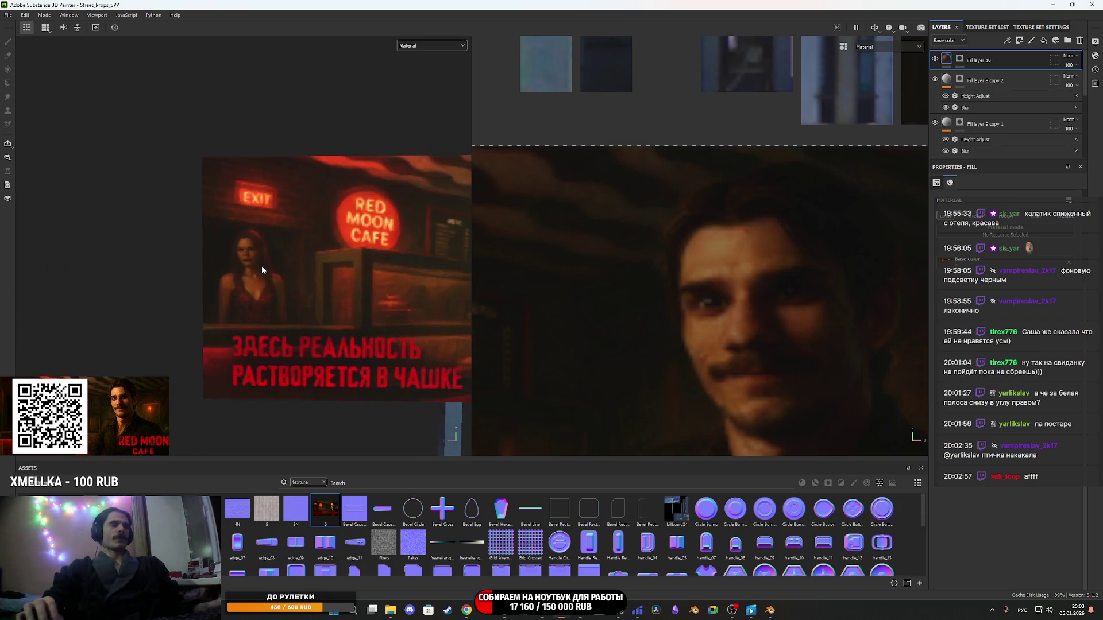
scroll(379, 298, down, 3)
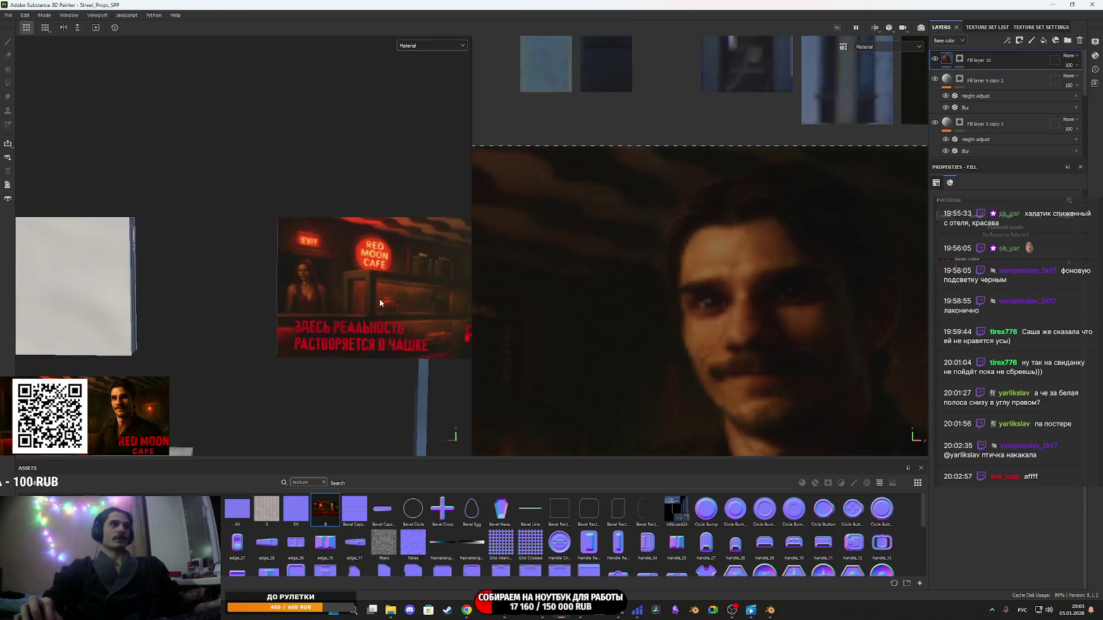
scroll(269, 302, up, 2)
drag(269, 302, 274, 305)
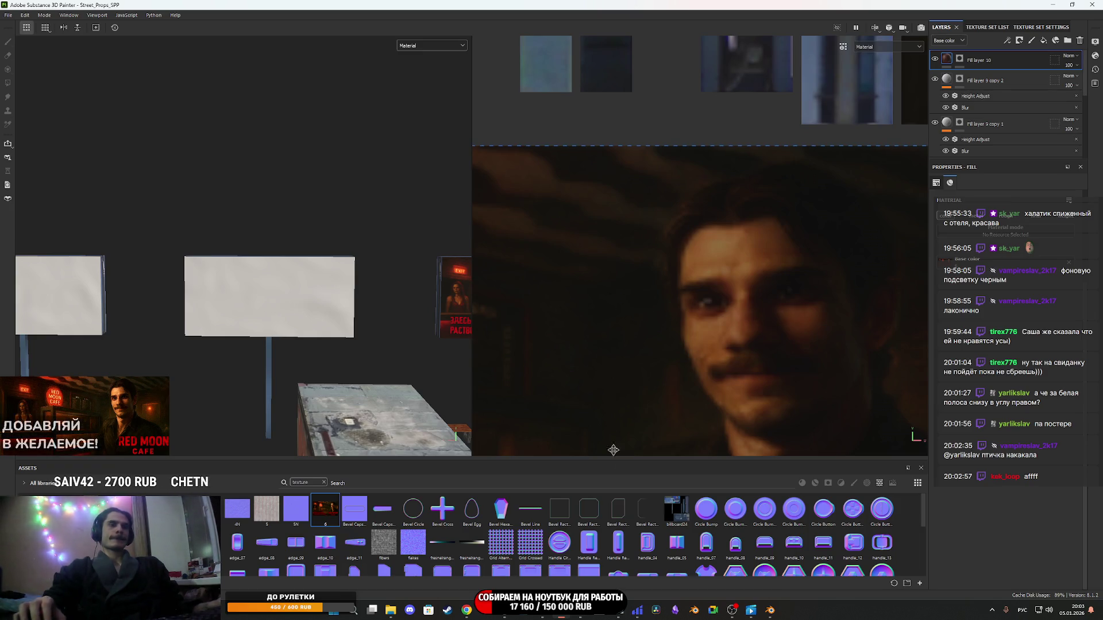
mouse_move(396, 614)
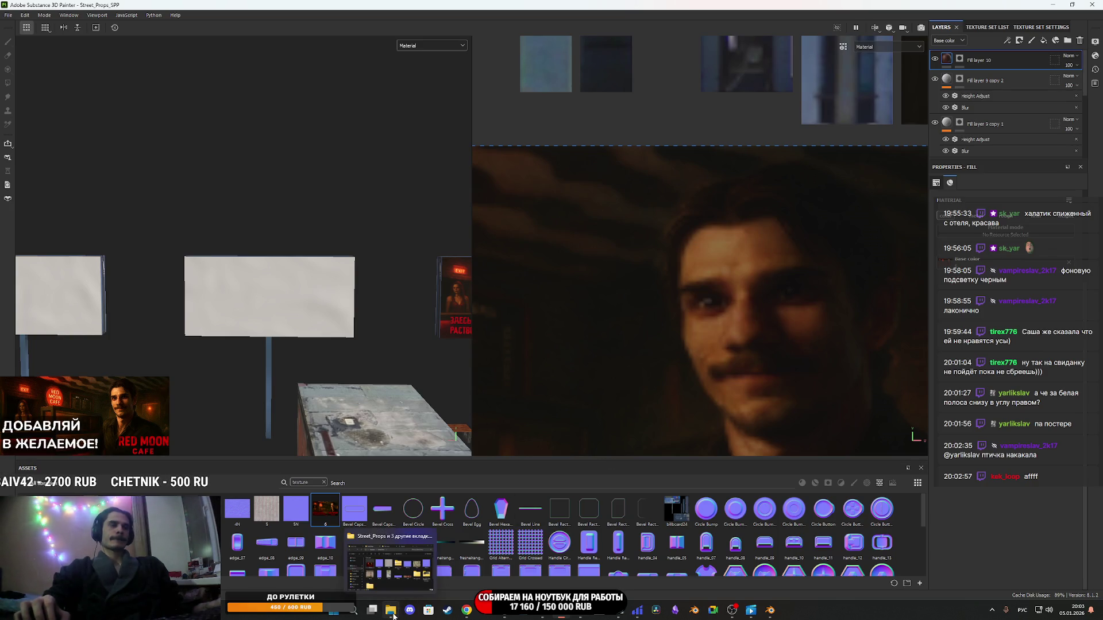
mouse_move(465, 615)
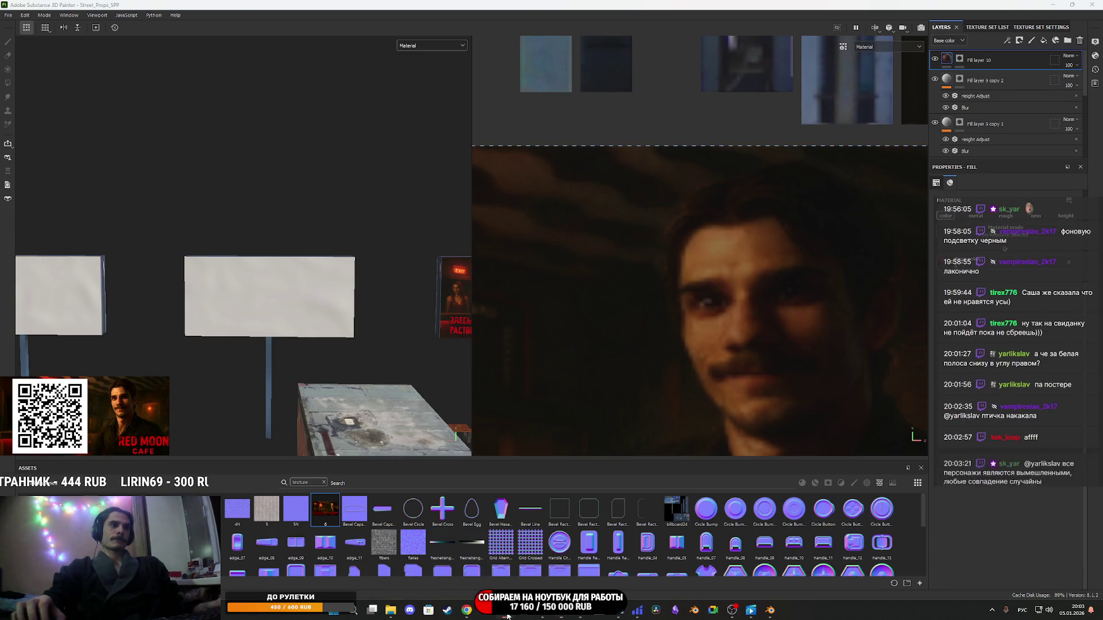
In Unreal game view, select the red-haired woman's mesh component and open her XmellkaM skeletal mesh.
click(492, 613)
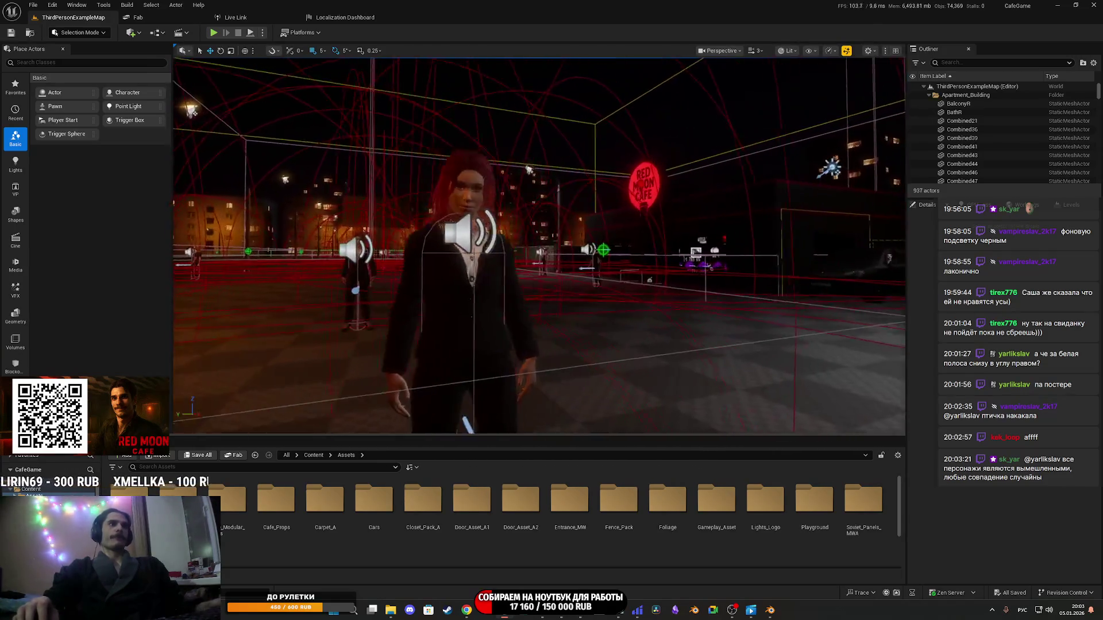
key(g)
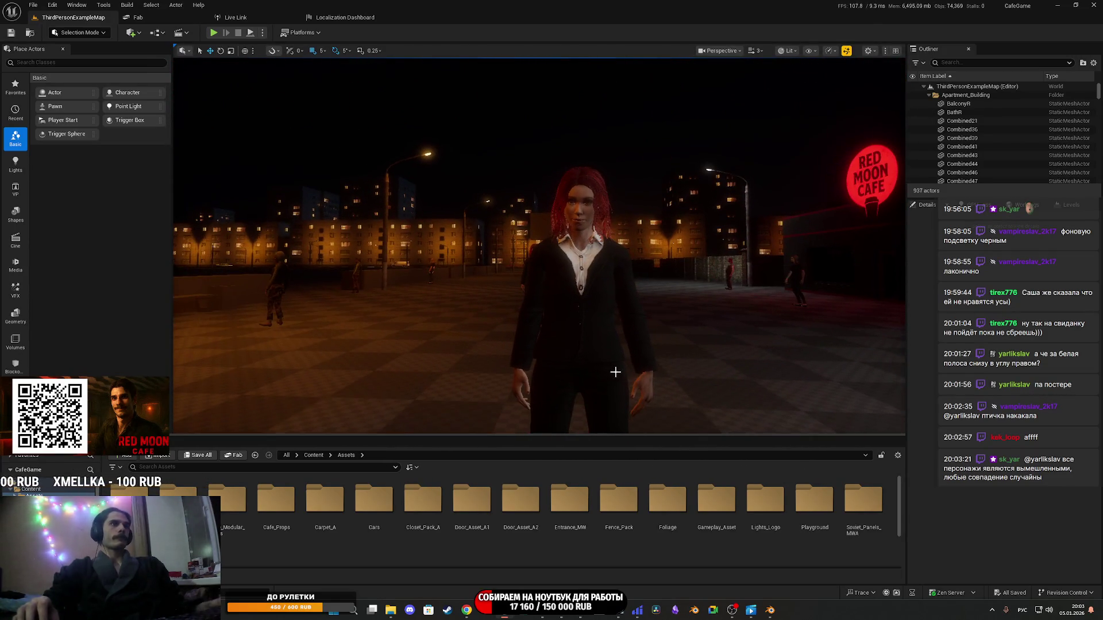
click(603, 348)
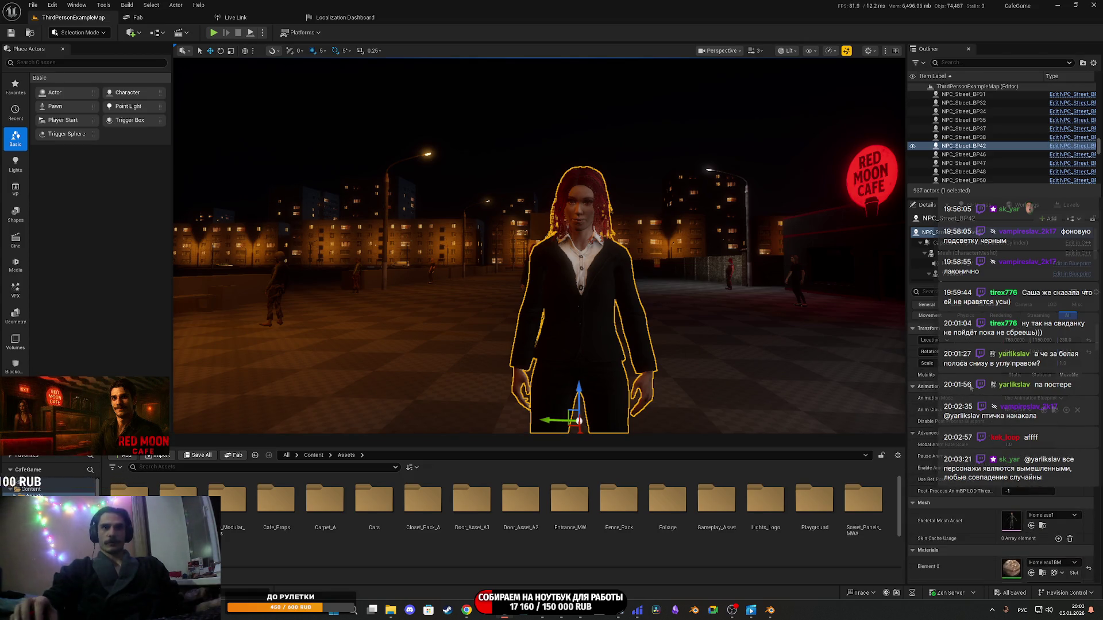
scroll(962, 276, down, 2)
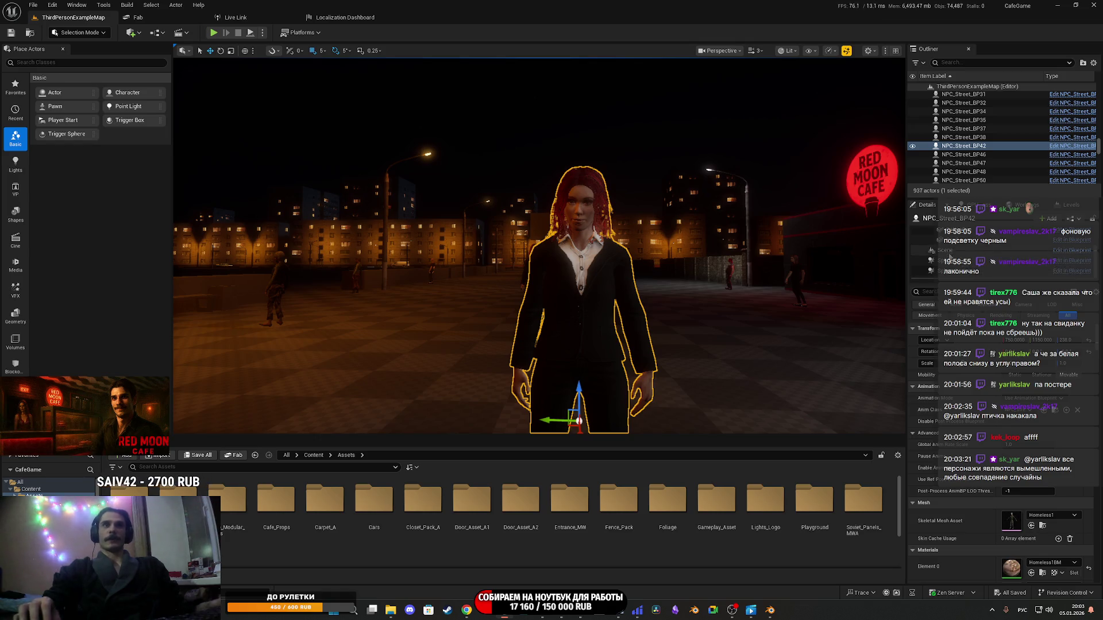
click(954, 247)
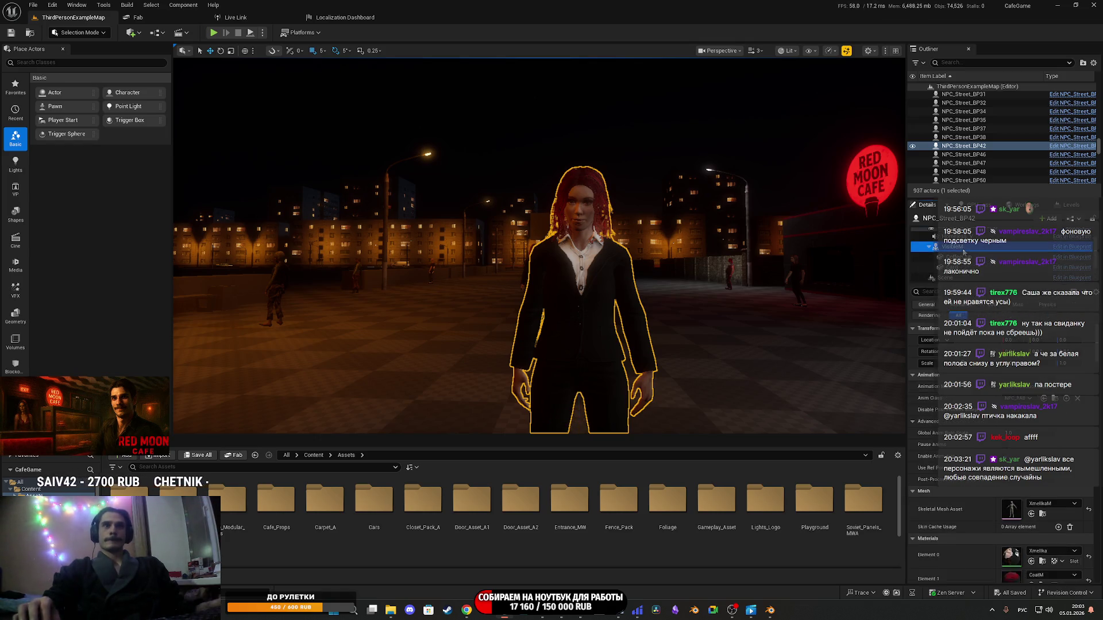
double_click(1025, 509)
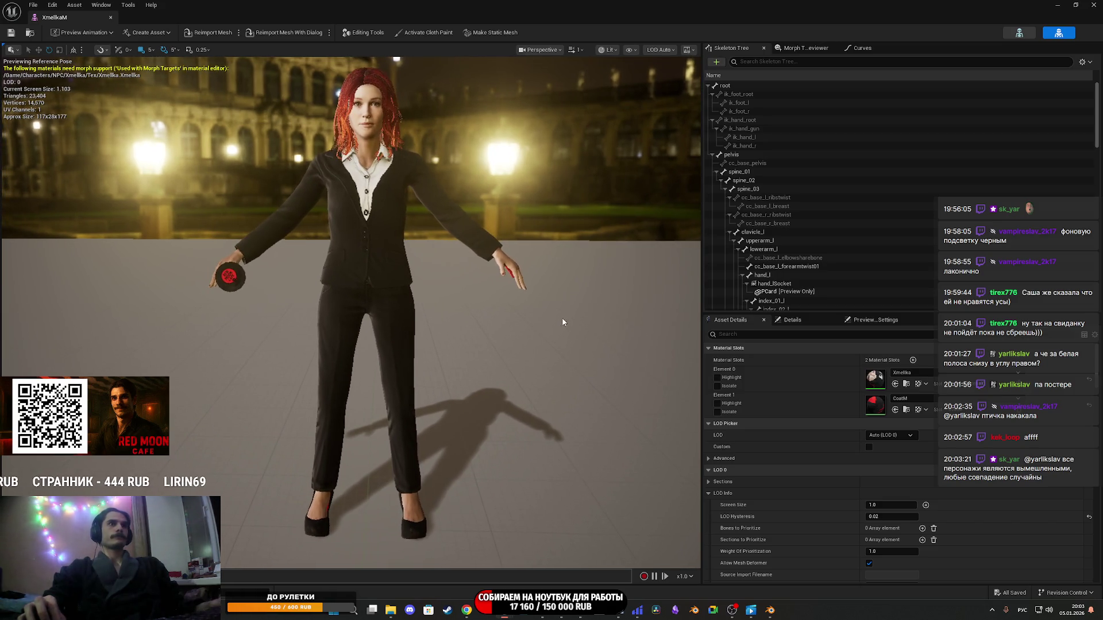
Remove all attached assets from hand_lSocket, deleting the red disc from her hand.
click(792, 288)
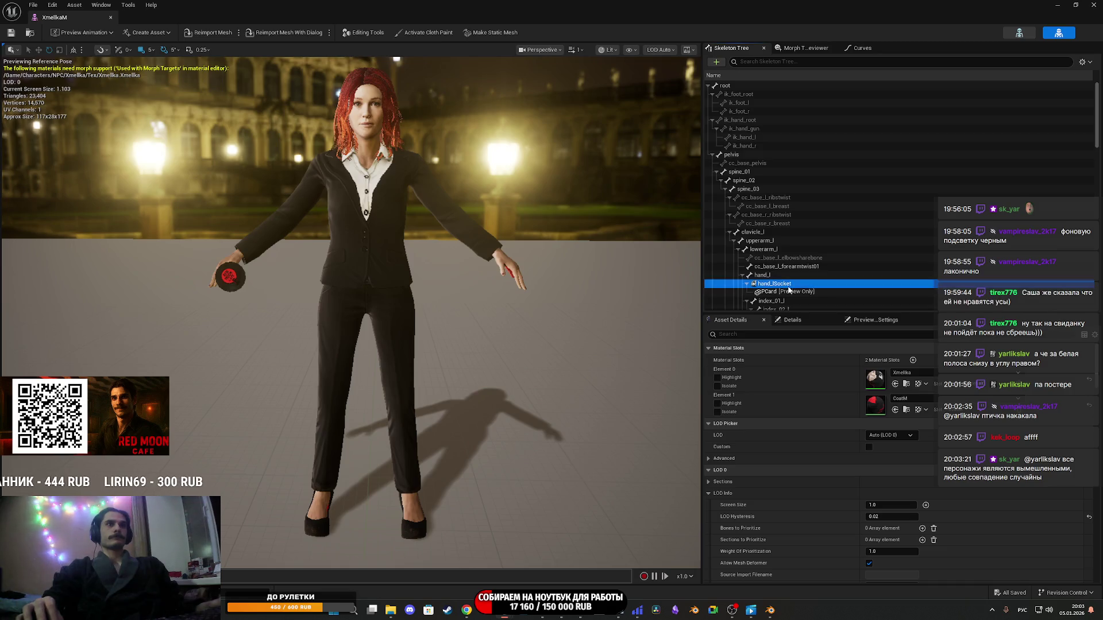
right_click(781, 289)
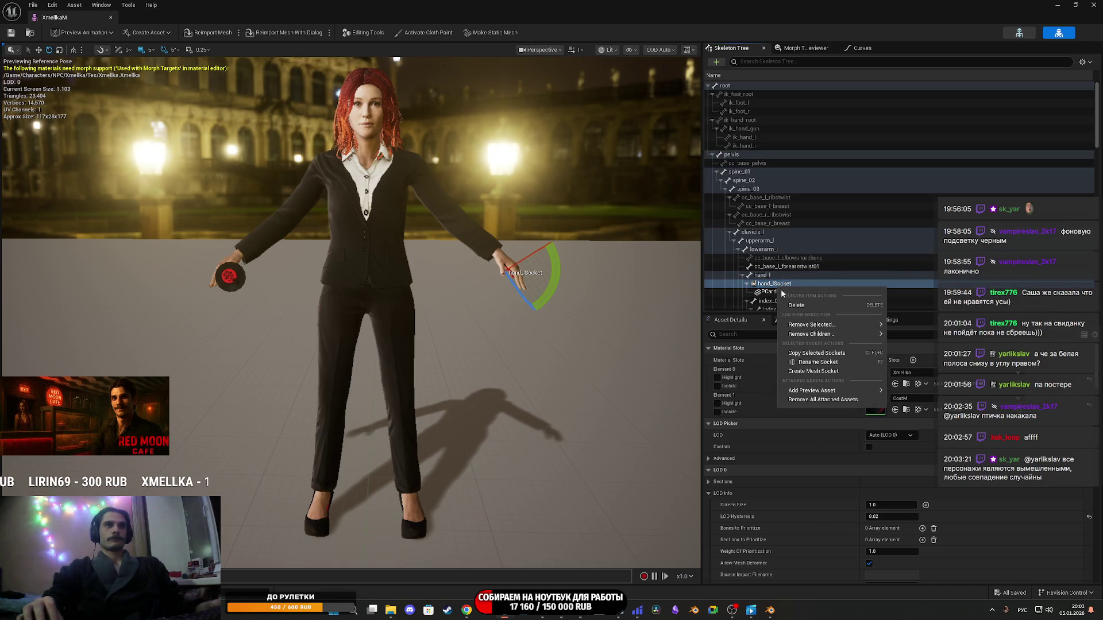
click(826, 400)
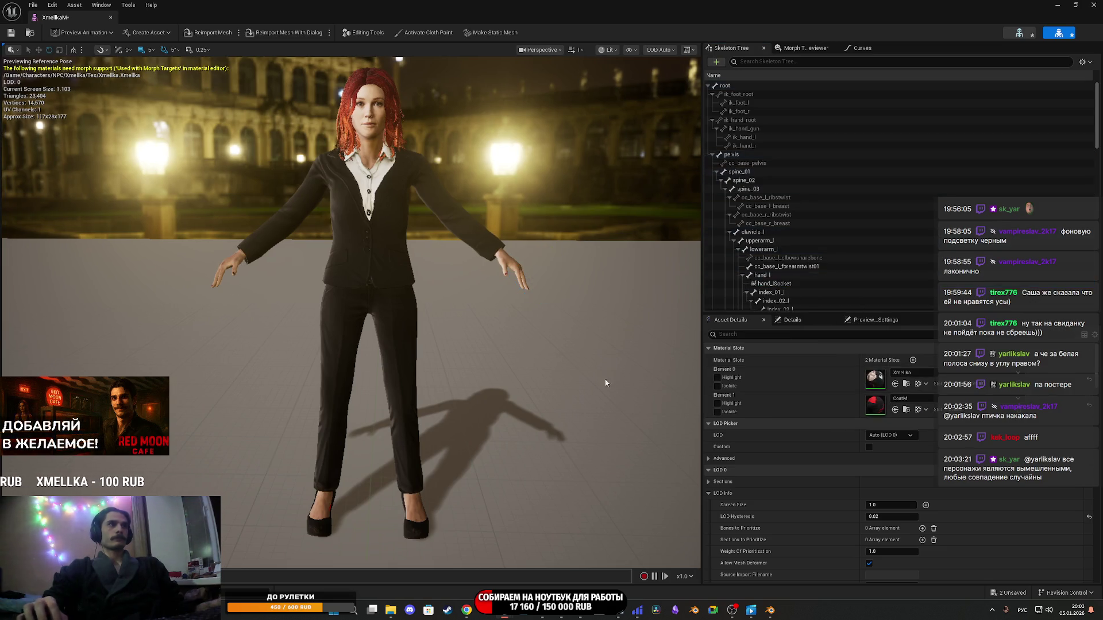
Frame the character and snip a screenshot of her full figure.
mouse_move(601, 376)
mouse_down()
mouse_move(592, 374)
mouse_move(601, 375)
mouse_up()
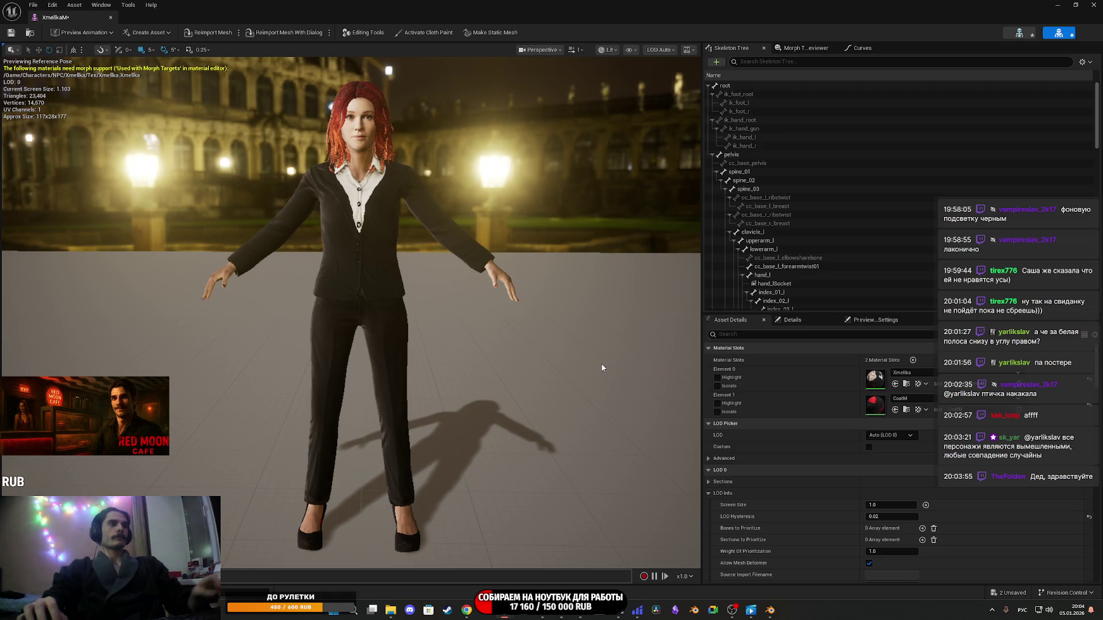
key(super+shift+s)
mouse_move(193, 70)
mouse_down()
mouse_move(233, 81)
mouse_move(516, 387)
mouse_move(571, 534)
mouse_move(567, 562)
mouse_move(553, 563)
mouse_up()
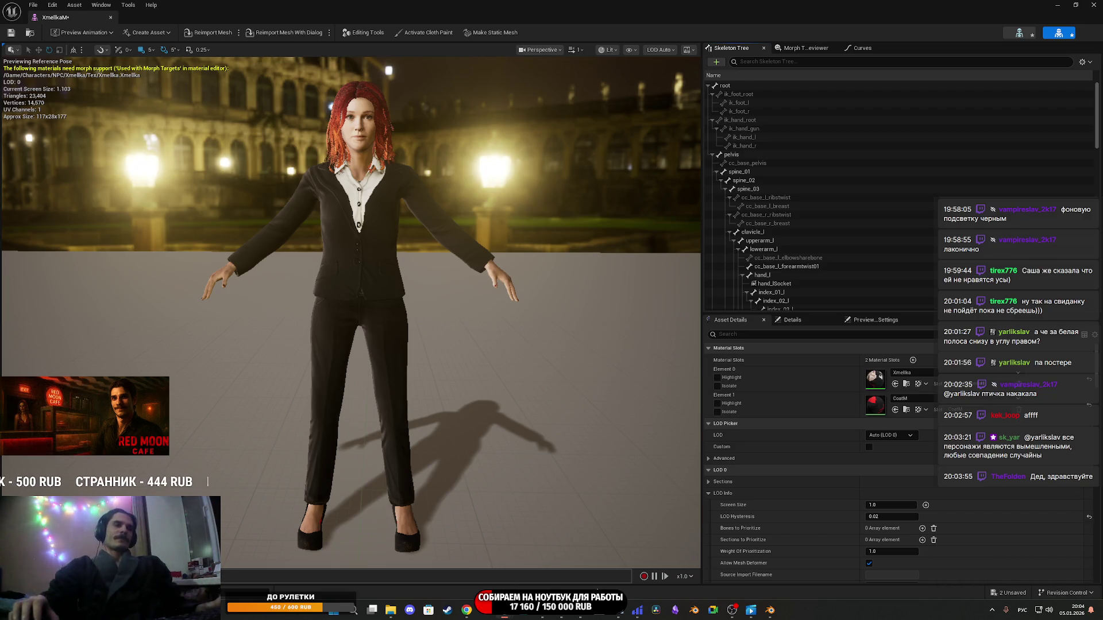
mouse_move(468, 611)
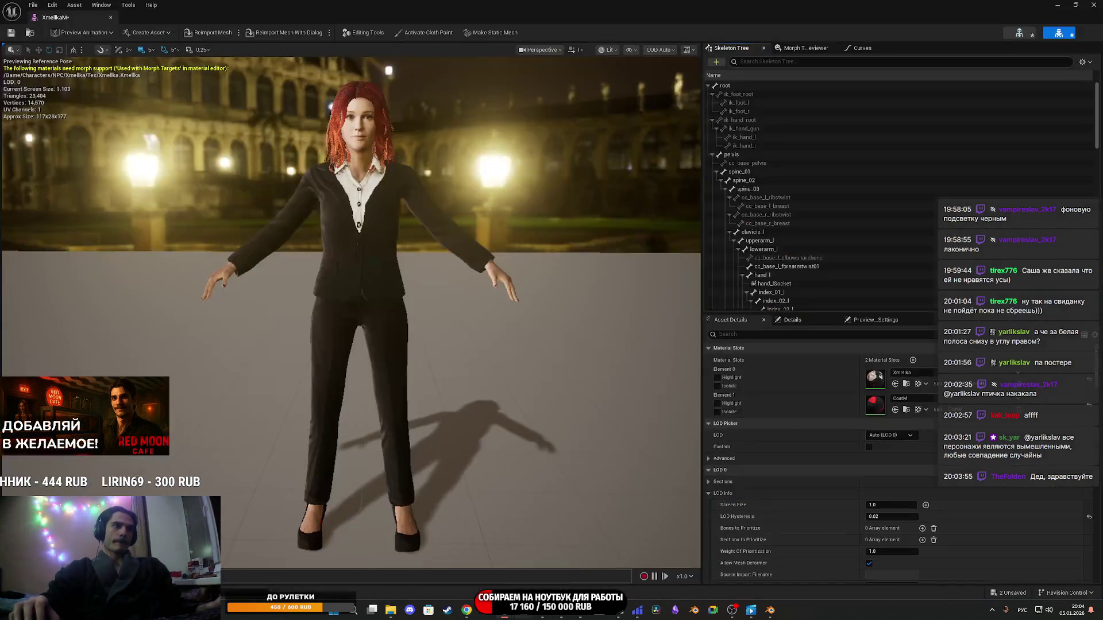
mouse_move(580, 614)
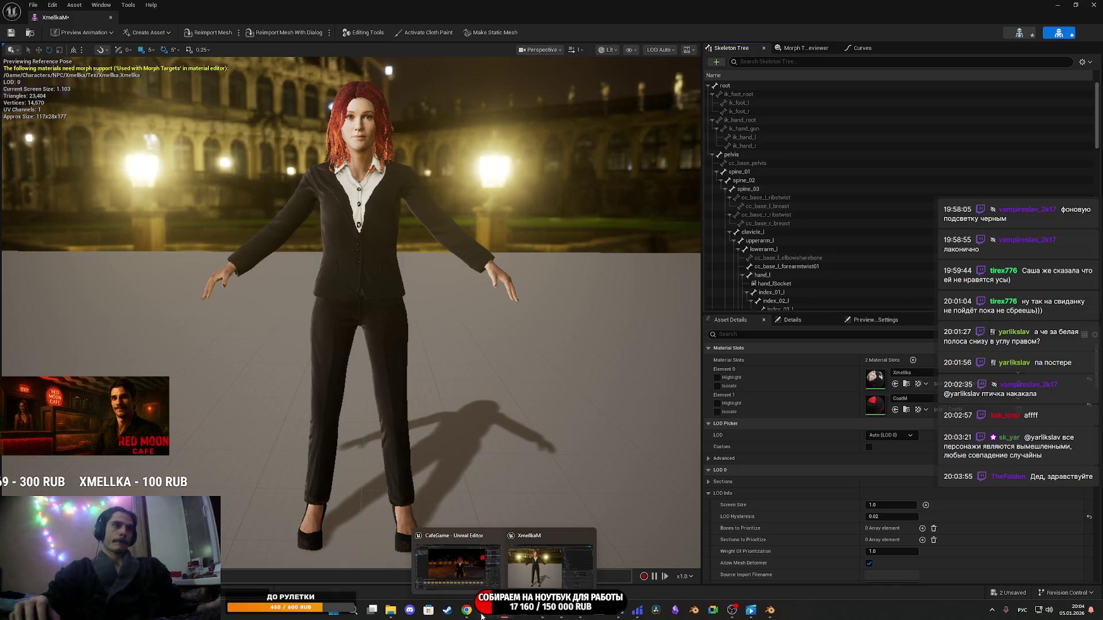
Bring Chrome forward and open a new incognito window.
click(492, 577)
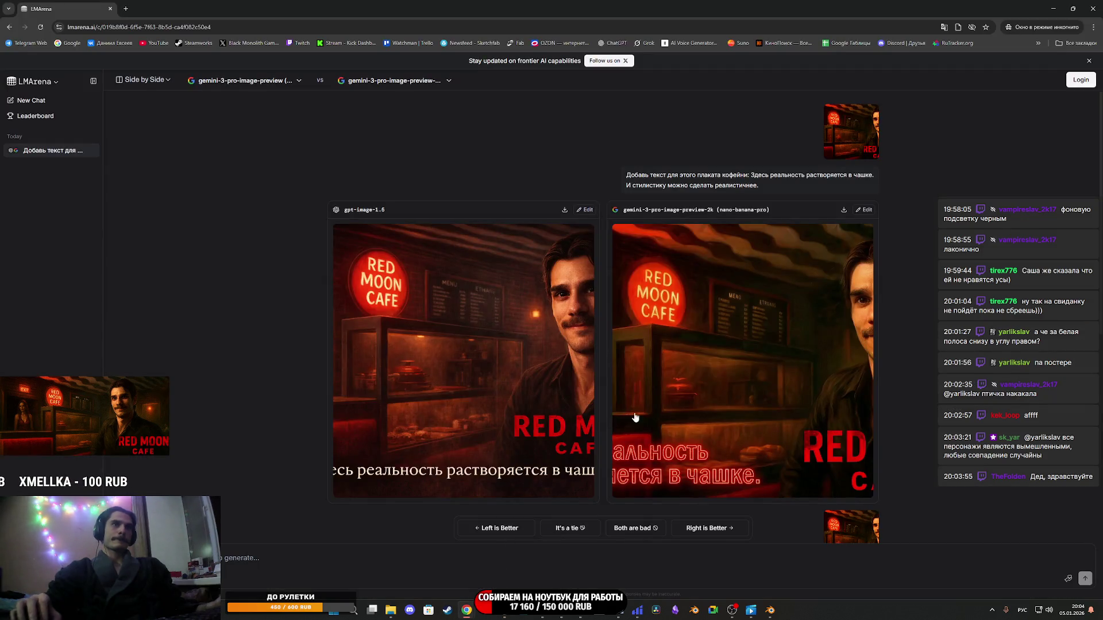
click(1093, 8)
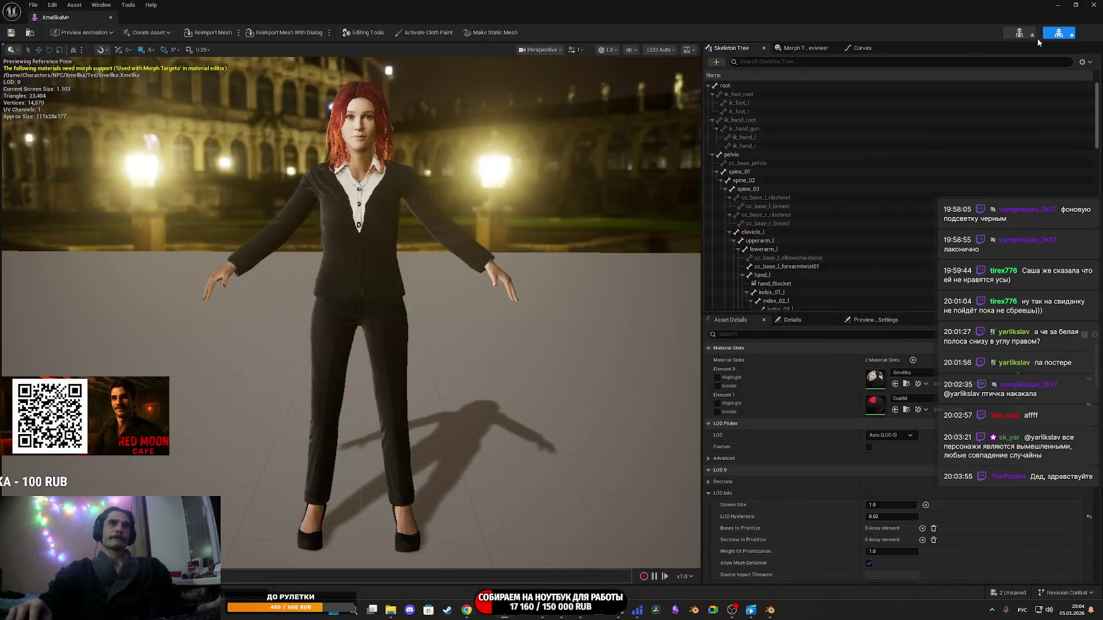
mouse_move(466, 610)
click(465, 560)
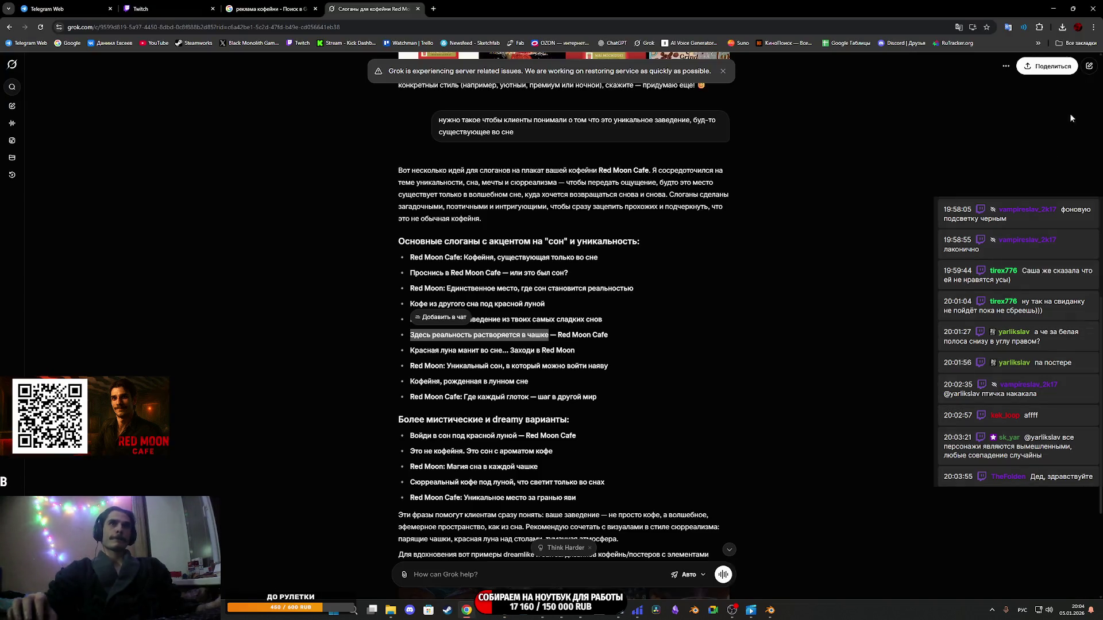
click(1077, 45)
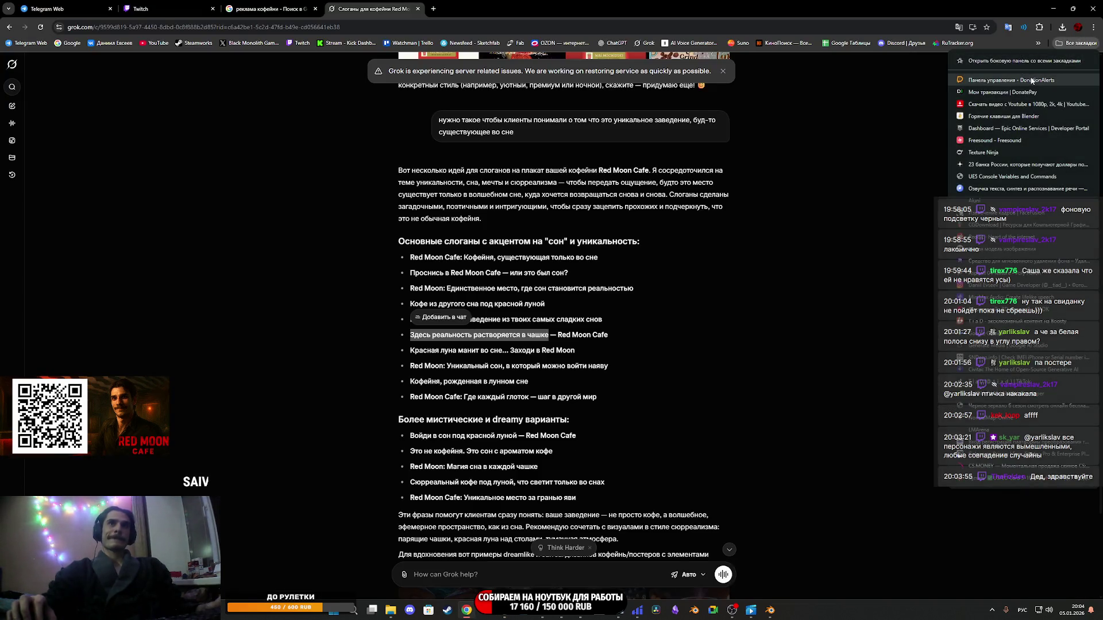
click(1094, 29)
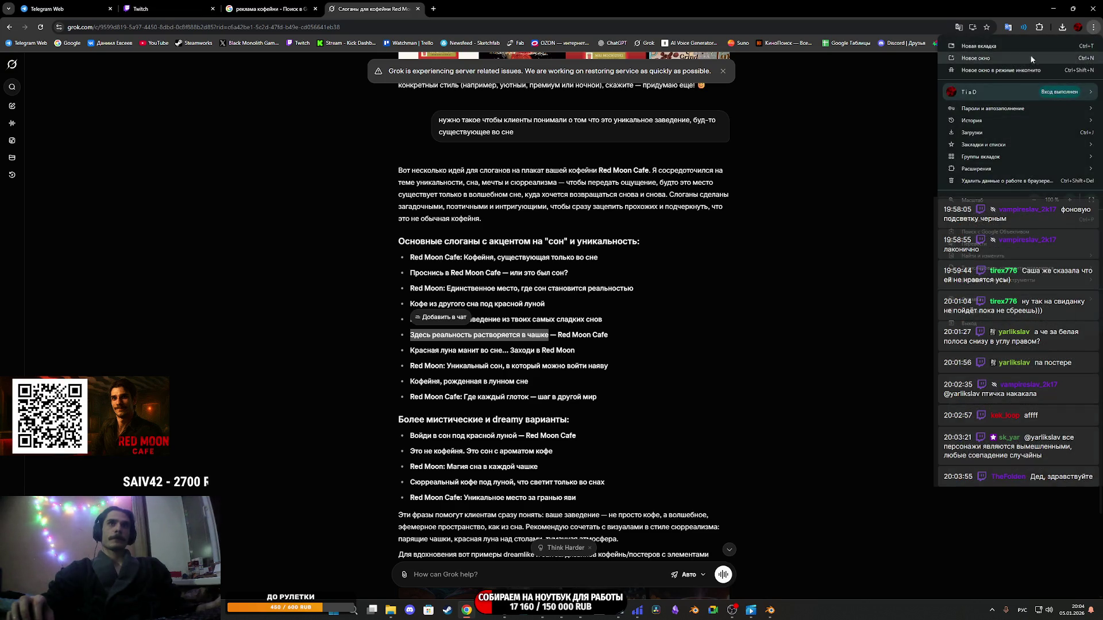
click(983, 71)
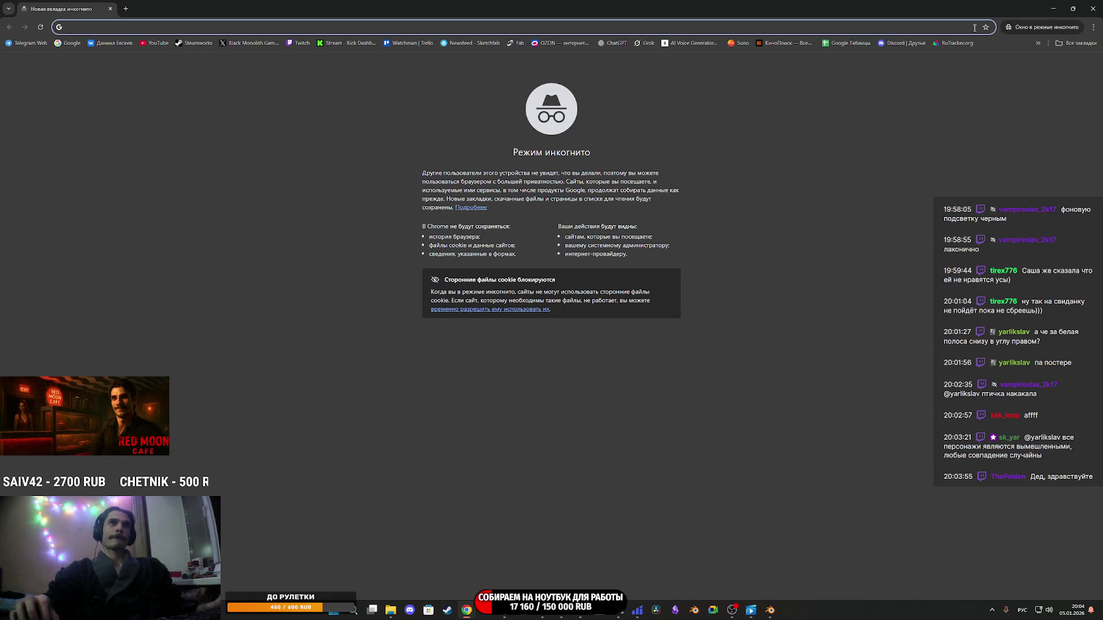
Load LMArena from the bookmarks and bring in the character screenshot as reference.
click(1075, 44)
click(988, 429)
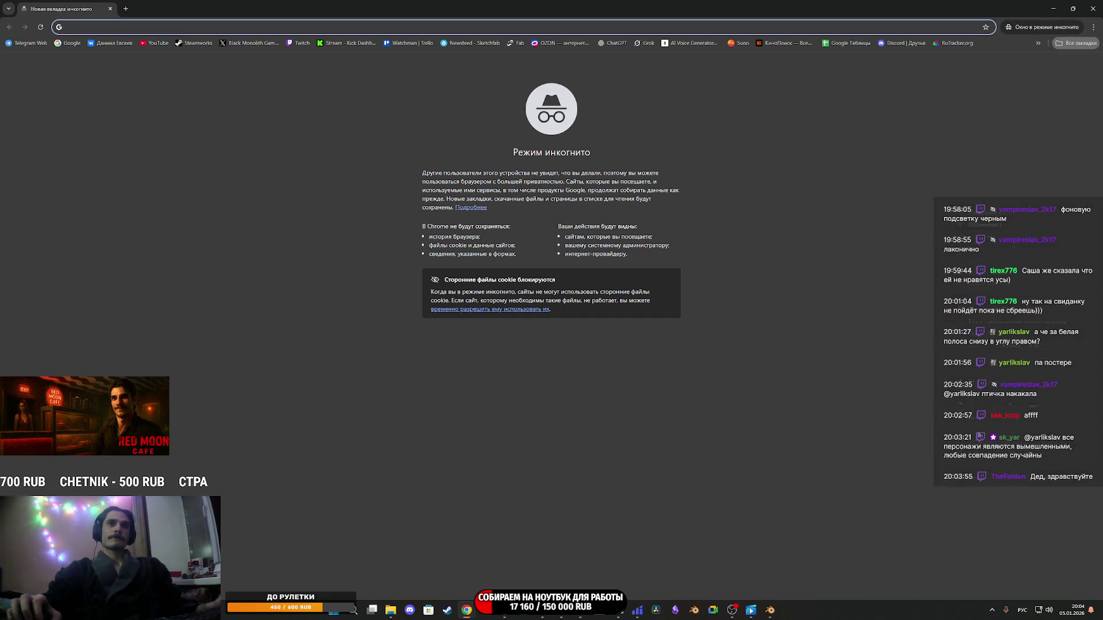
mouse_move(390, 609)
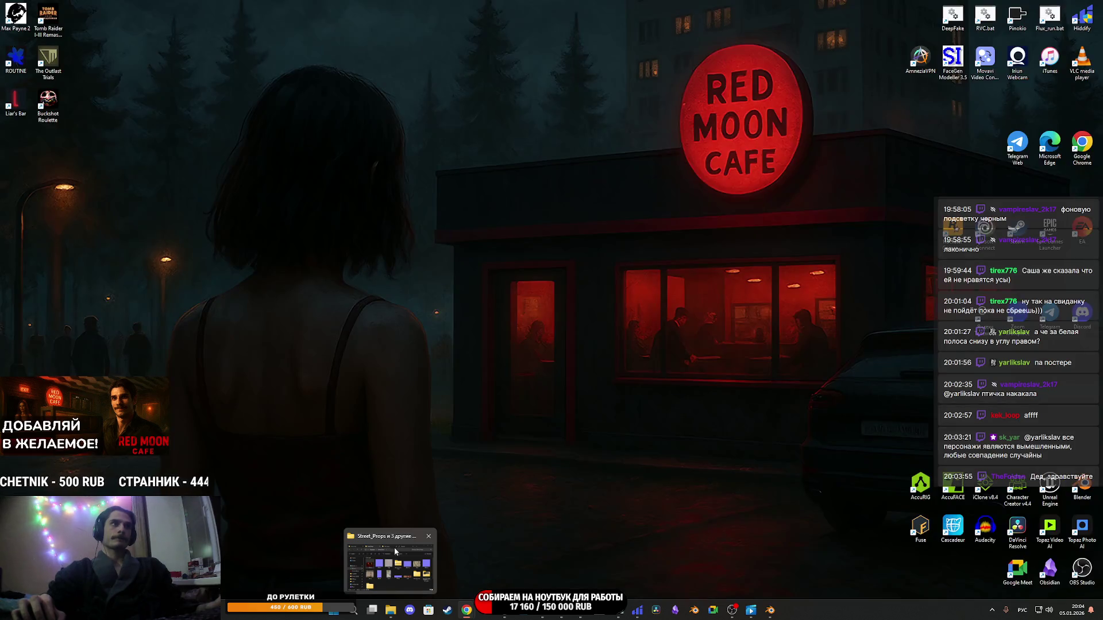
click(394, 549)
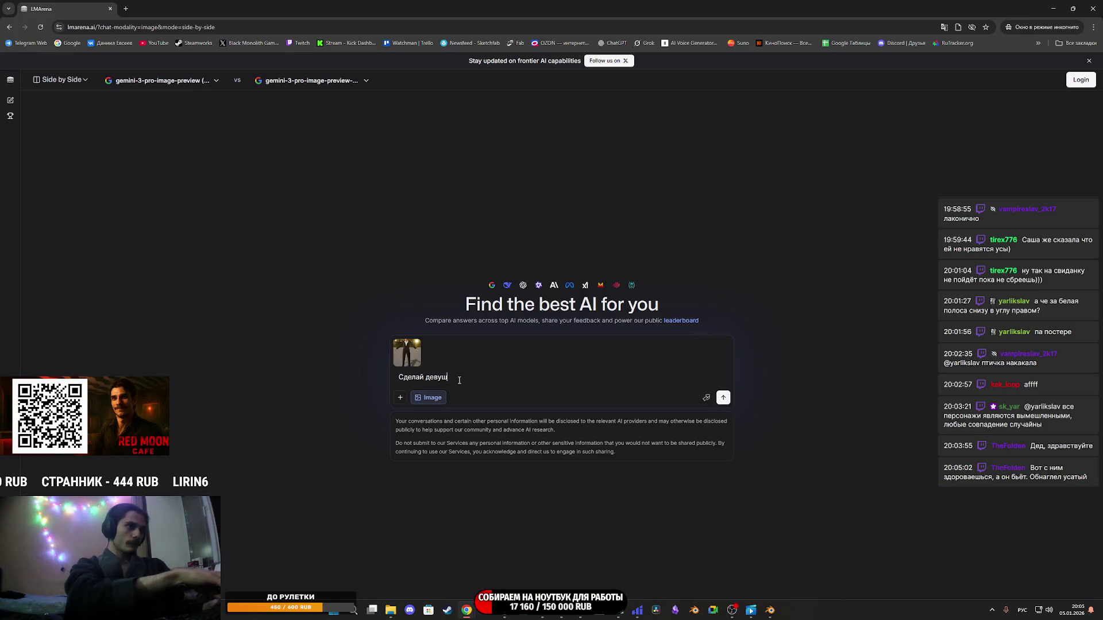
Write and send the Russian prompt: reference girl holding a beer mug, pub with neon 'Xmellka' sign.
key(BackSpace)
key(BackSpace)
key(BackSpace)
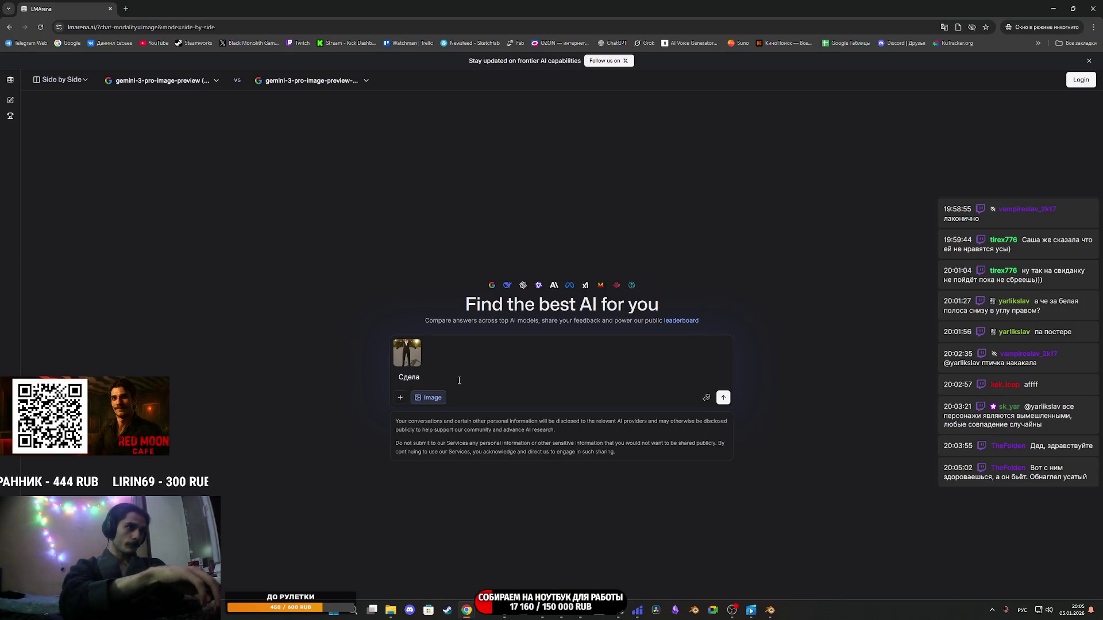
text(й реалисти)
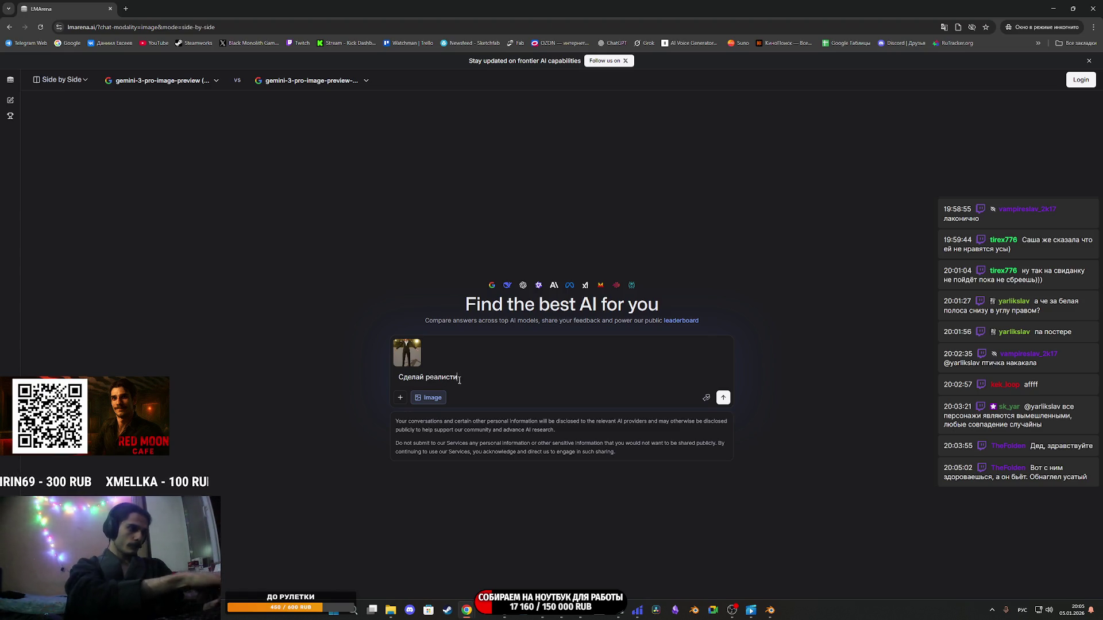
text(чное изображение )
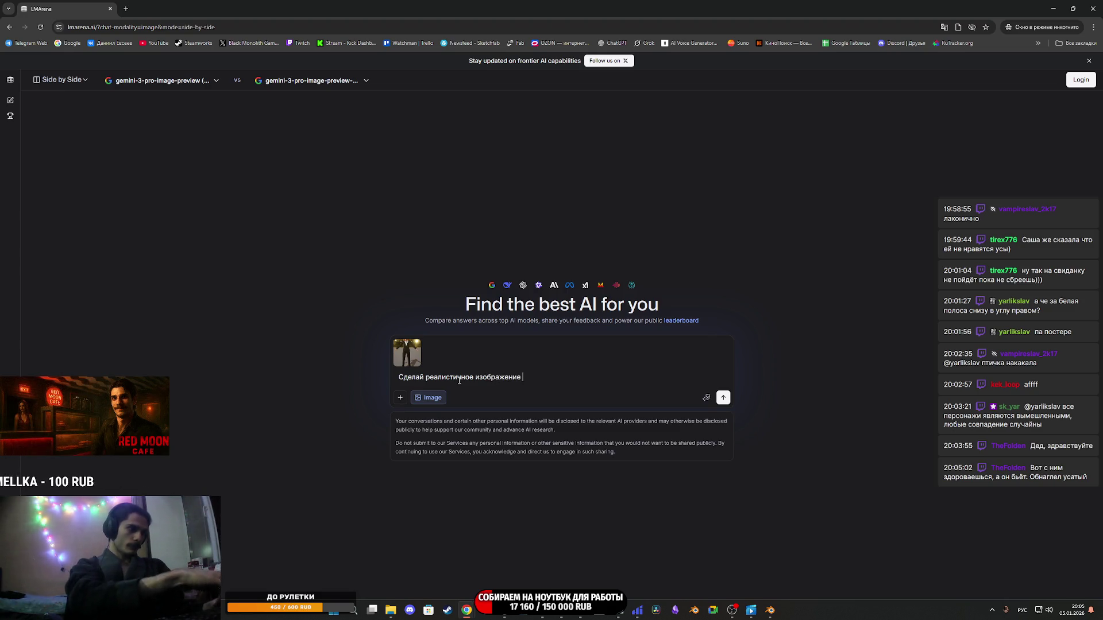
text(девушки )
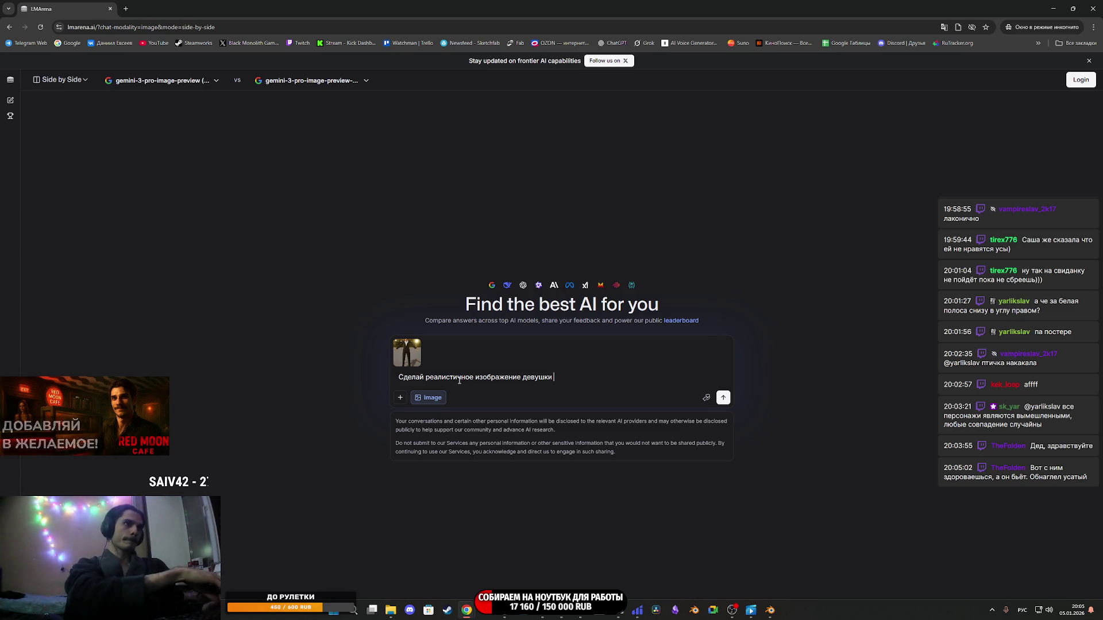
text(как на референске которая держит)
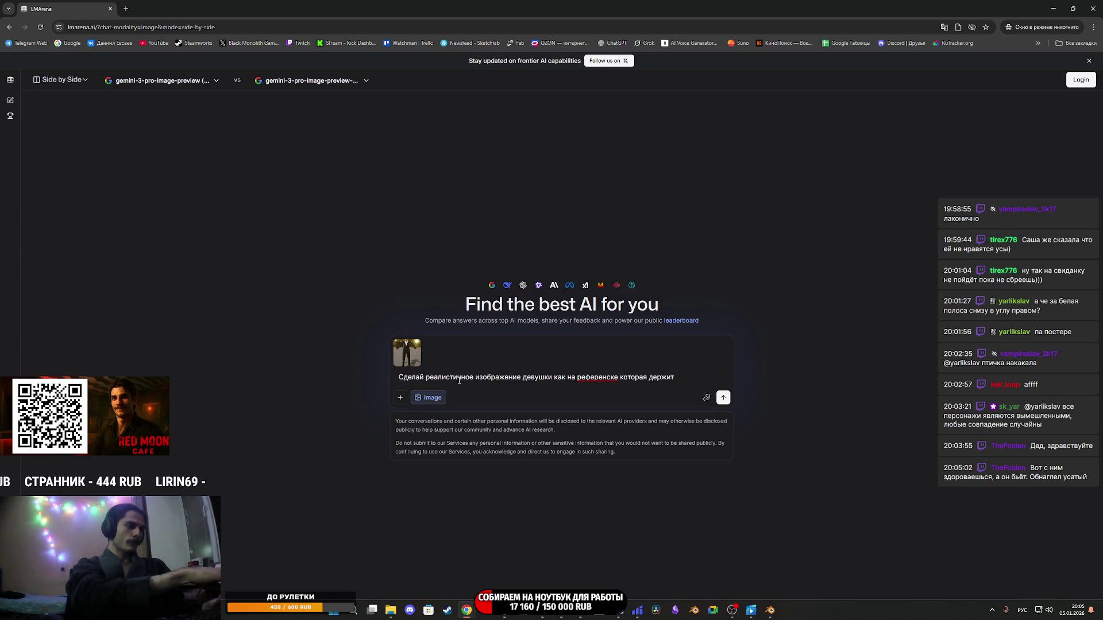
text( кружку пива в)
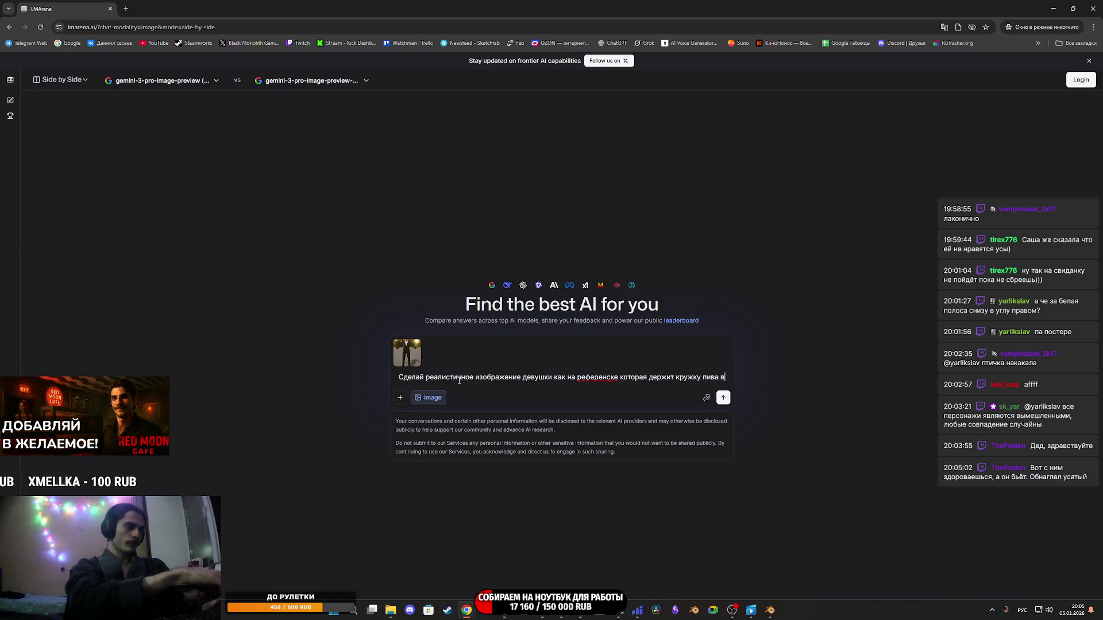
text( руке,)
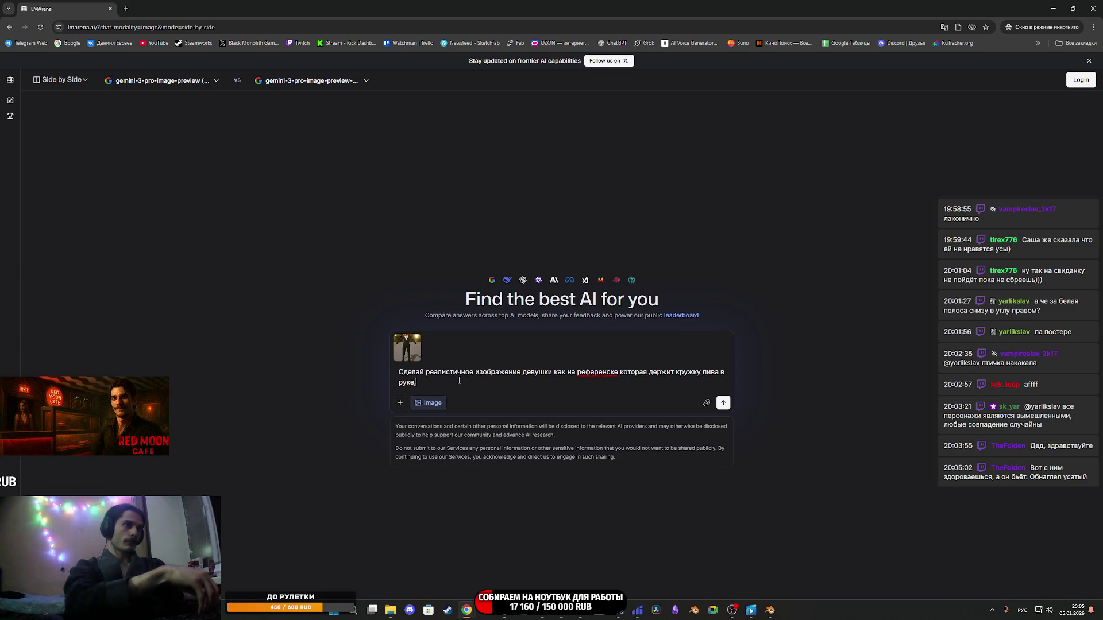
text( на фоне пивнуха с вы)
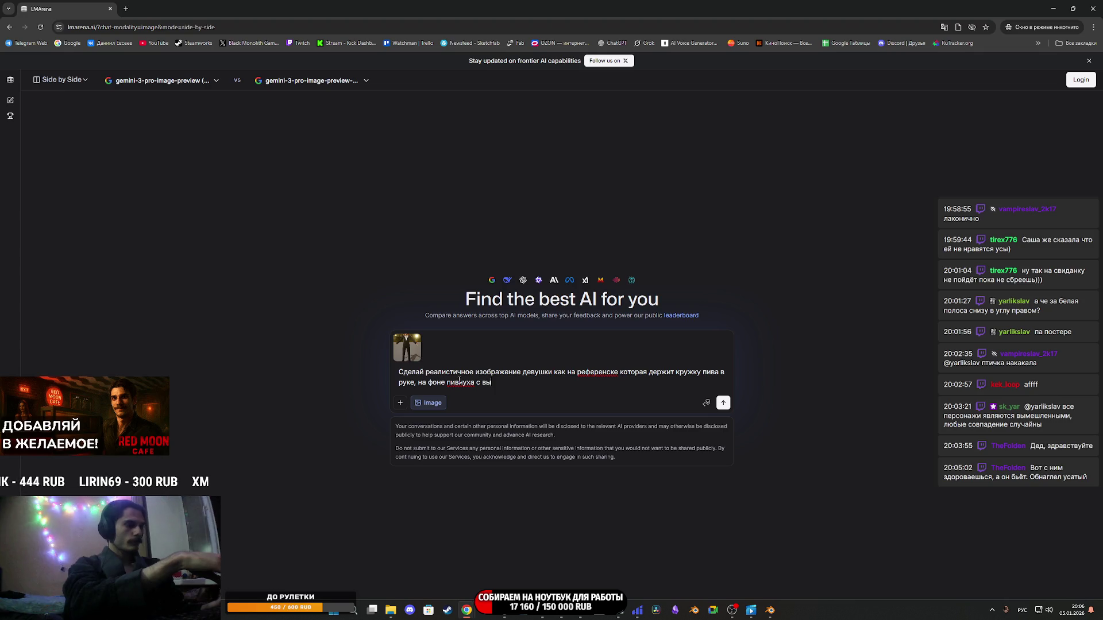
text(веской)
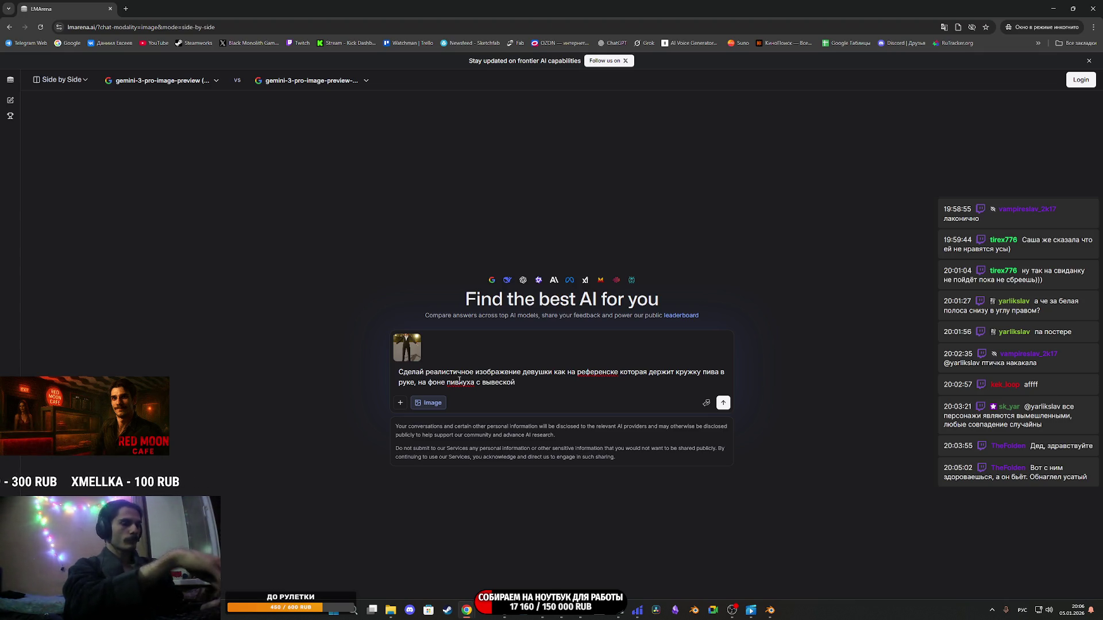
text(:)
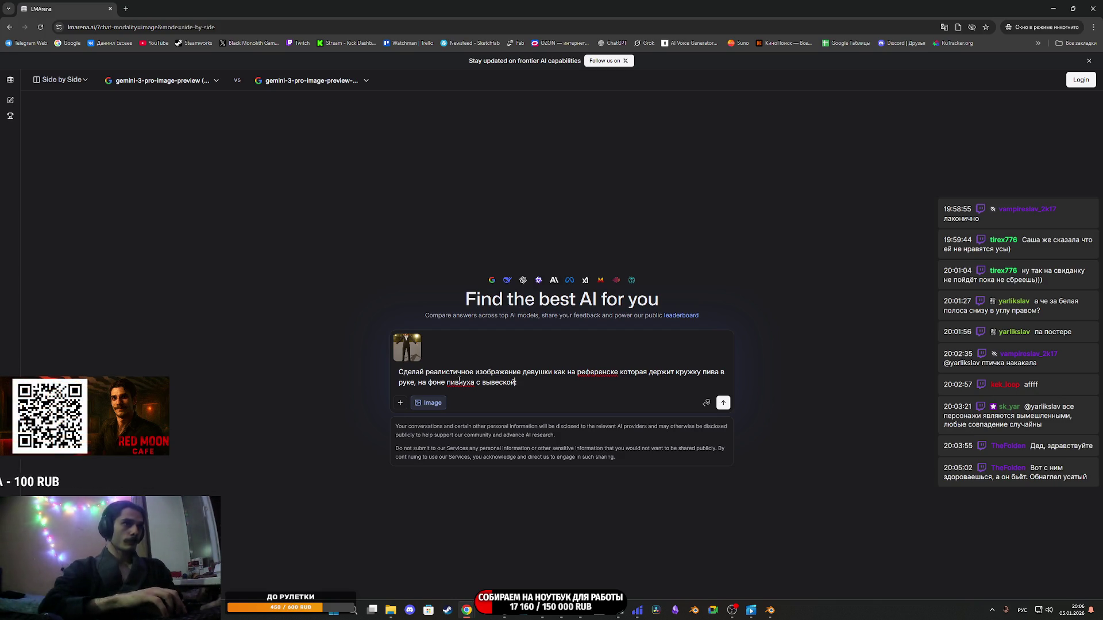
text( стильной неоновой)
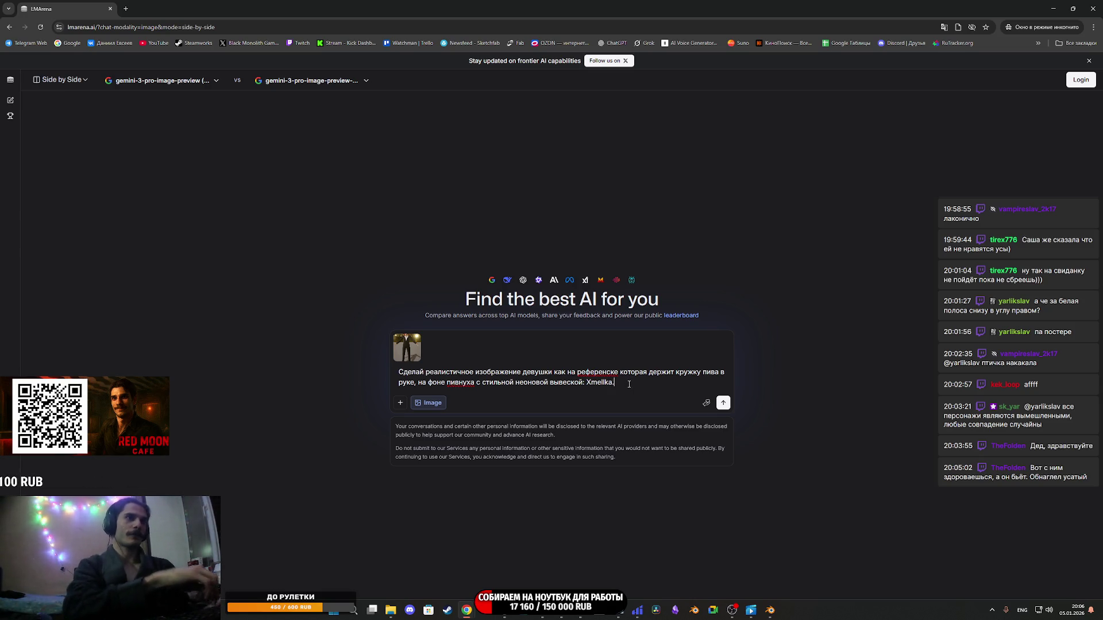
key(shift+Return)
key(alt+shift)
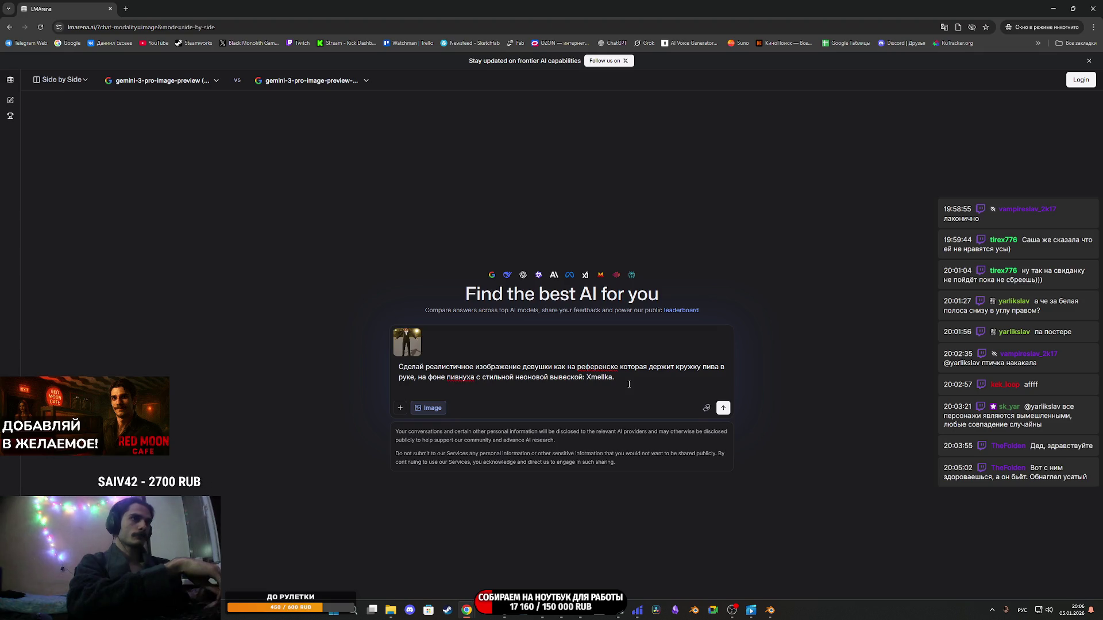
key(BackSpace)
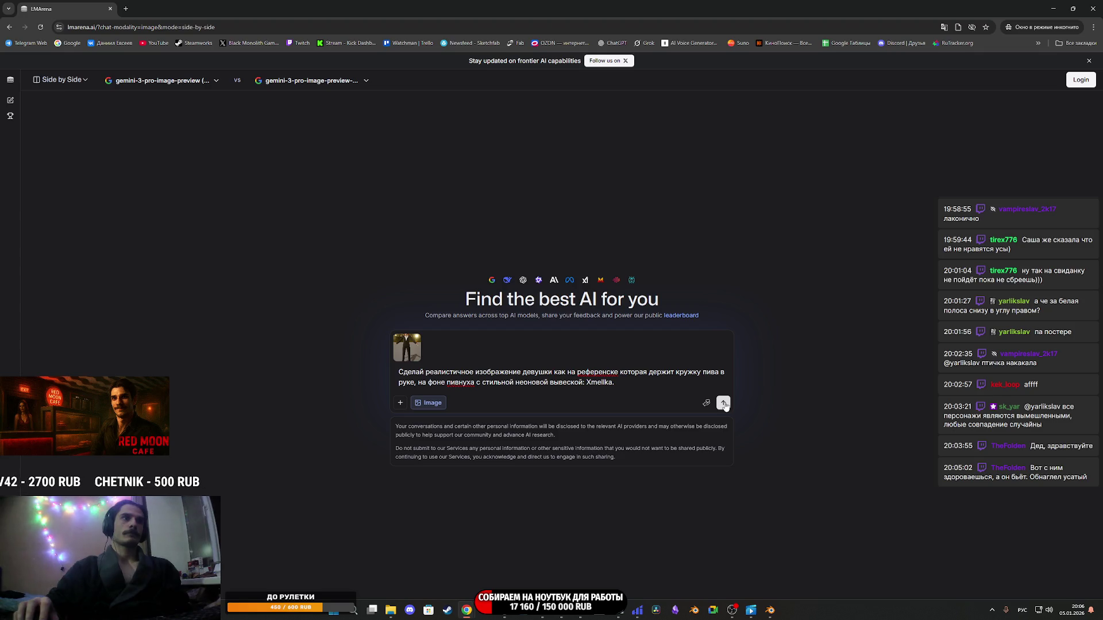
click(724, 403)
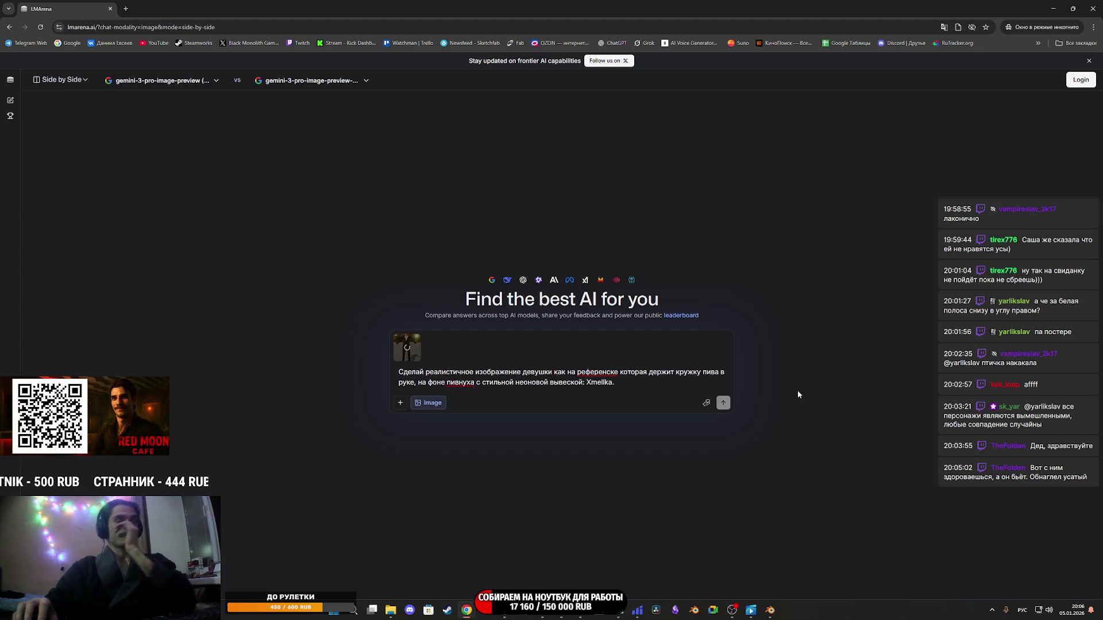
Submit the prompt, view both generated portraits full size, then paste the prompt back into the message box.
key(Return)
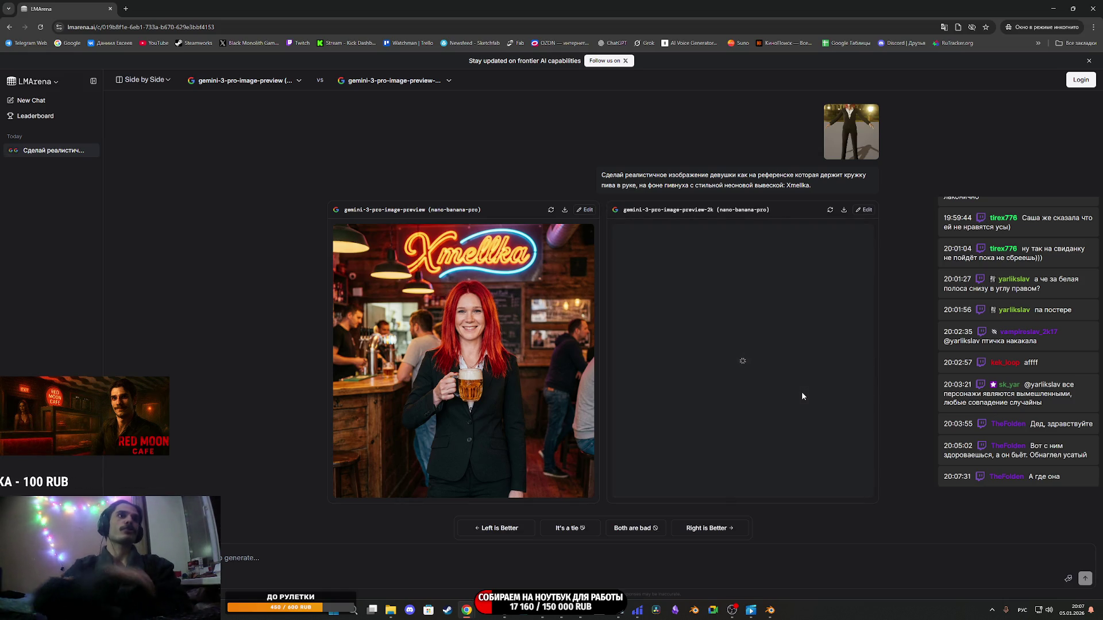
click(538, 336)
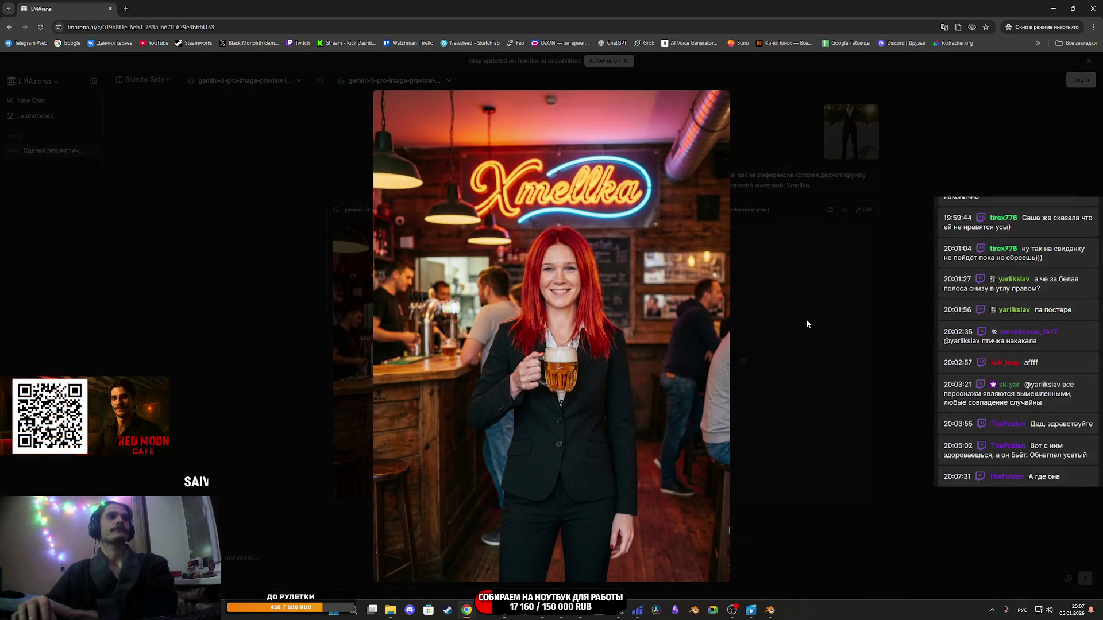
click(806, 324)
click(796, 316)
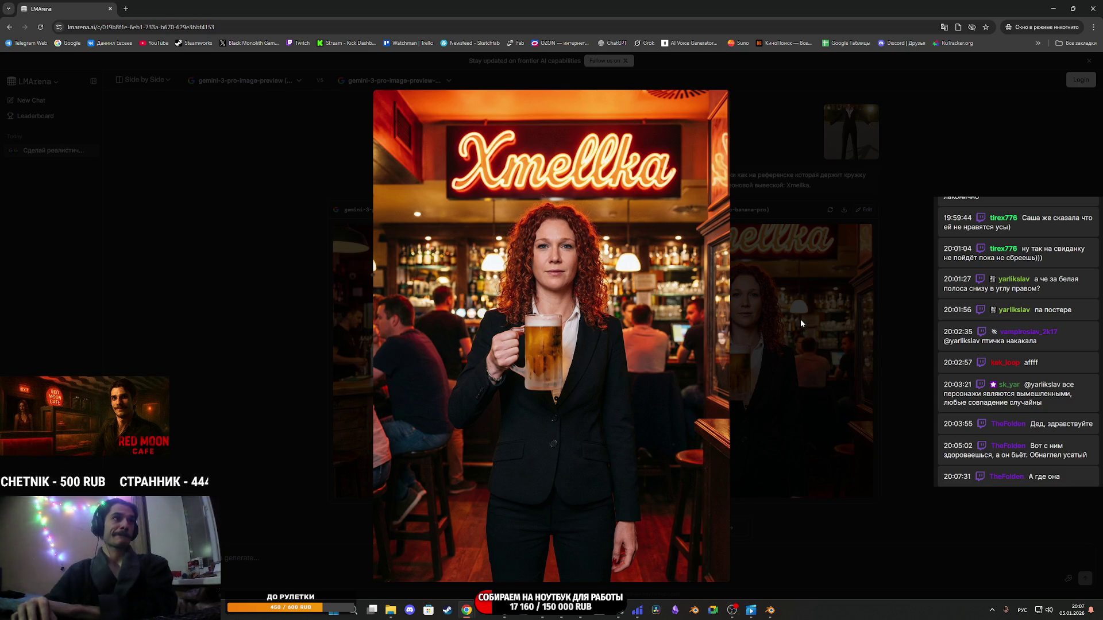
click(800, 319)
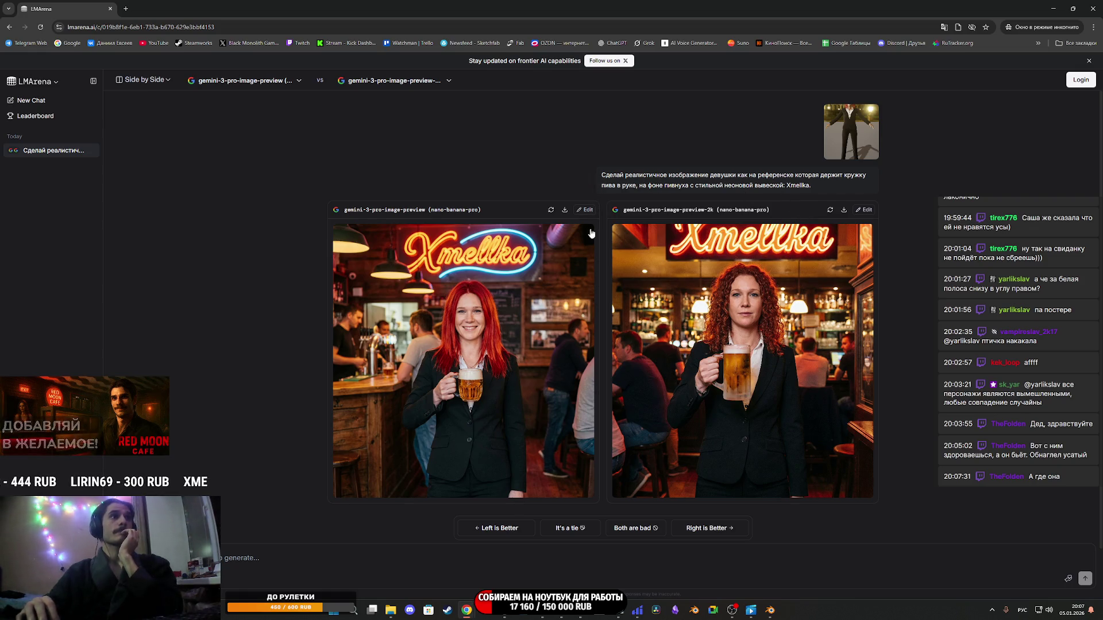
click(324, 562)
key(ctrl+v)
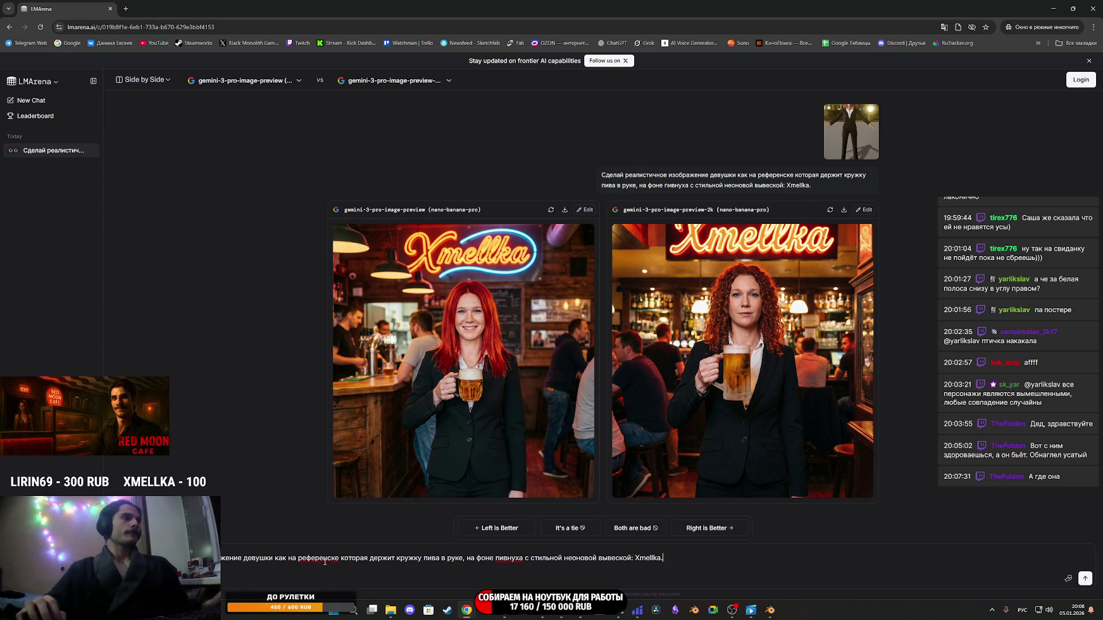
Preview the reference character screenshot, then close the viewer.
mouse_move(391, 610)
click(392, 581)
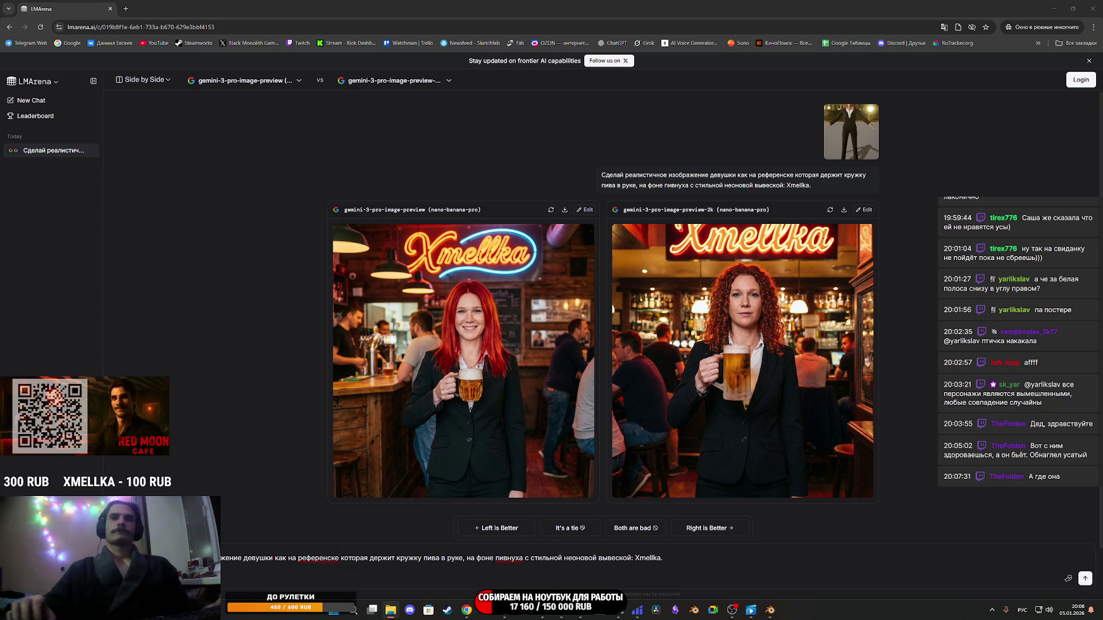
scroll(459, 251, up, 5)
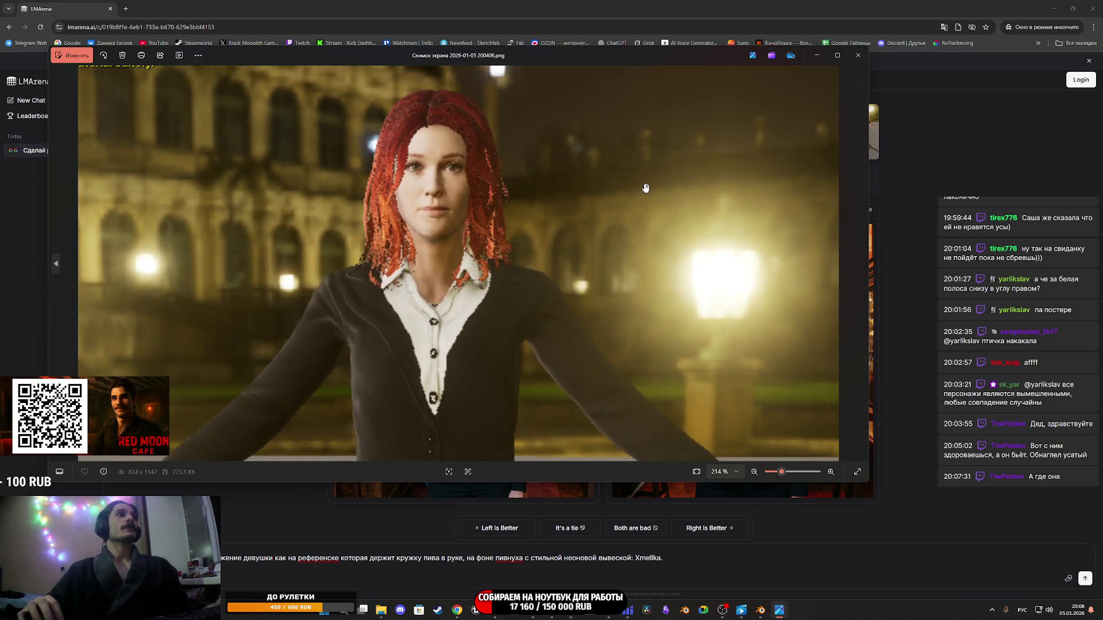
click(858, 55)
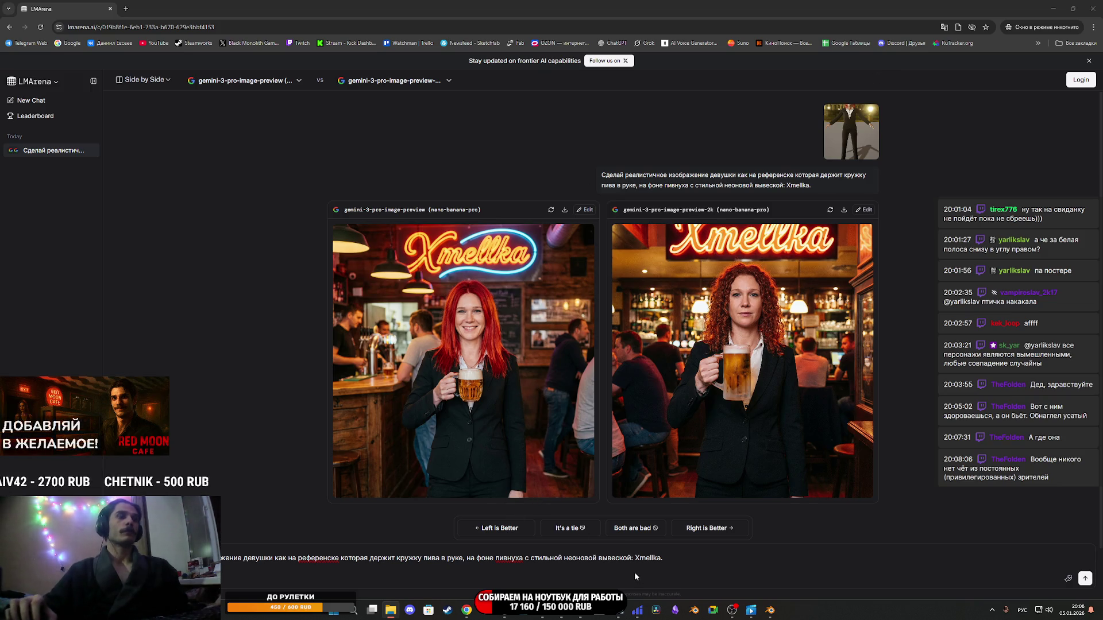
Drag the character screenshot onto the prompt as an attachment and open a new incognito tab.
click(716, 559)
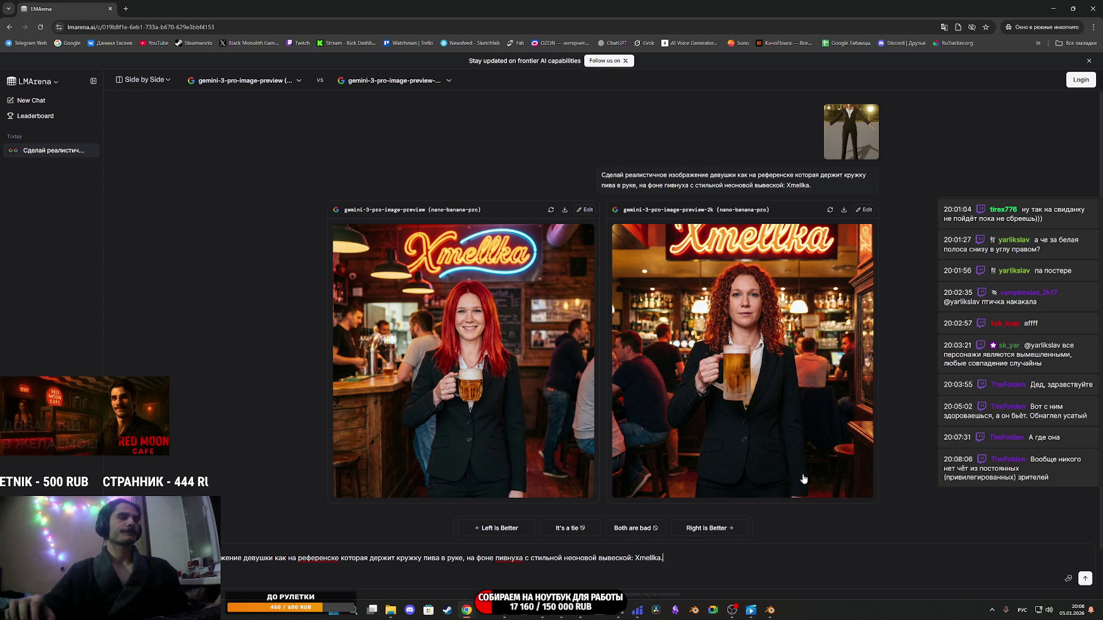
click(390, 610)
mouse_move(1102, 517)
mouse_down()
mouse_move(747, 519)
mouse_move(669, 546)
mouse_up()
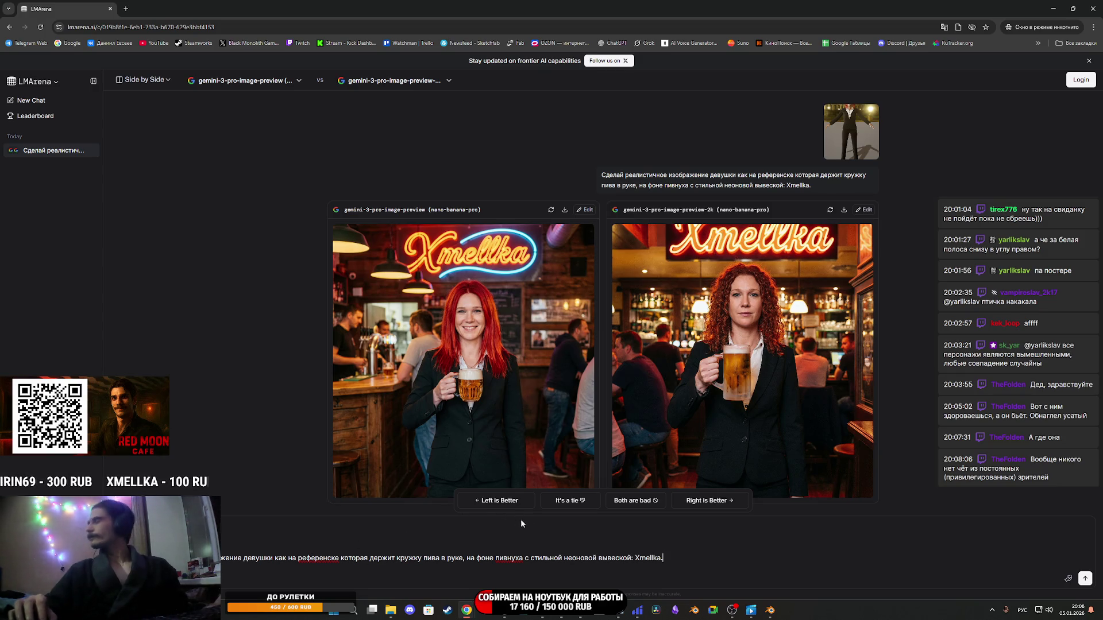
mouse_move(386, 614)
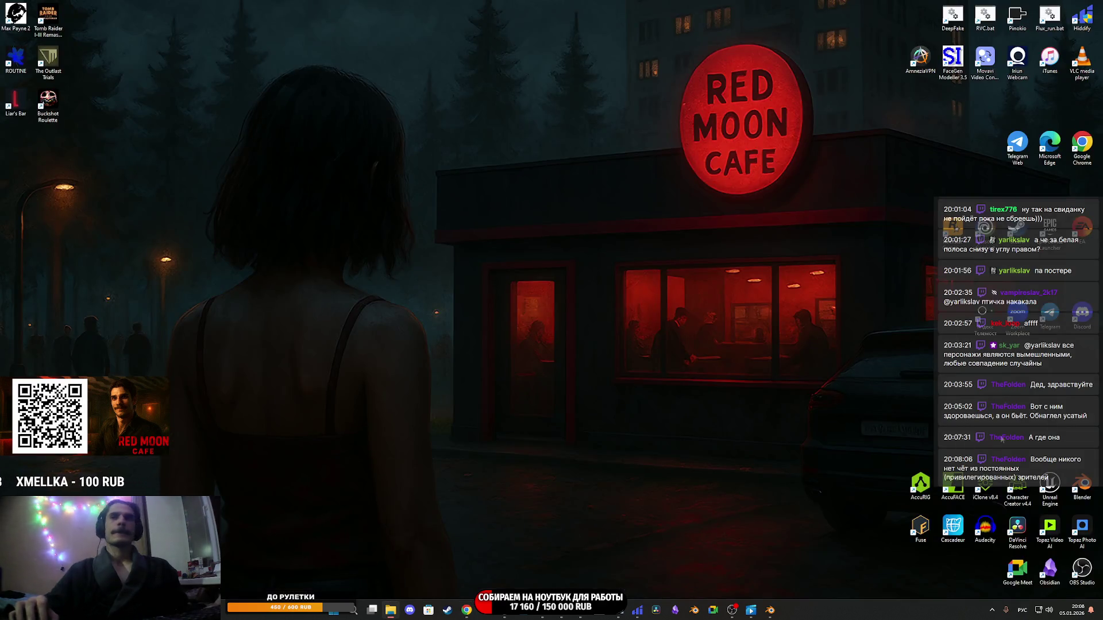
click(392, 585)
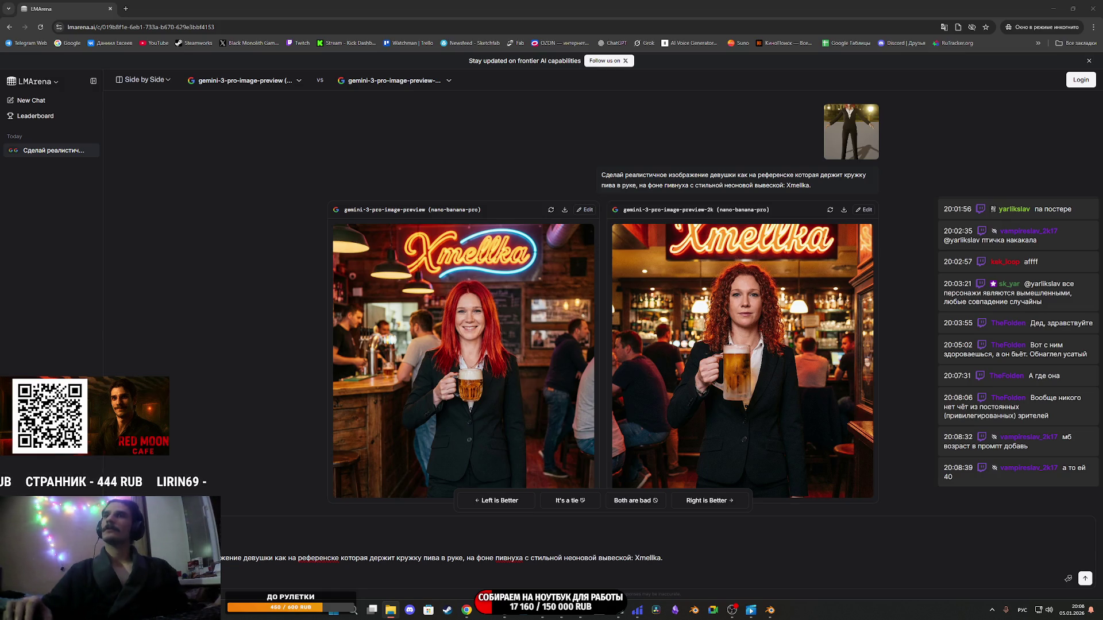
click(663, 558)
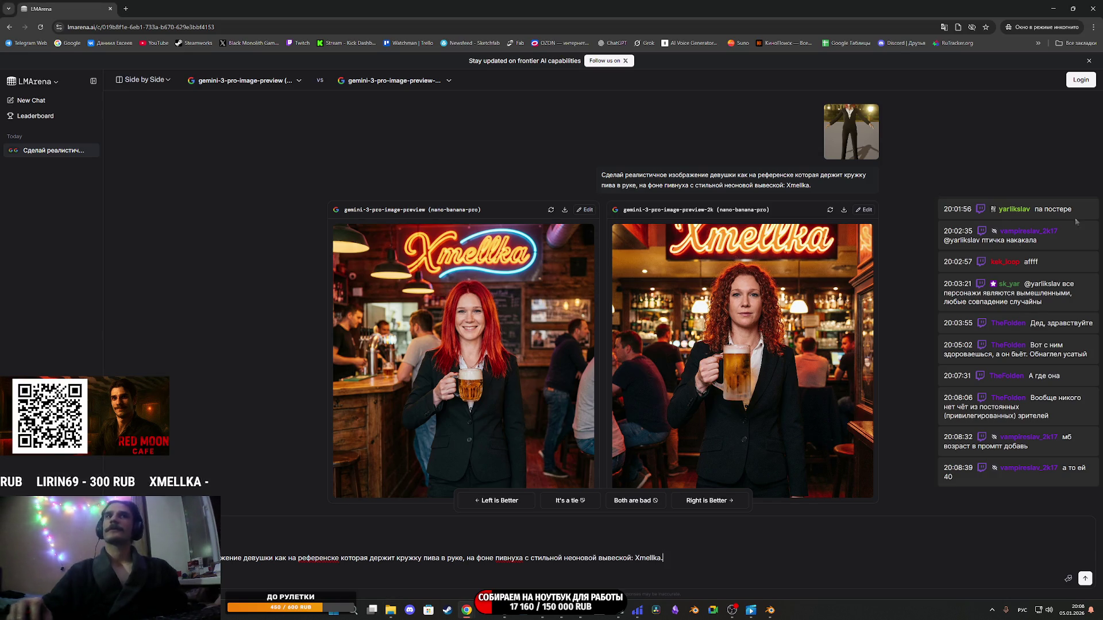
click(130, 10)
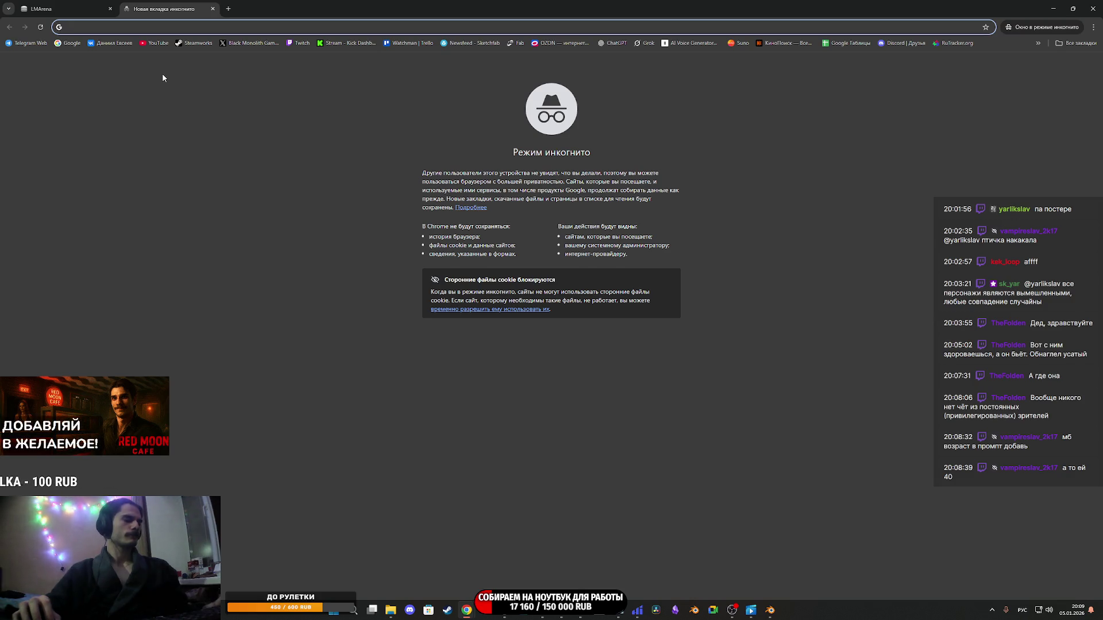
Search Google Images for 'рыжий омбре'.
text(ра)
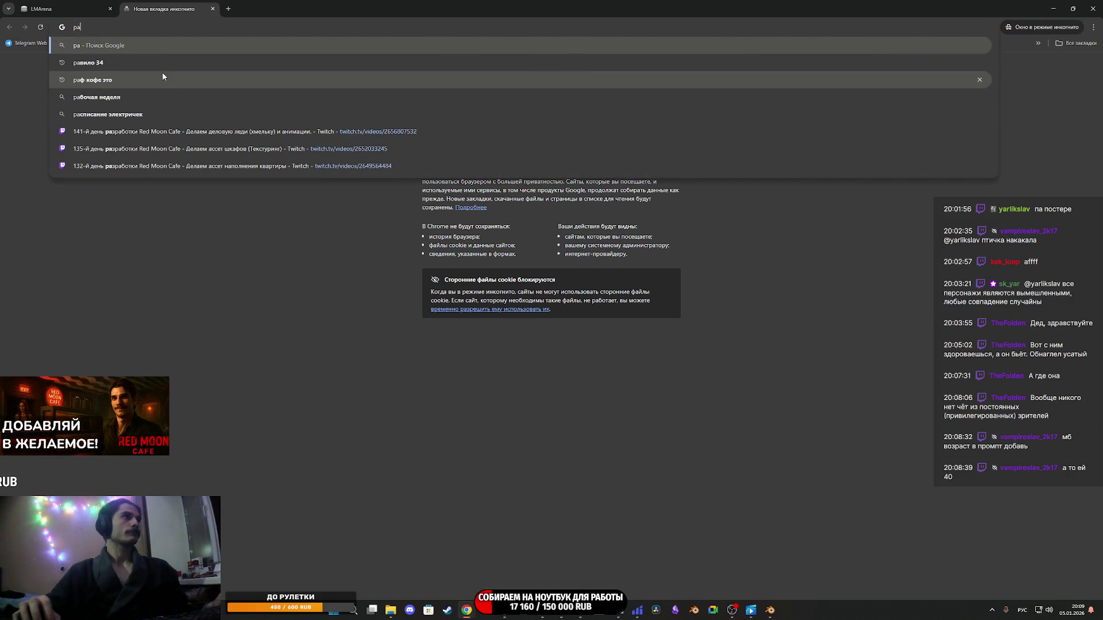
key(BackSpace)
text(ы)
click(163, 77)
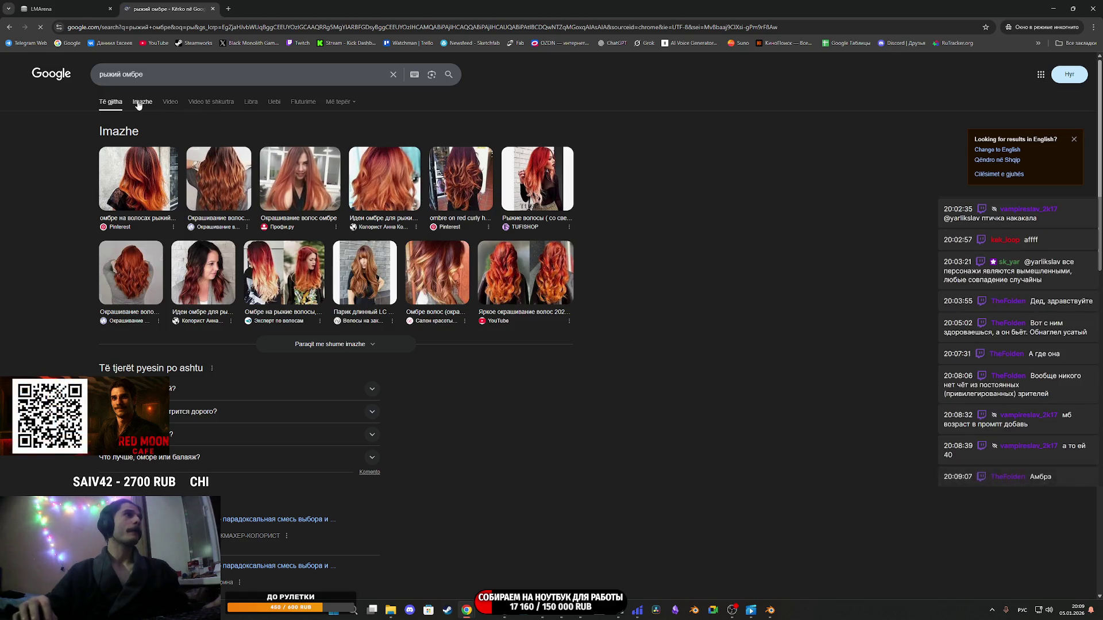
click(141, 105)
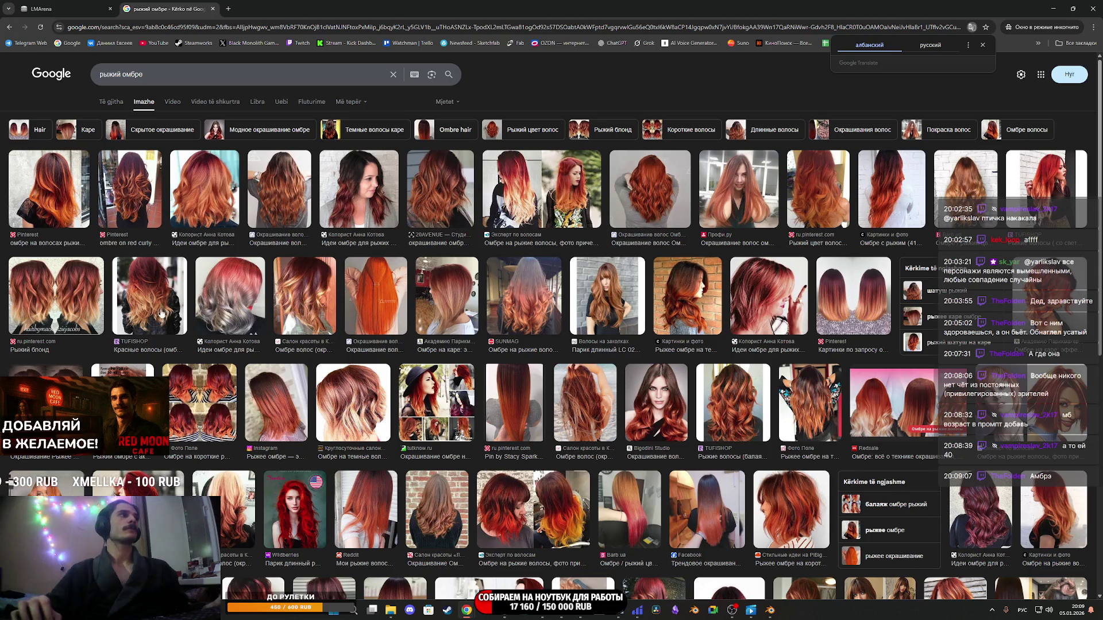
Copy a red ombre hair photo and return to the LMArena tab.
click(70, 298)
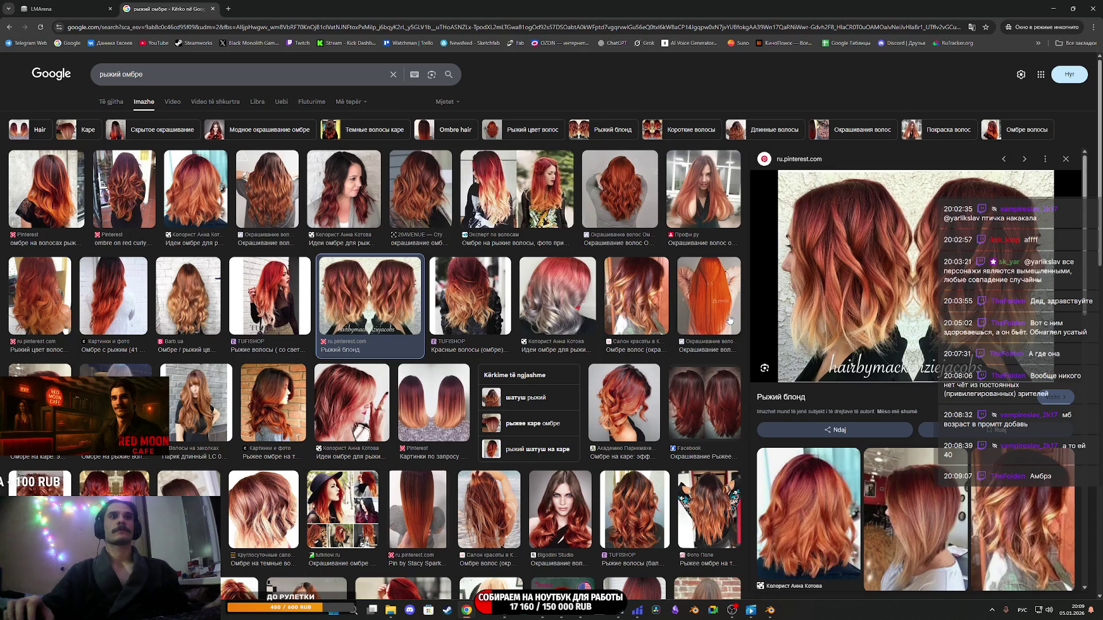
scroll(827, 404, down, 5)
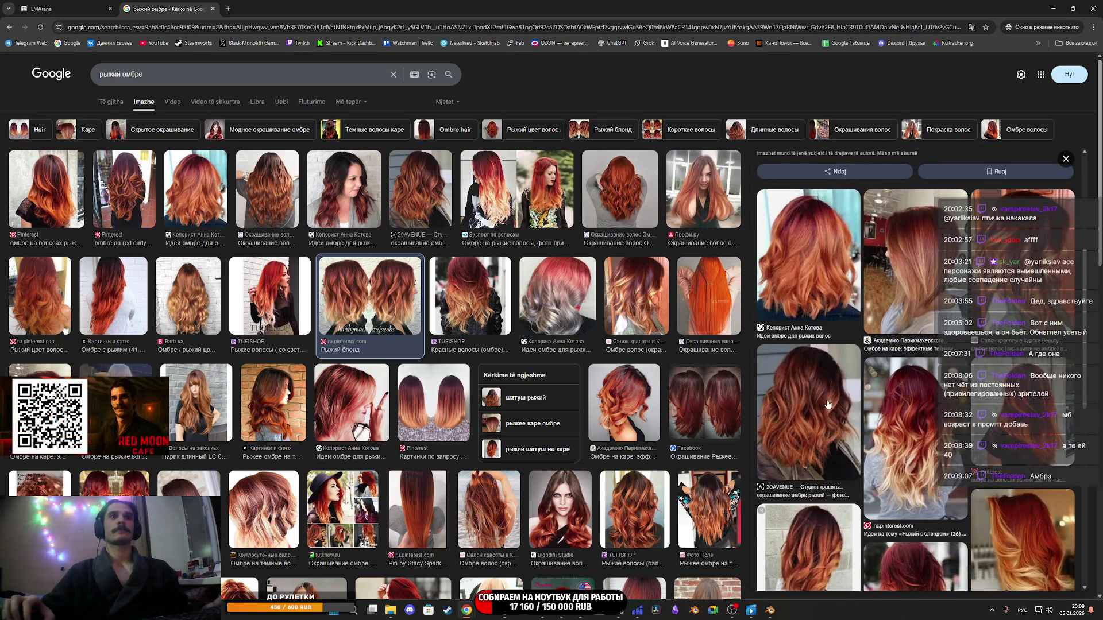
scroll(809, 417, down, 2)
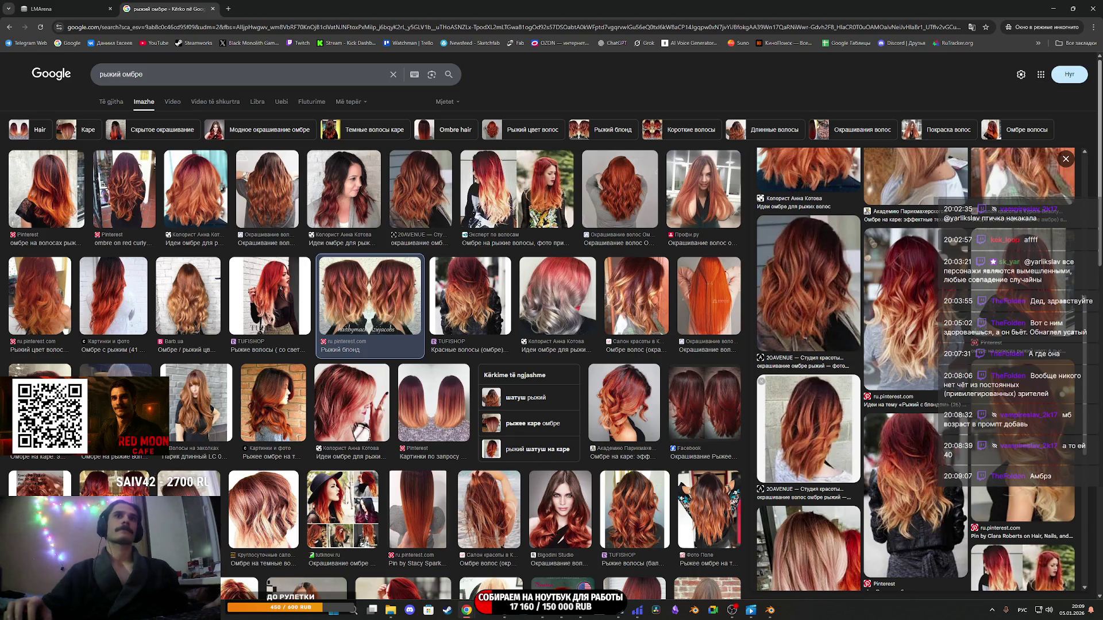
click(1040, 301)
right_click(946, 361)
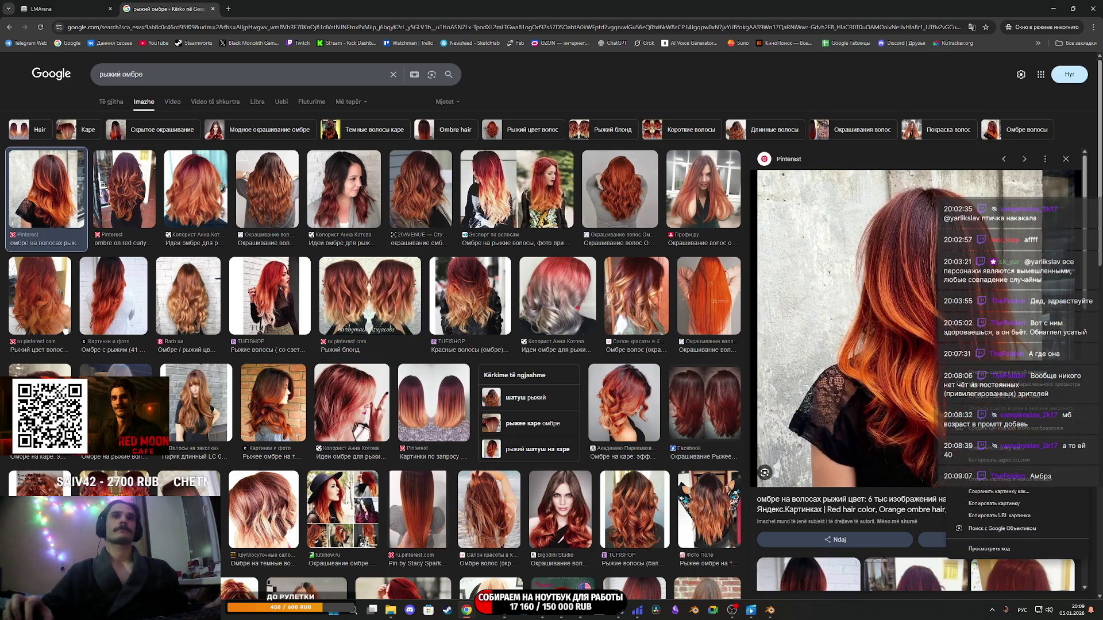
click(1011, 505)
click(57, 8)
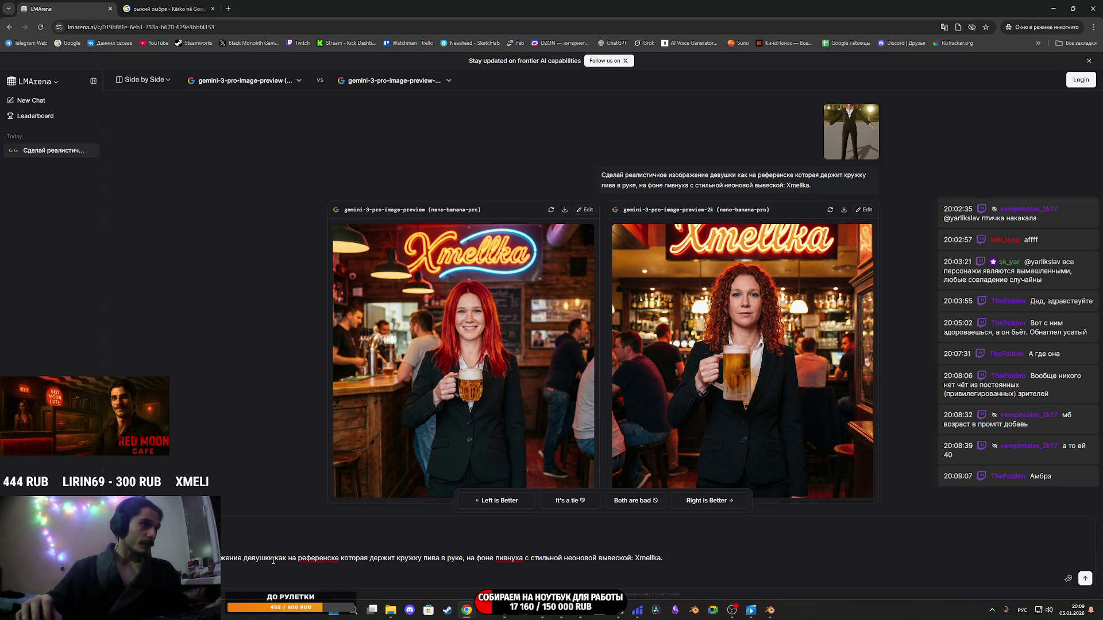
Add 'с прической рыжий омбре как на втором референсе' to the prompt and start a new line.
click(339, 560)
text(с)
text( прич)
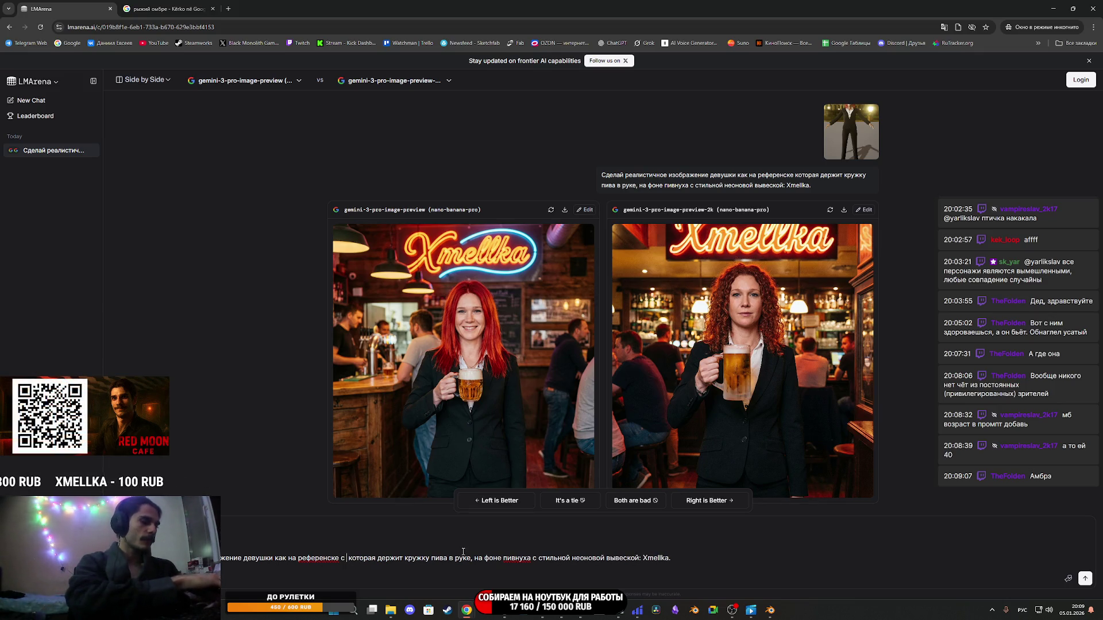
text(еской)
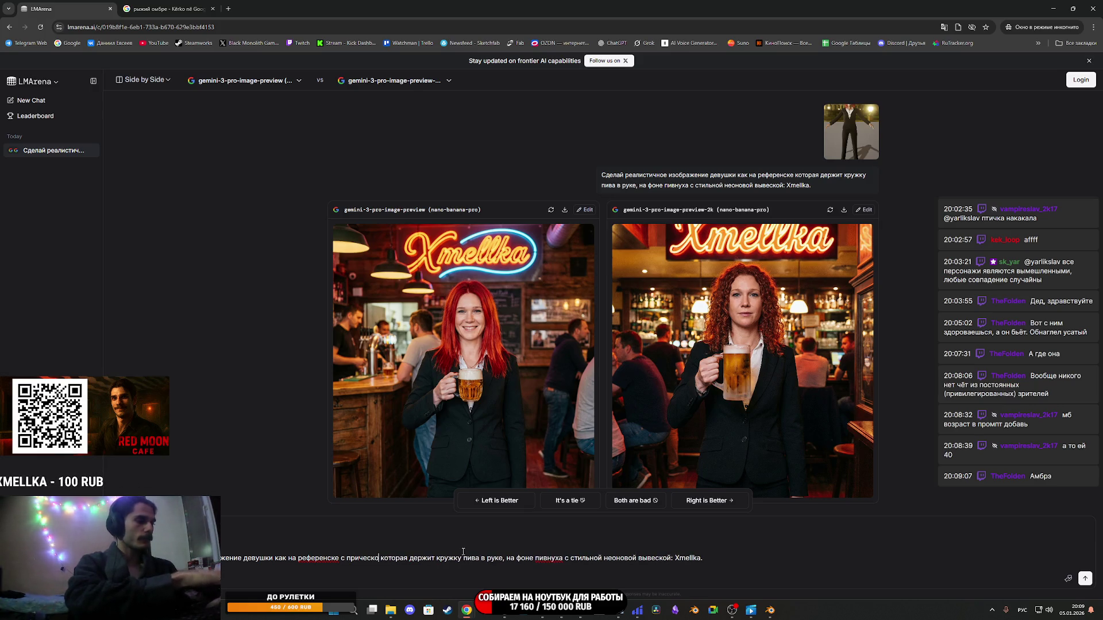
click(166, 8)
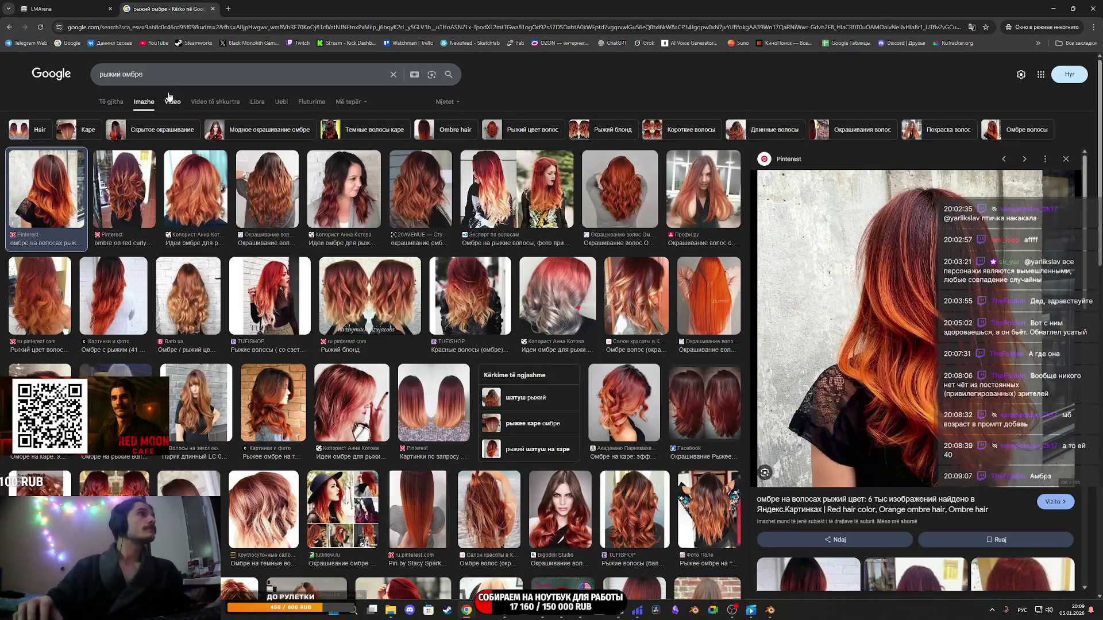
click(83, 4)
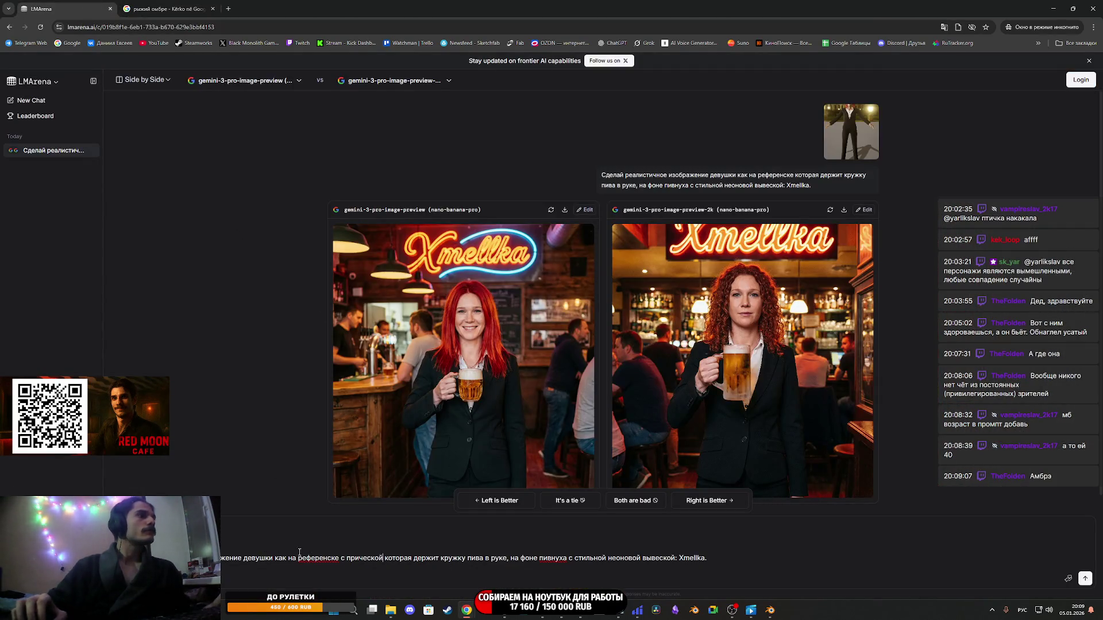
text(рыжий омбре)
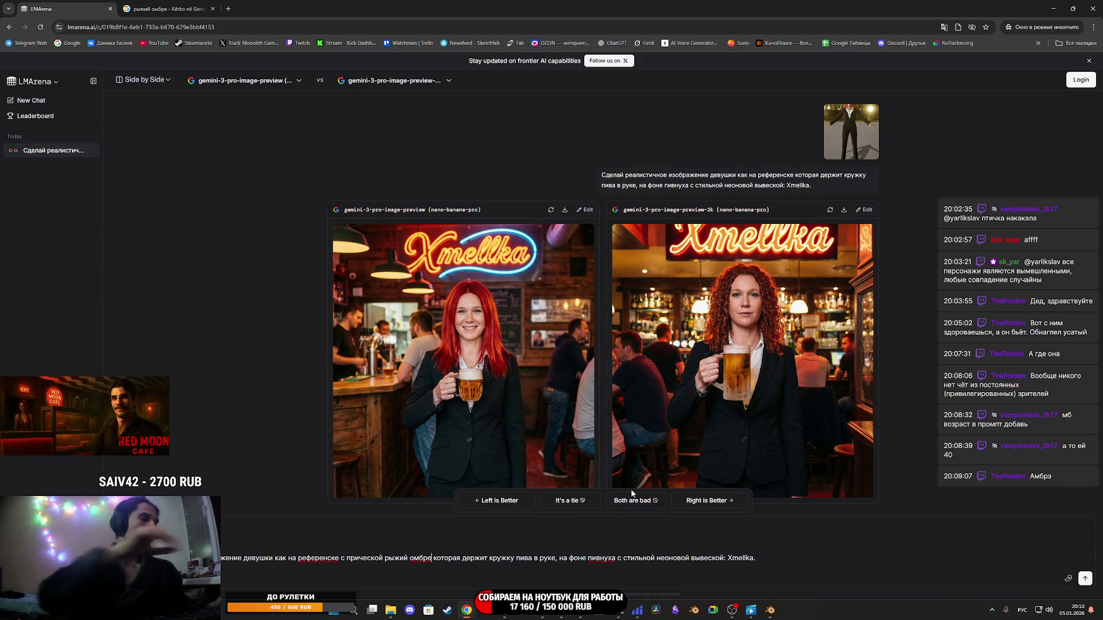
text( как на)
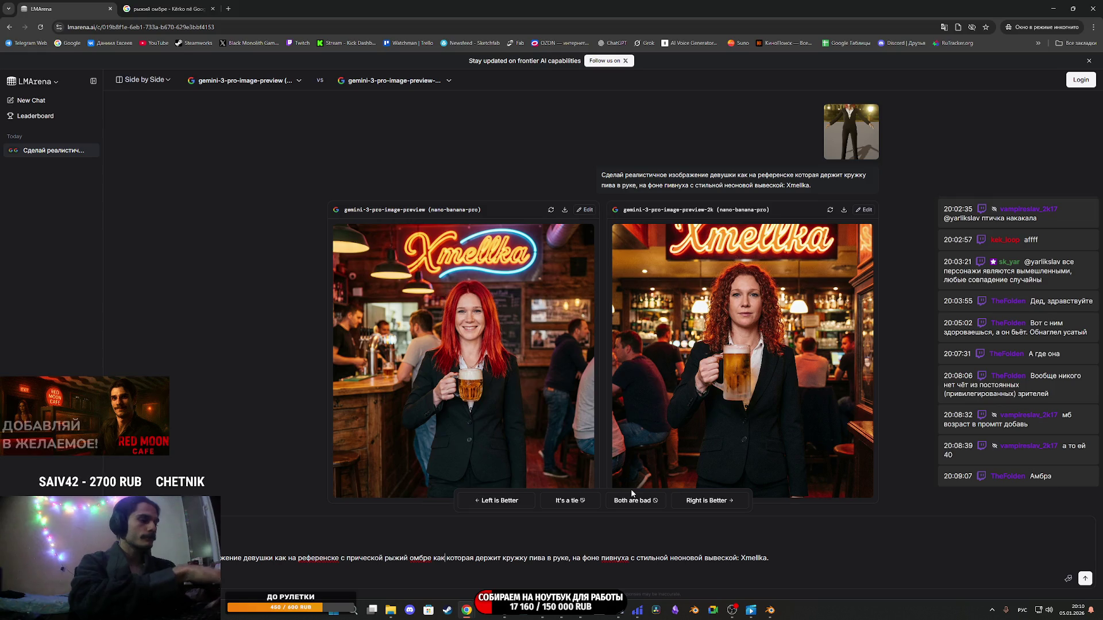
text( втором)
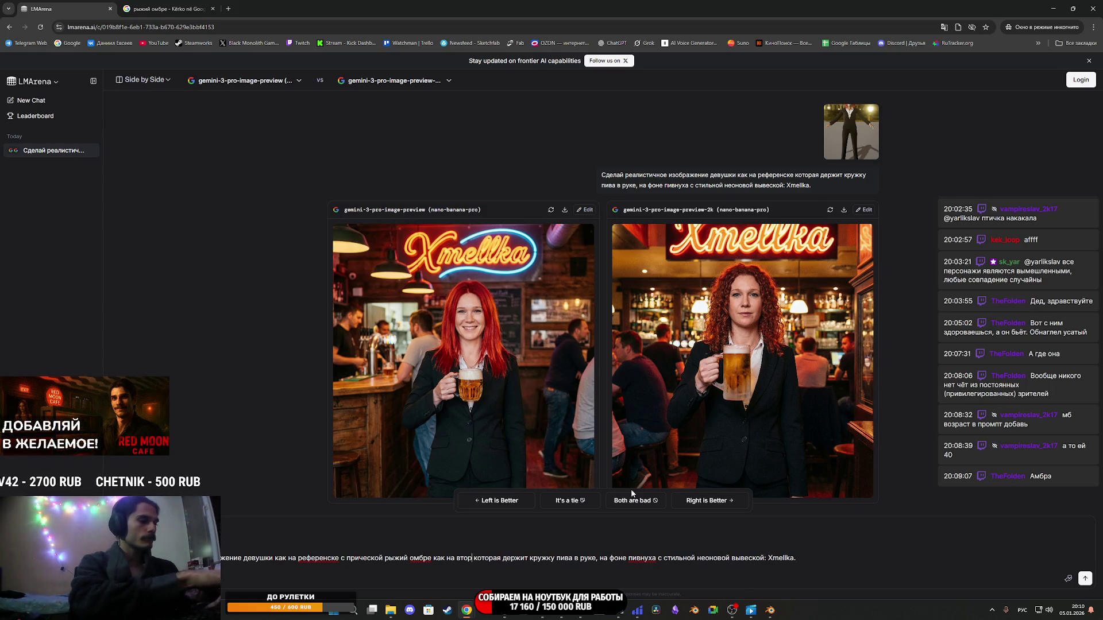
text( референс)
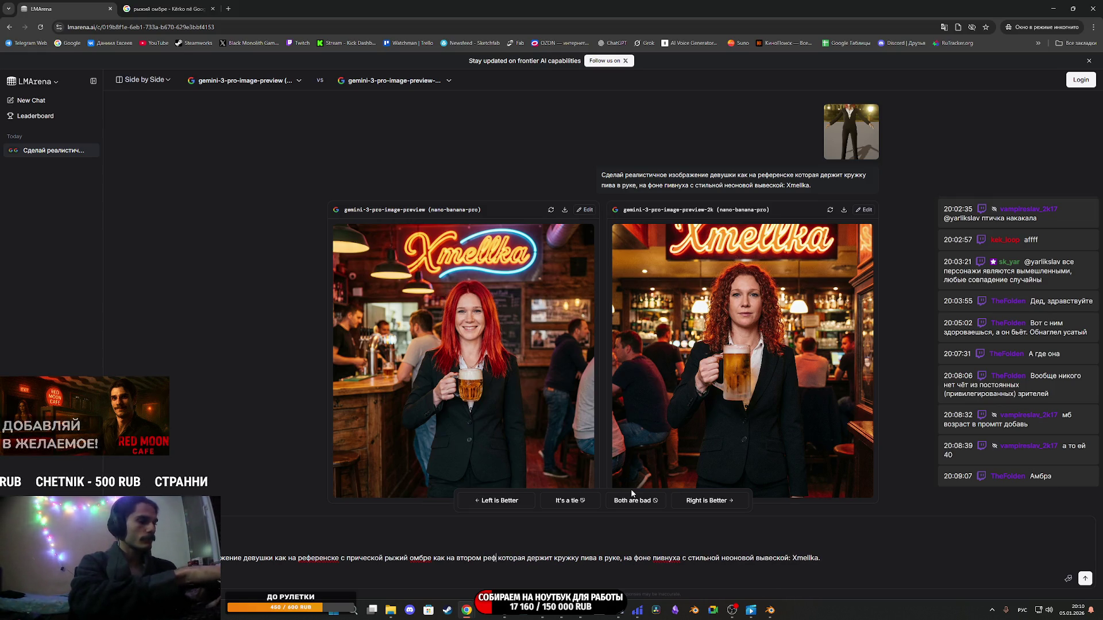
text(е)
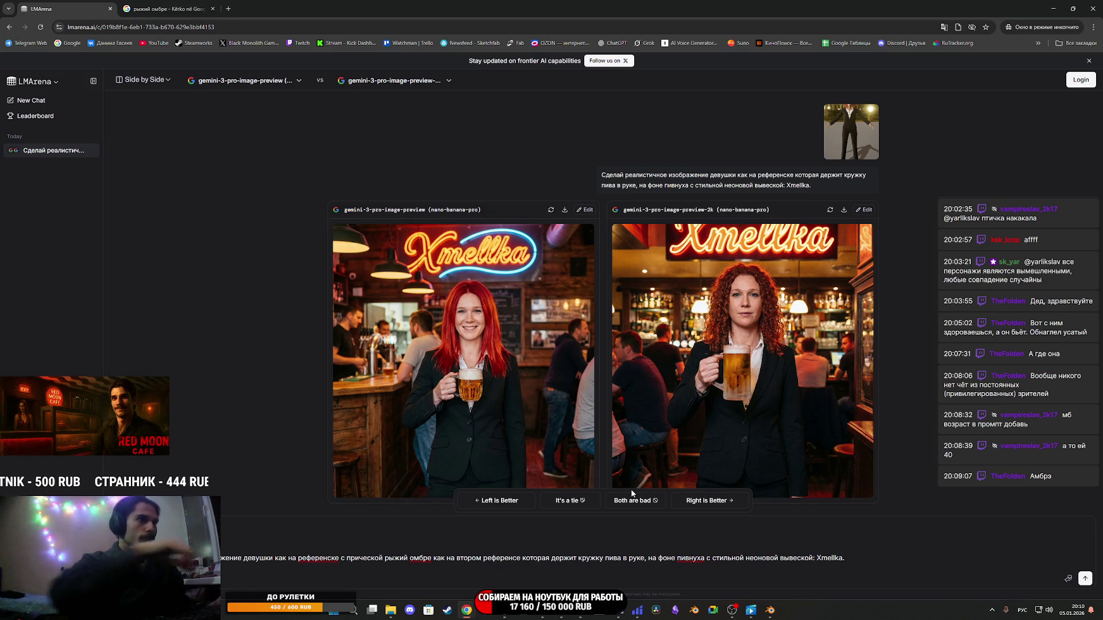
text(,)
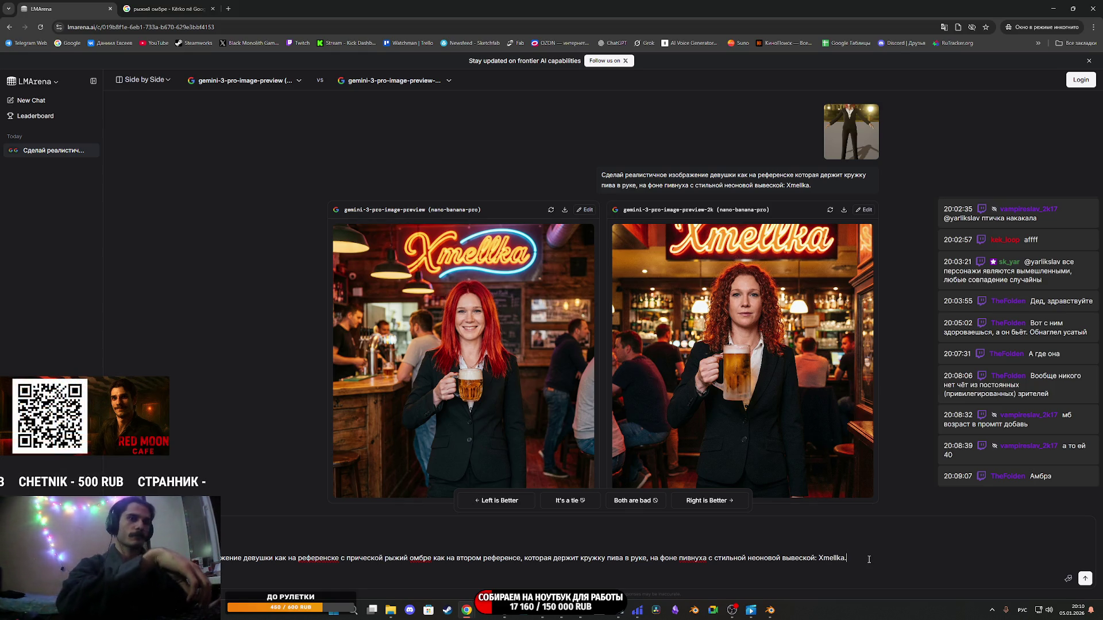
key(shift+Return)
text(ым пла)
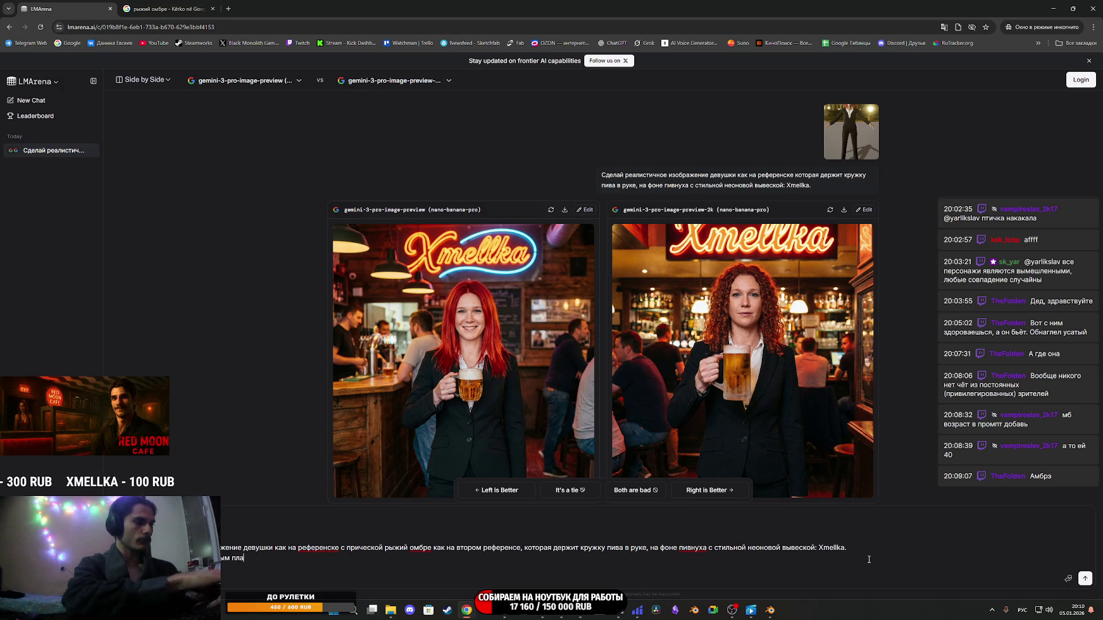
Add a new prompt line asking for a slightly-left close-up, correcting the stray letter.
text(нов сле)
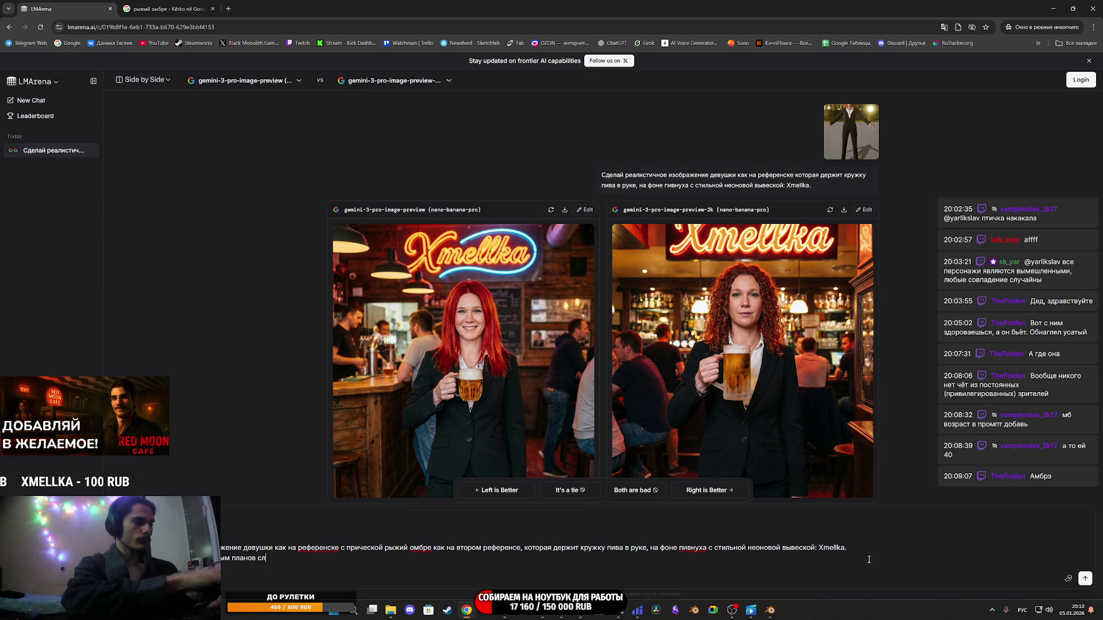
text(ва)
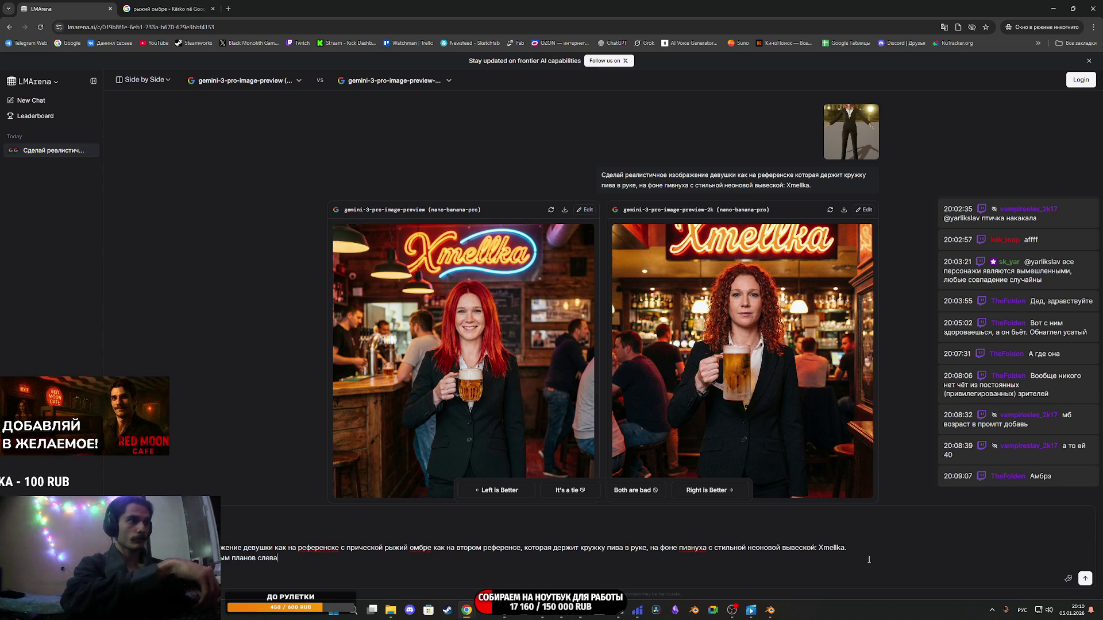
key(ctrl+Left)
key(Left)
key(BackSpace)
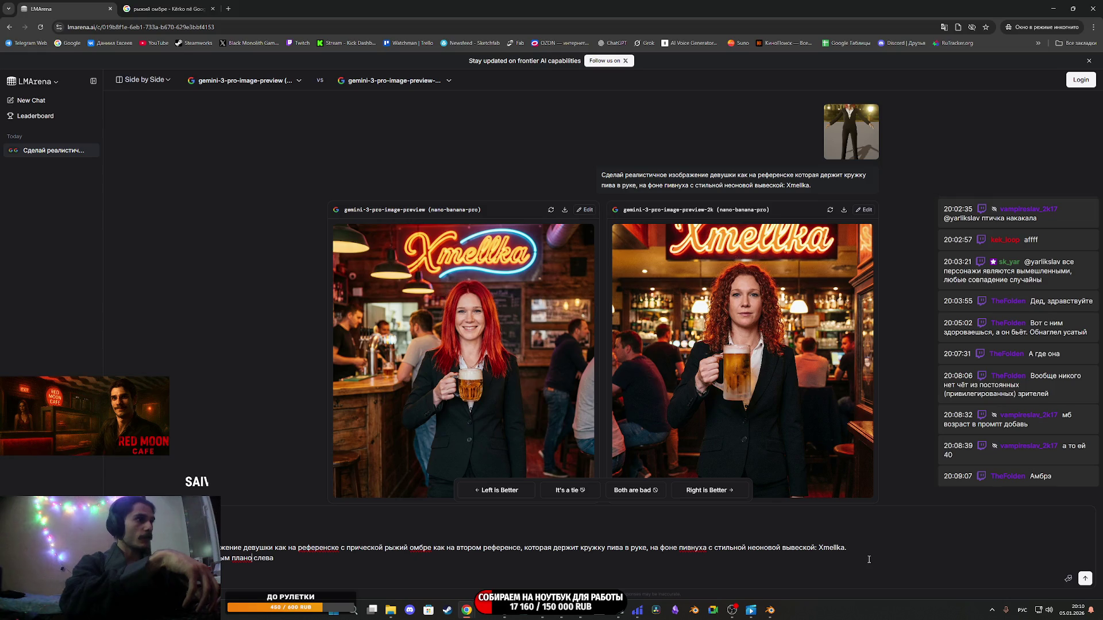
text(м)
text( немного)
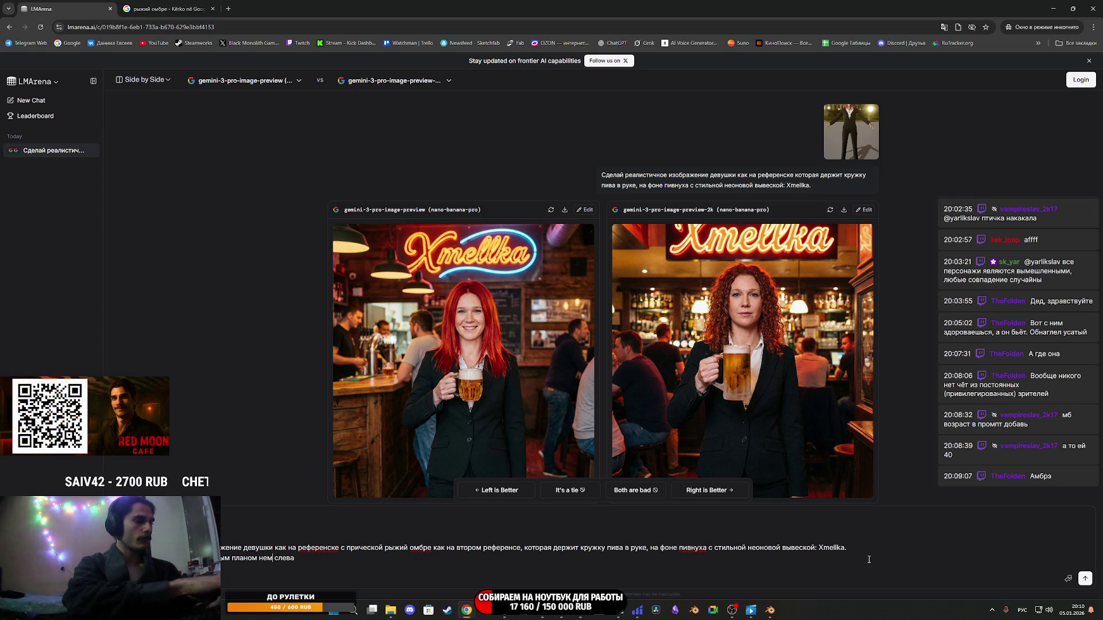
Append 'Соотношение сторон изображения 16:9' to the prompt and submit it for generation.
key(End)
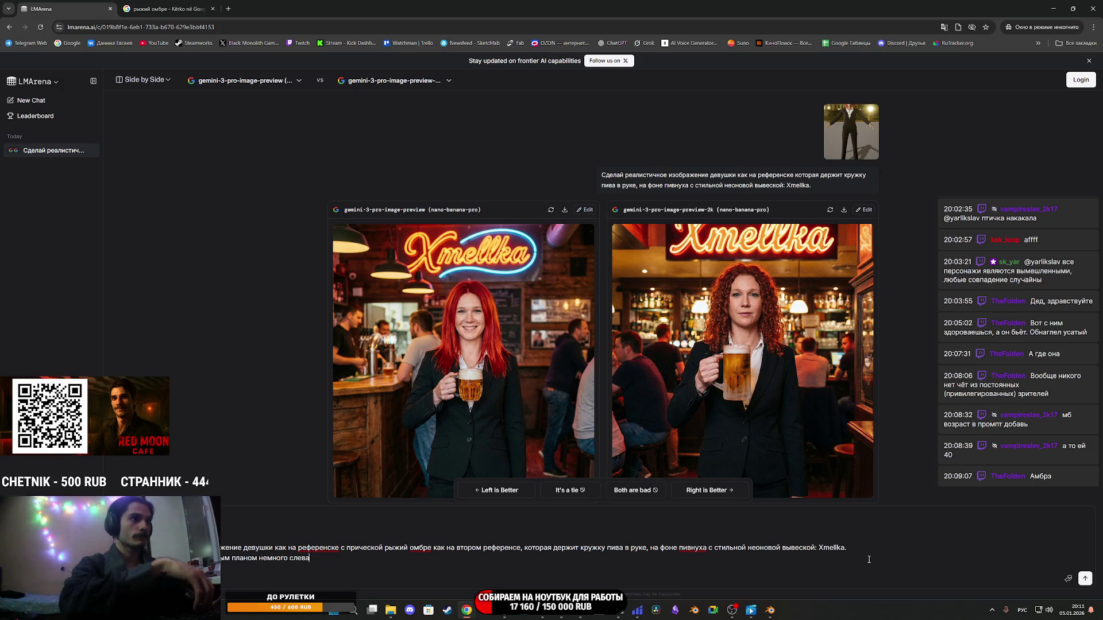
text(.)
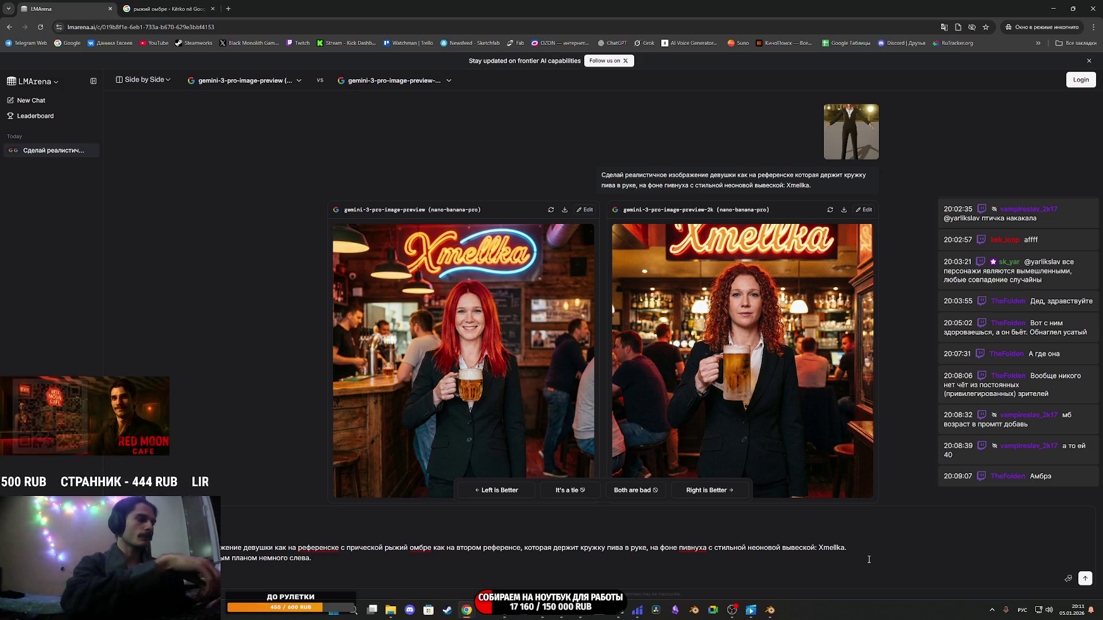
text( Соотноше)
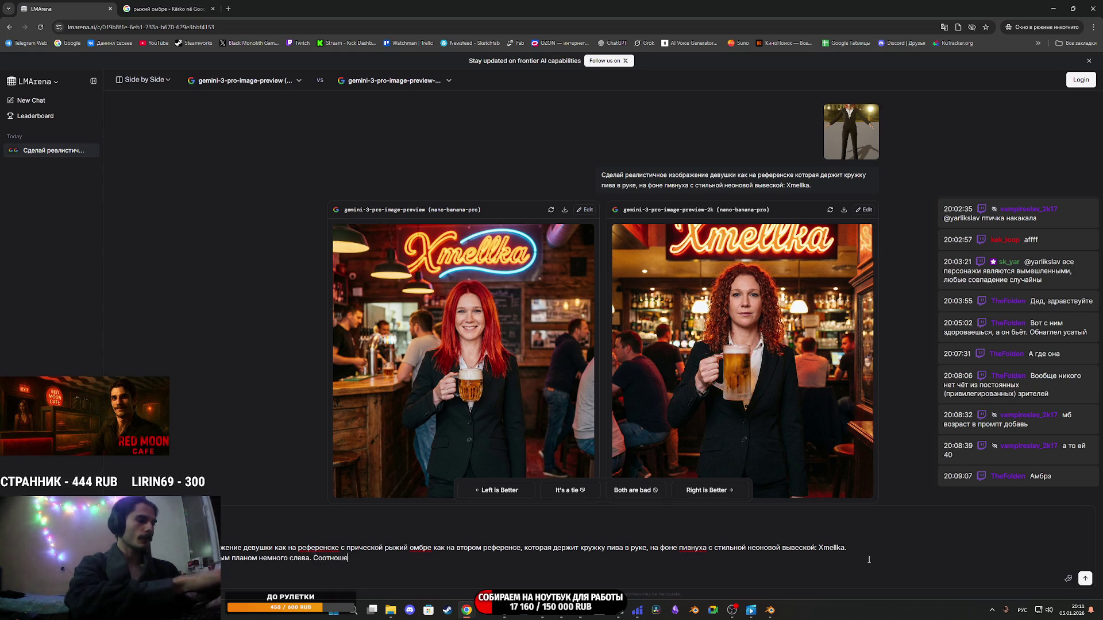
text(ние сторон)
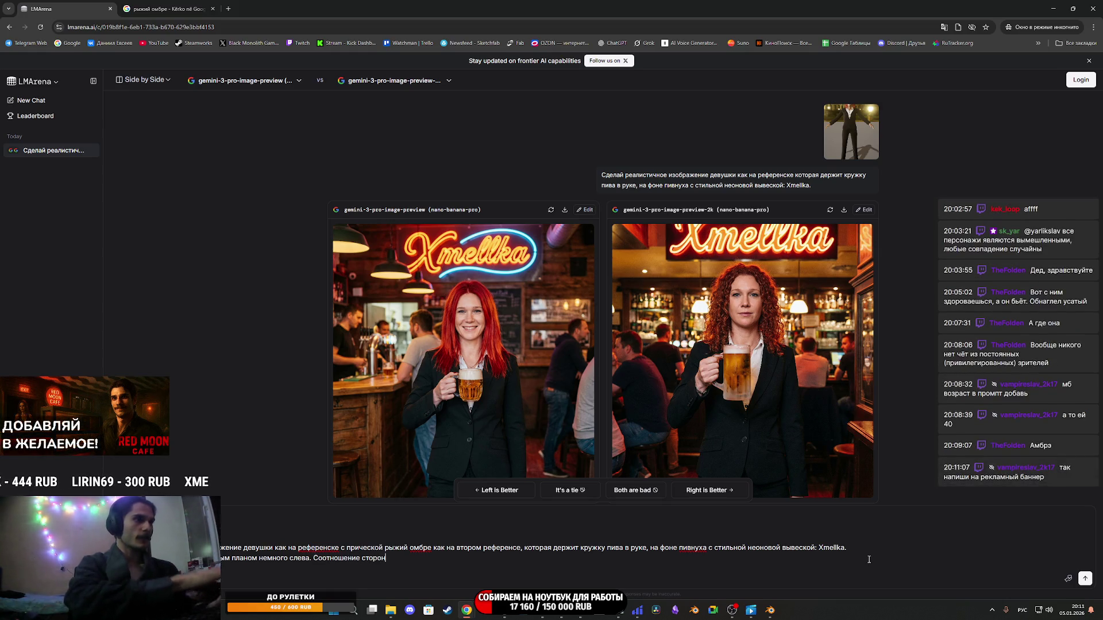
text( изображения )
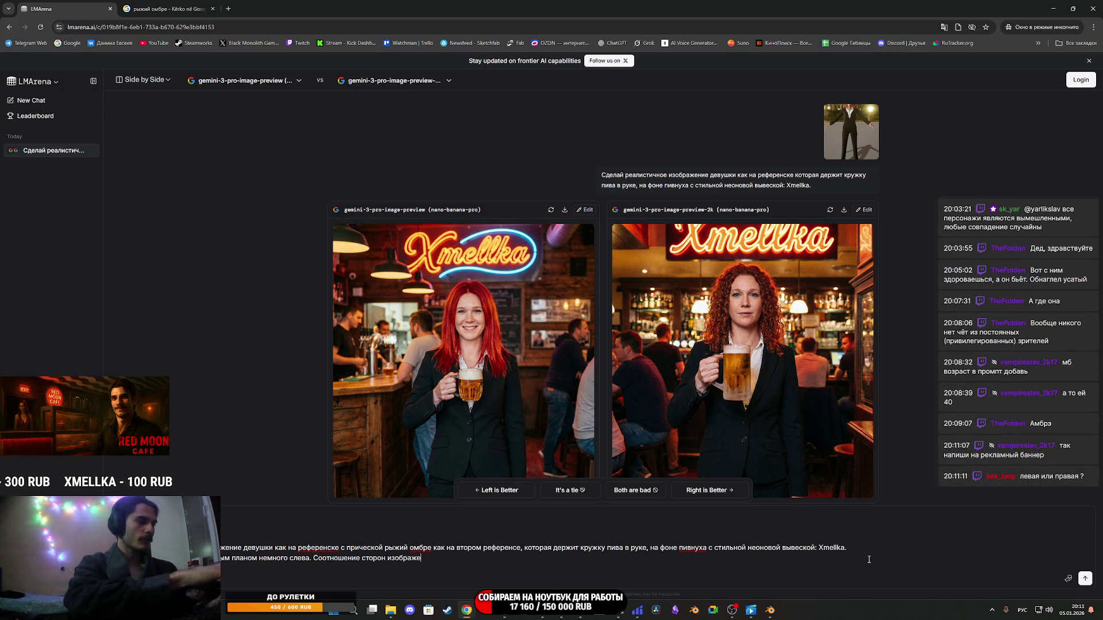
text(1)
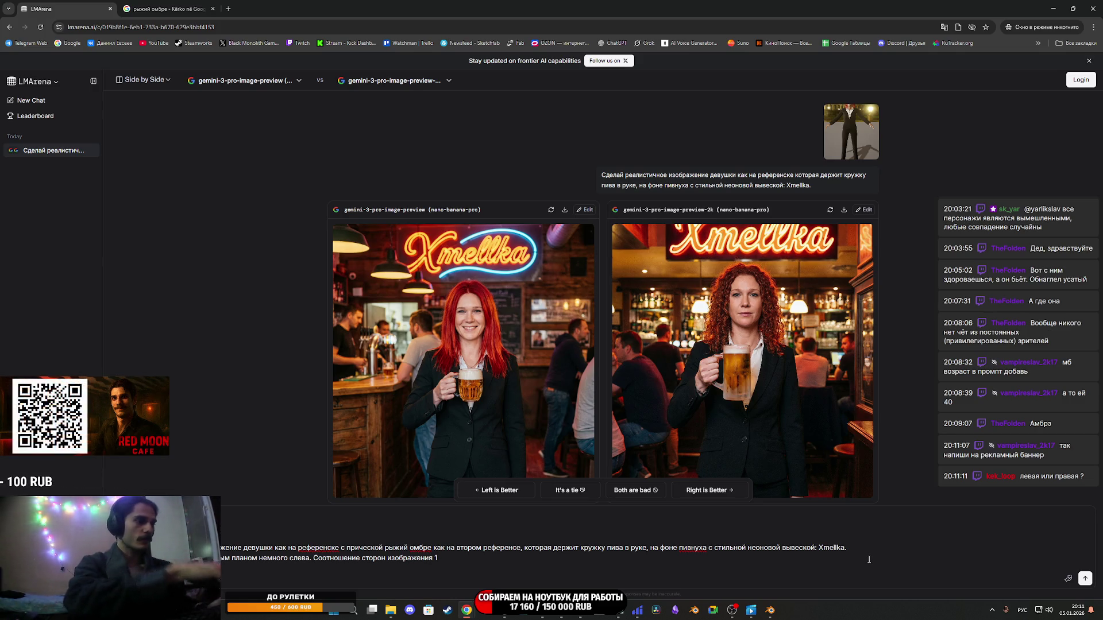
text(6:9)
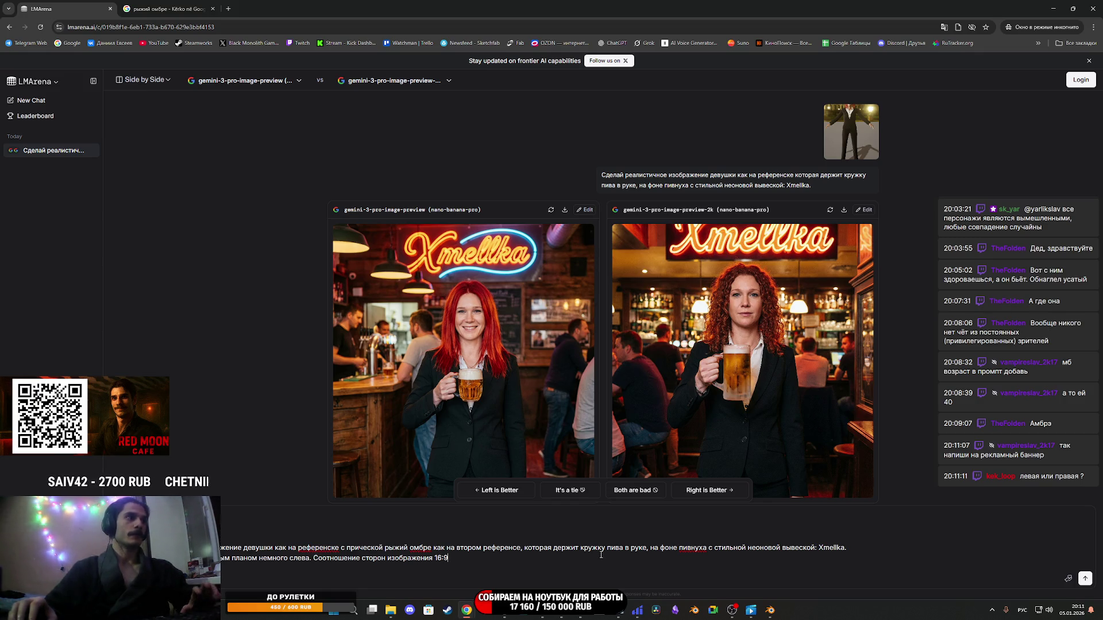
key(Return)
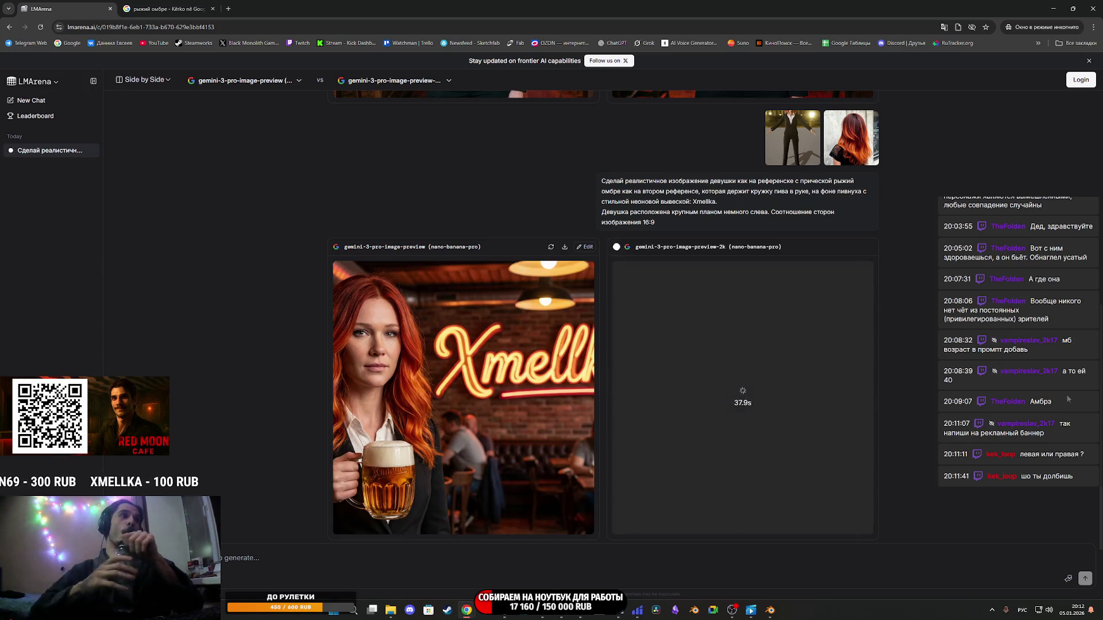
Enlarge the left generated close-up of the red-ombre-haired woman with beer.
click(591, 323)
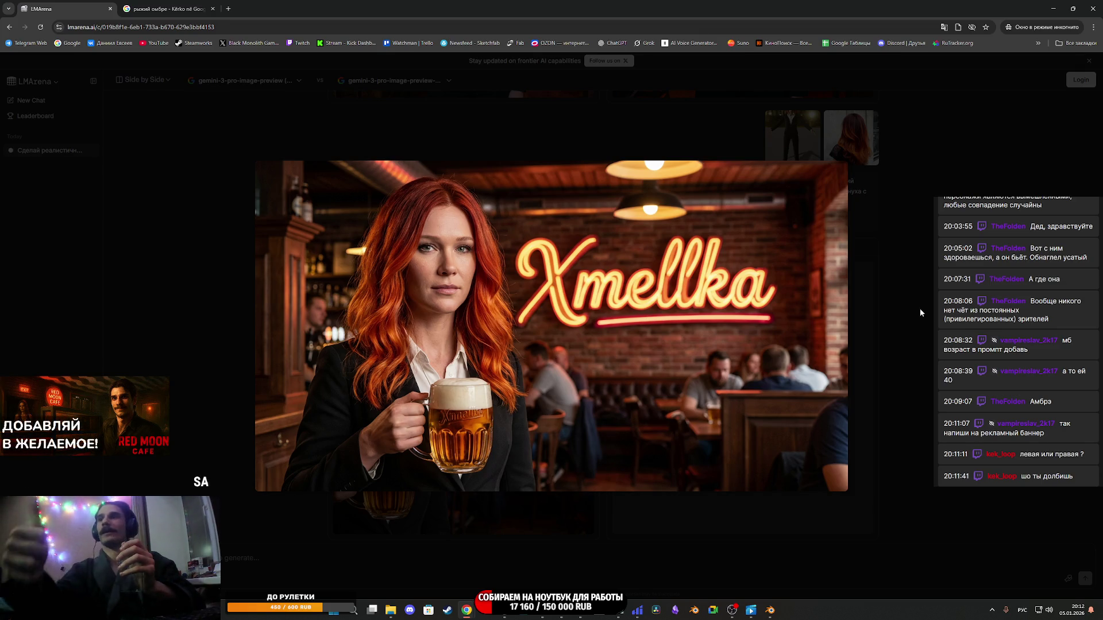
Compare the left and right Xmellka-neon portraits full-size, ending on the right image.
click(912, 358)
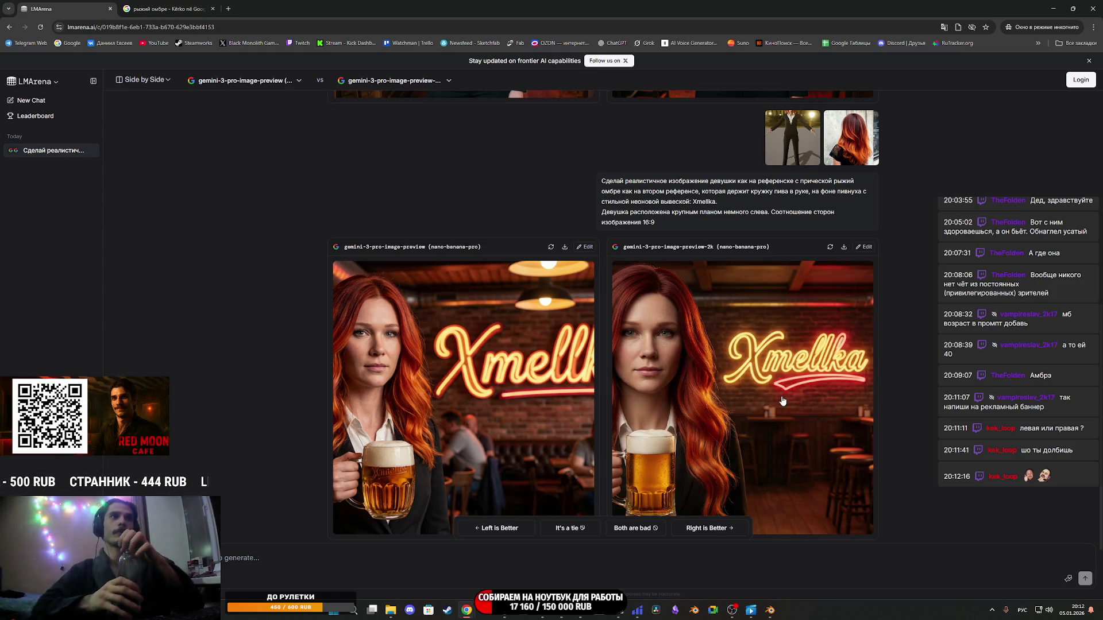
click(783, 400)
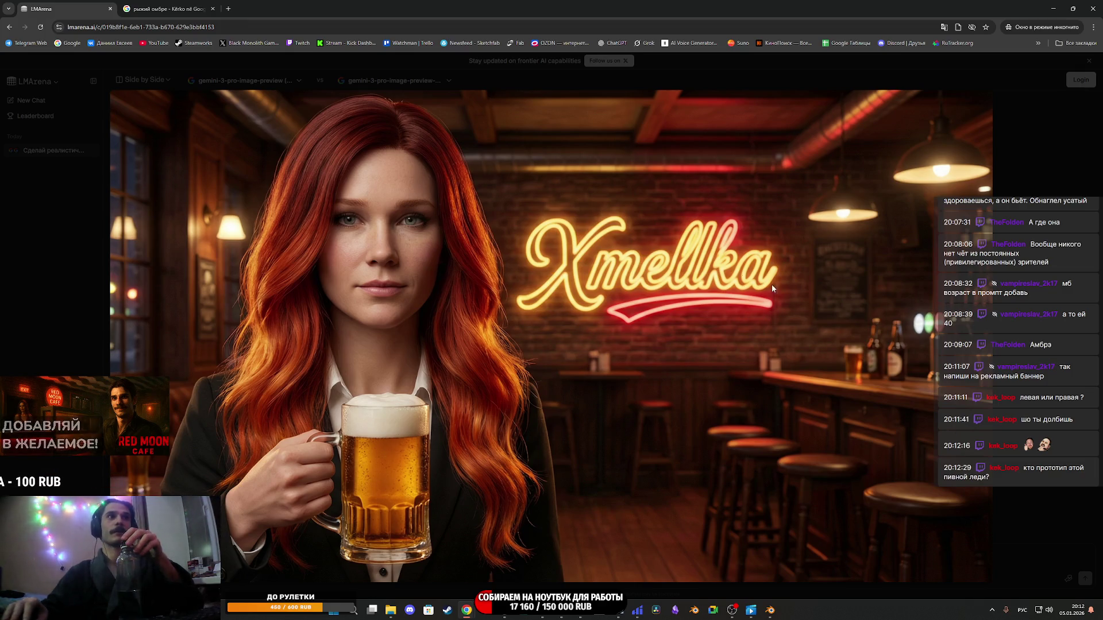
click(1041, 365)
click(432, 351)
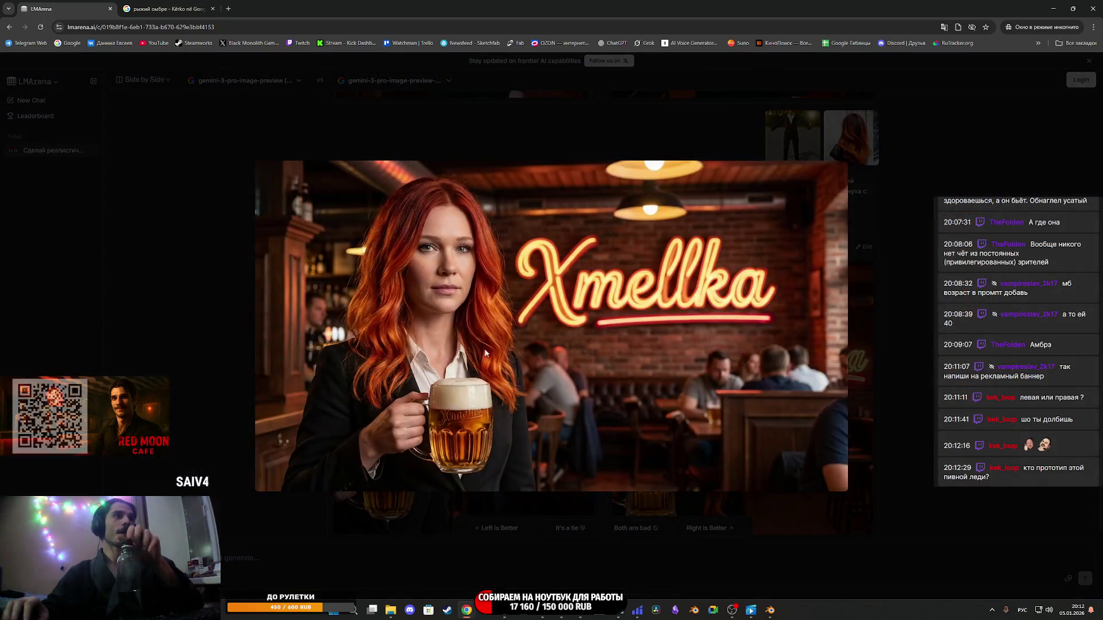
click(867, 353)
click(726, 363)
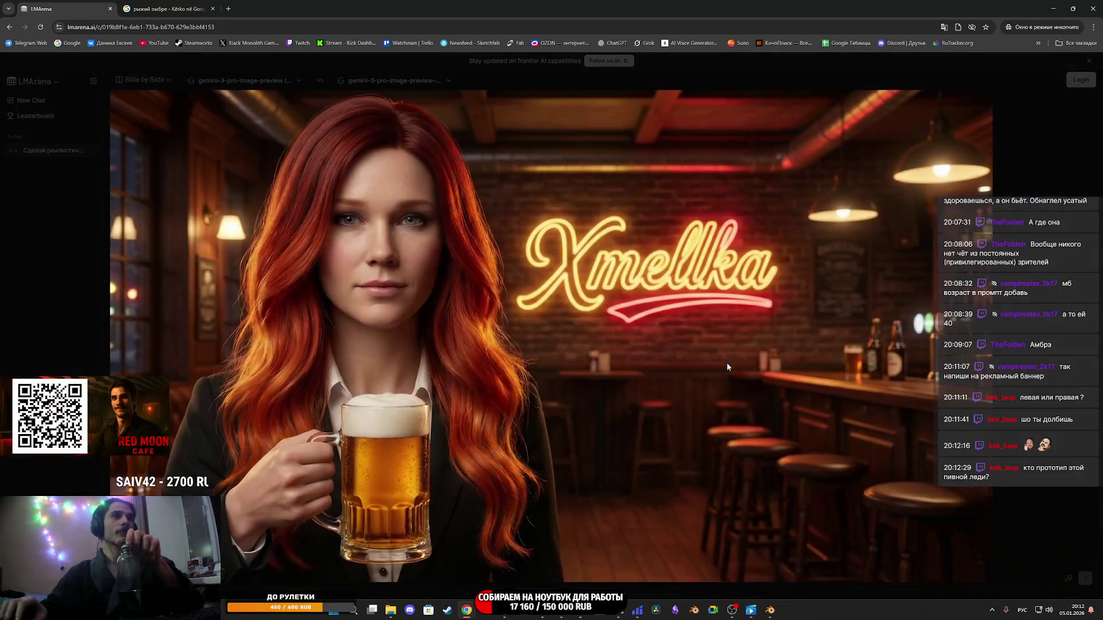
click(1033, 386)
click(530, 377)
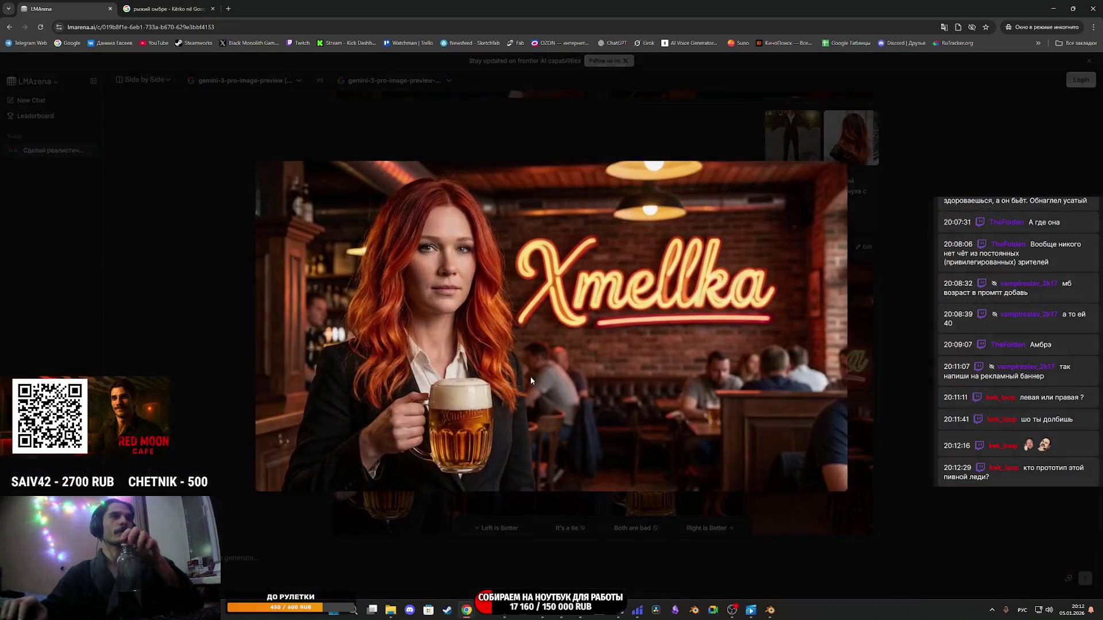
click(937, 391)
click(831, 384)
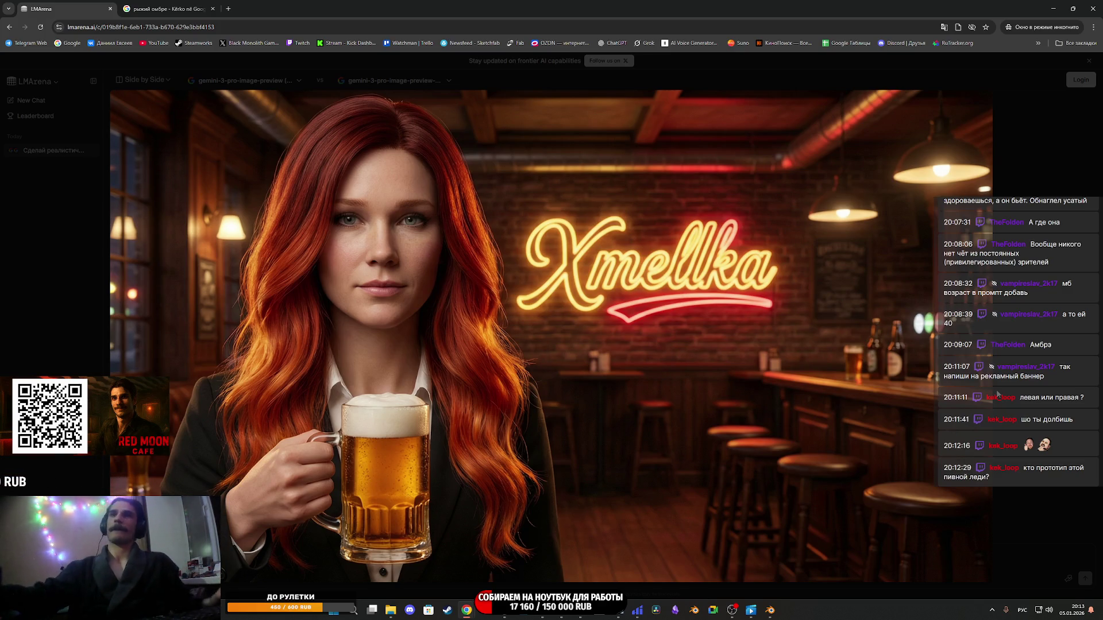
Save the enlarged portrait as a PNG into Street_Props, then return to the comparison chat.
click(624, 285)
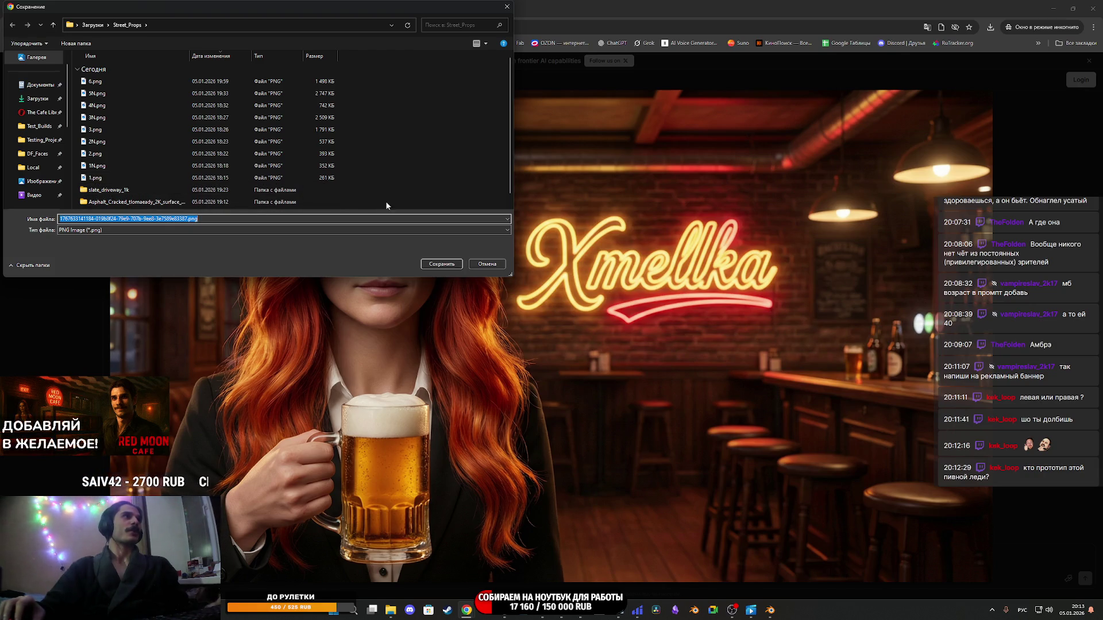
click(438, 265)
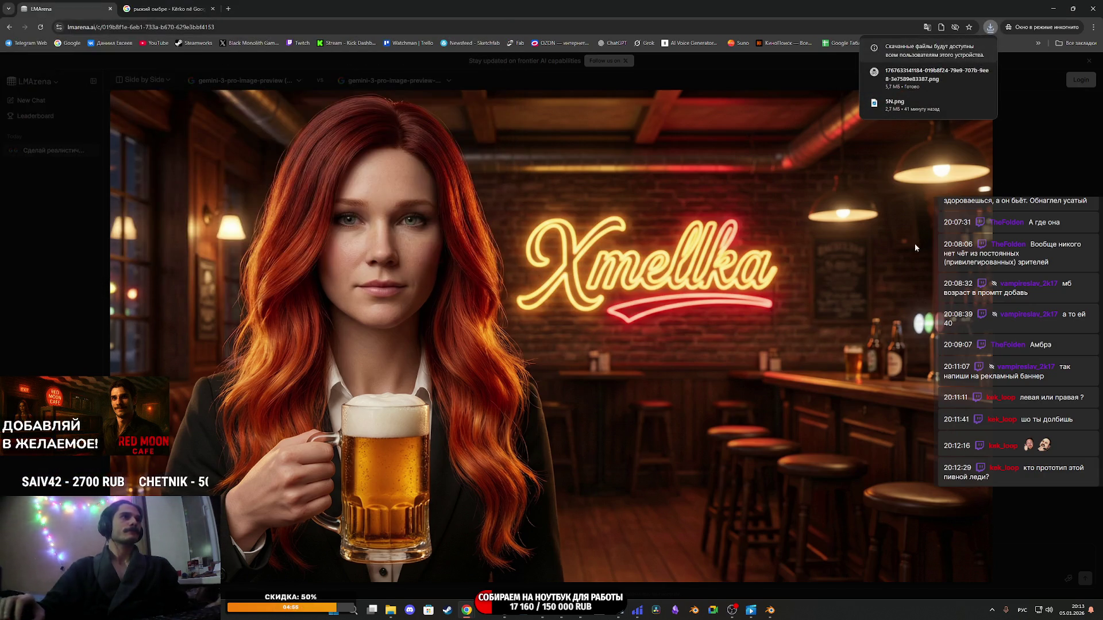
click(1056, 240)
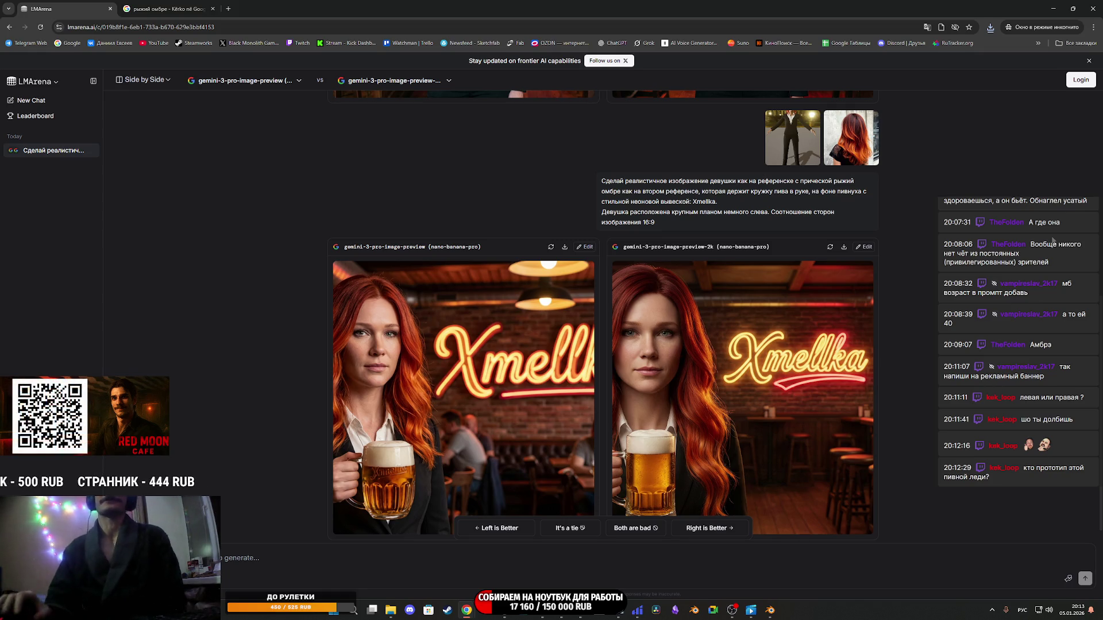
click(170, 7)
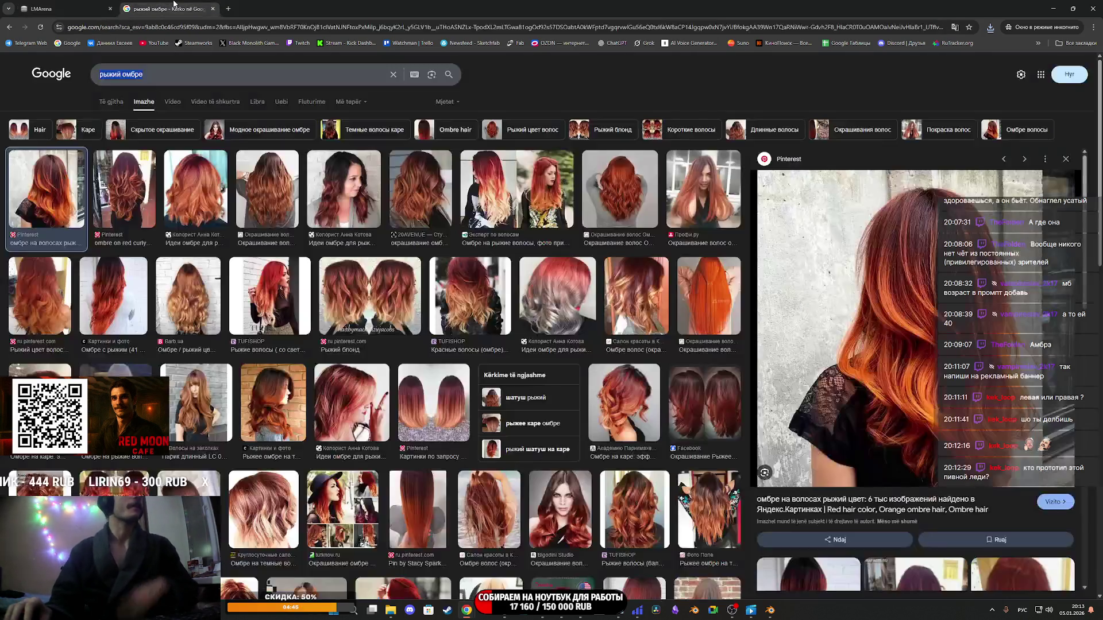
click(66, 8)
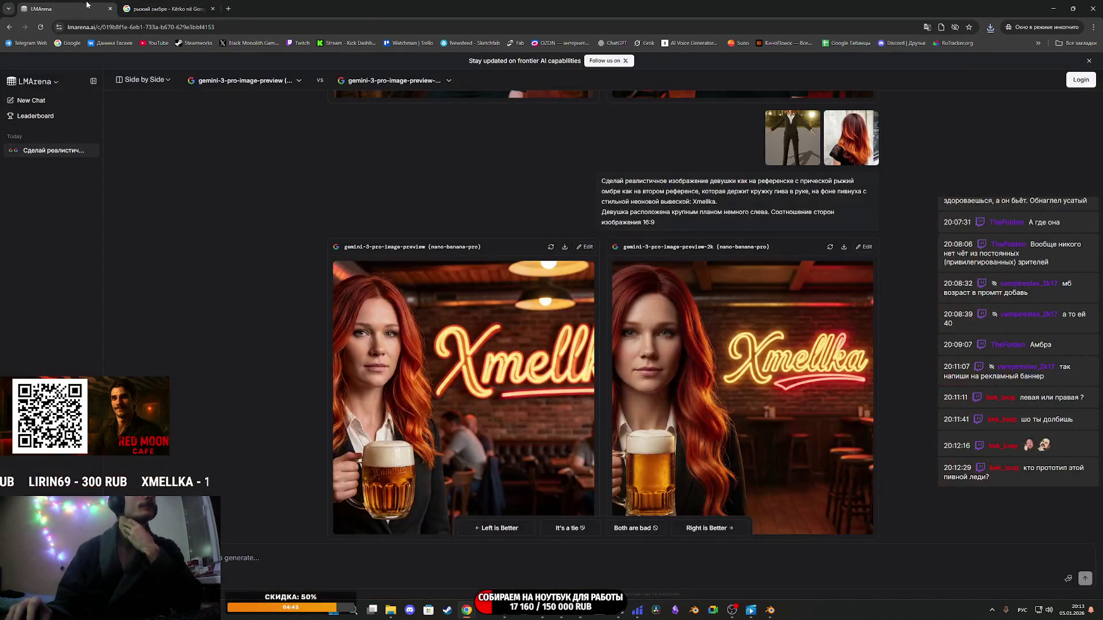
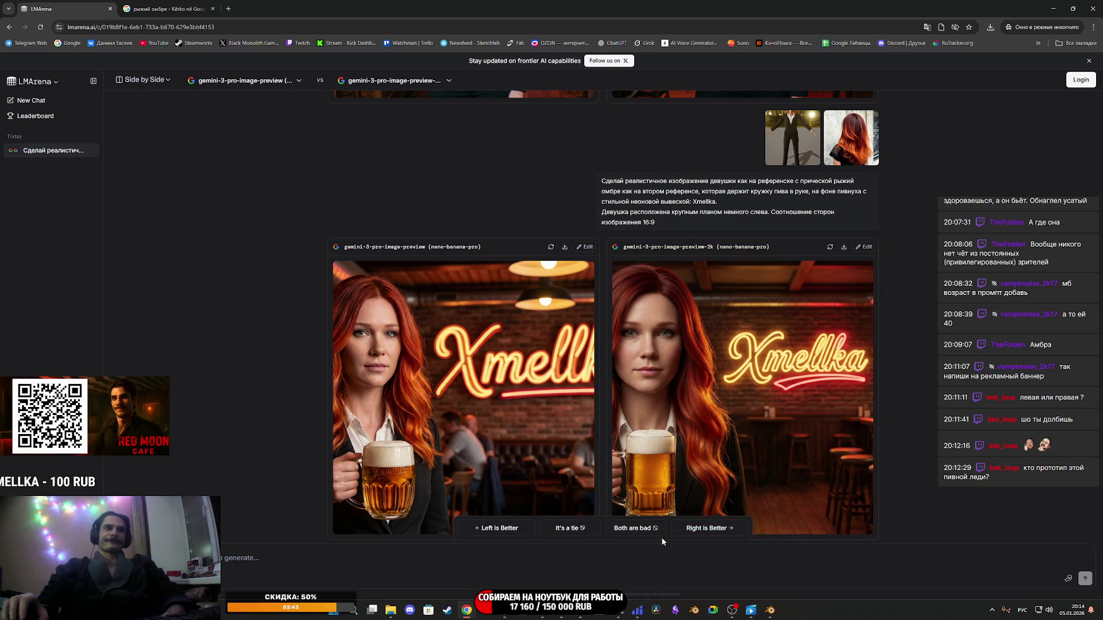
Vote the right-hand Xmellka pub image as better and dismiss the chat-history notice.
click(708, 528)
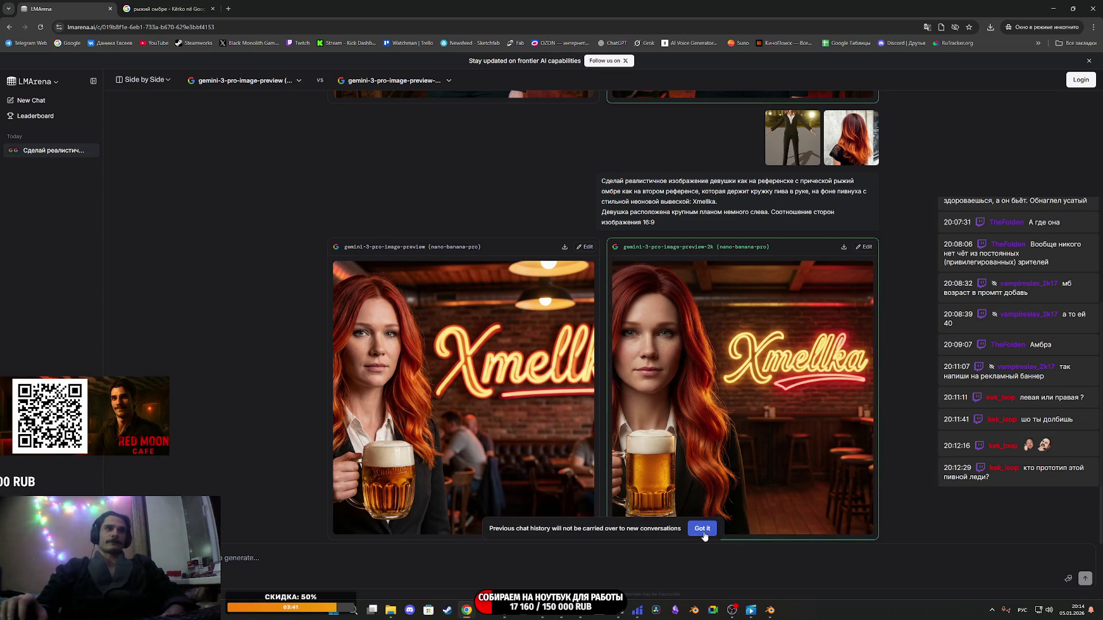
click(704, 528)
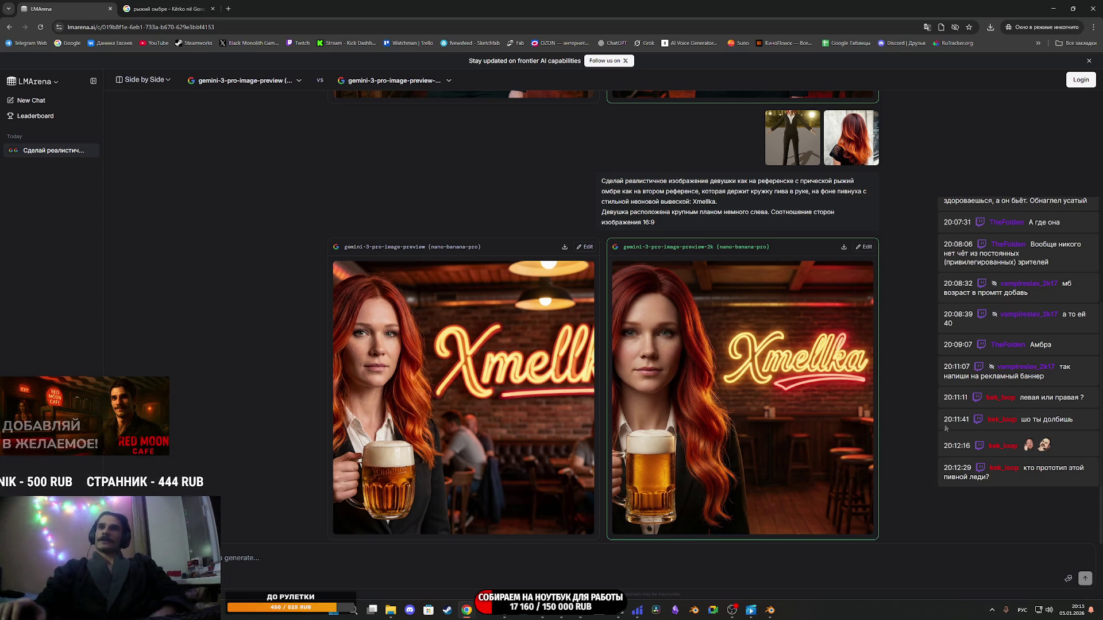
mouse_move(551, 615)
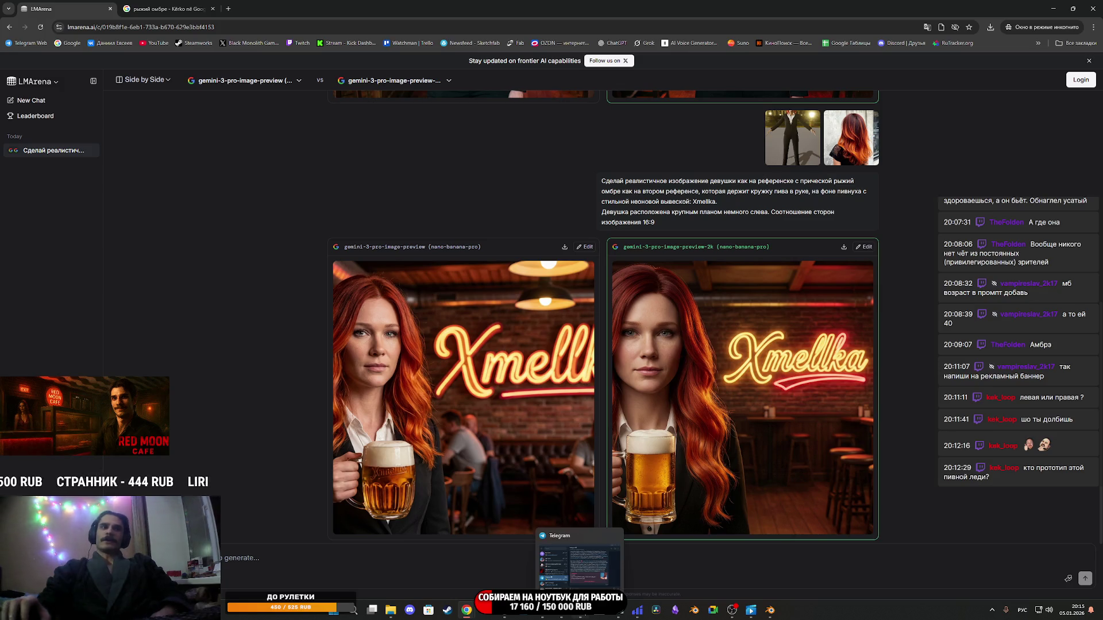
click(540, 616)
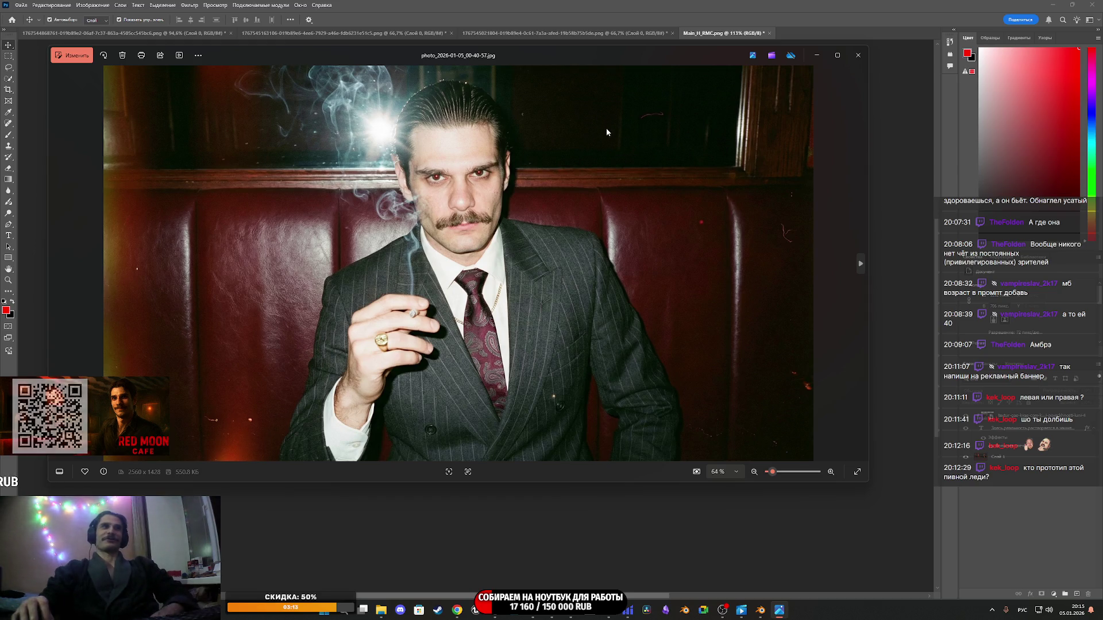
Close the pinstripe-suit photo viewer and drag the Xmellka pub image onto the Red Moon Cafe banner.
mouse_move(658, 59)
mouse_down()
mouse_move(683, 171)
mouse_move(691, 144)
mouse_up()
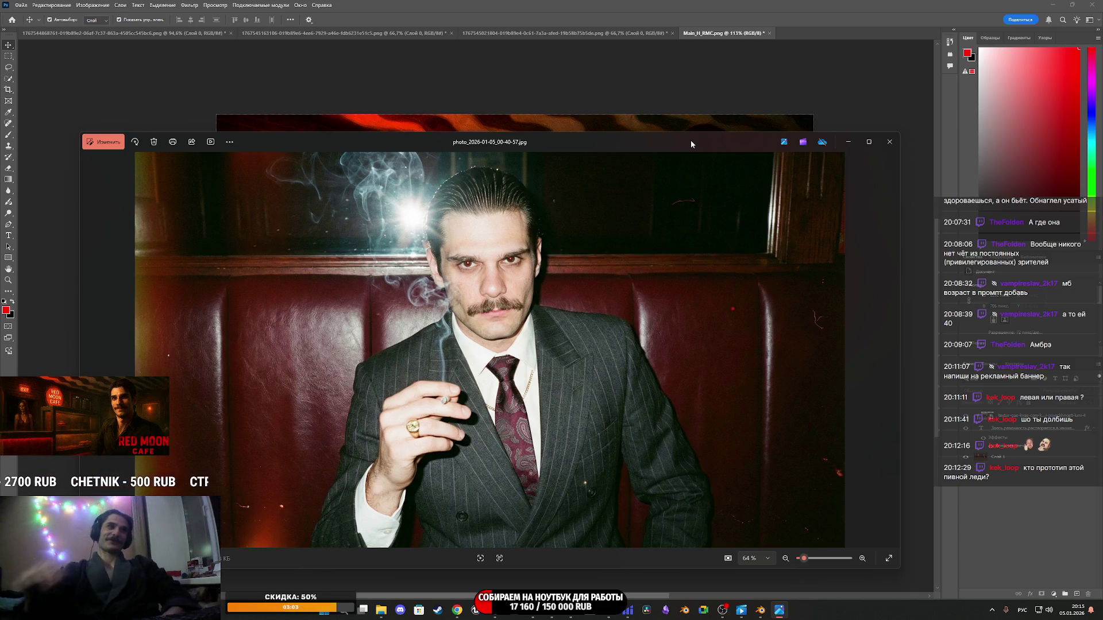
click(889, 142)
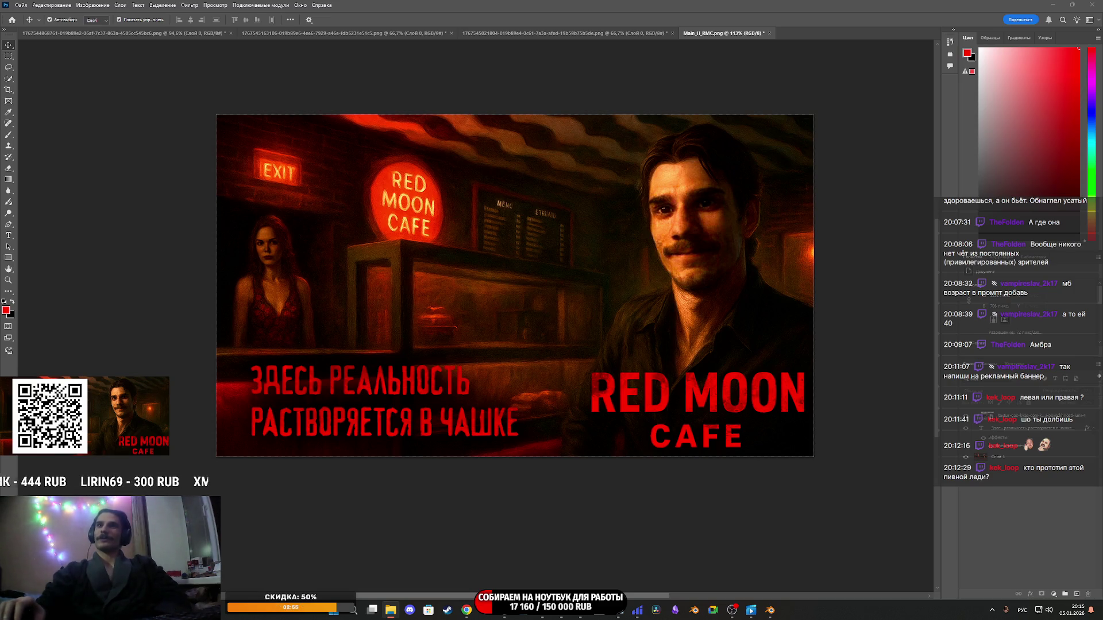
drag(1102, 295, 643, 295)
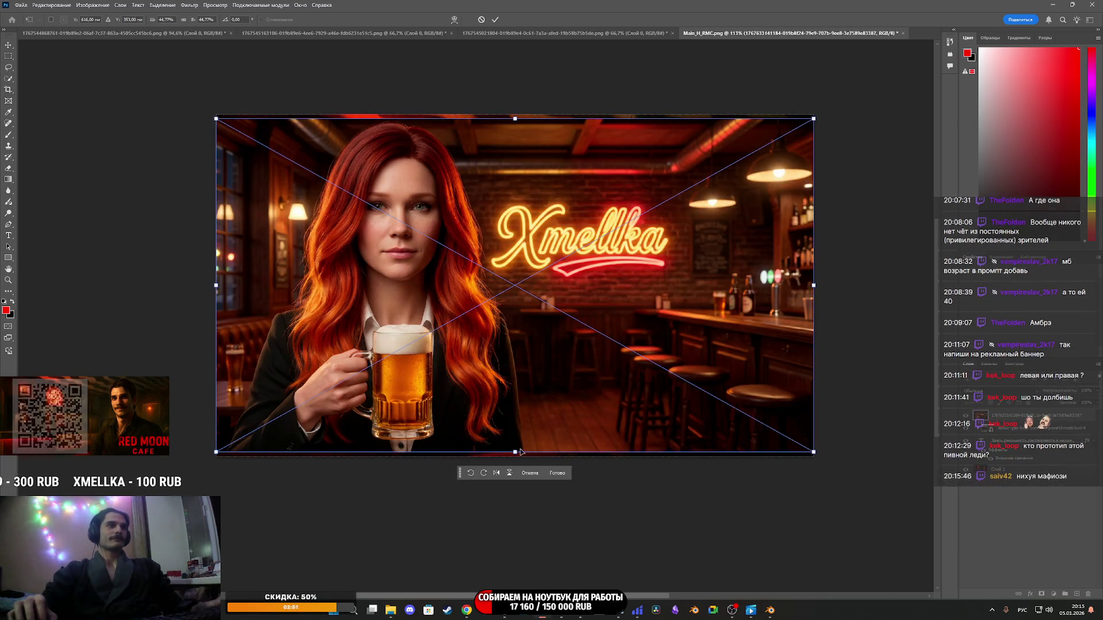
Scale the placed Xmellka pub image to fill the whole canvas and commit it.
drag(514, 452, 516, 464)
key(ctrl+z)
key(ctrl+z)
drag(514, 118, 515, 119)
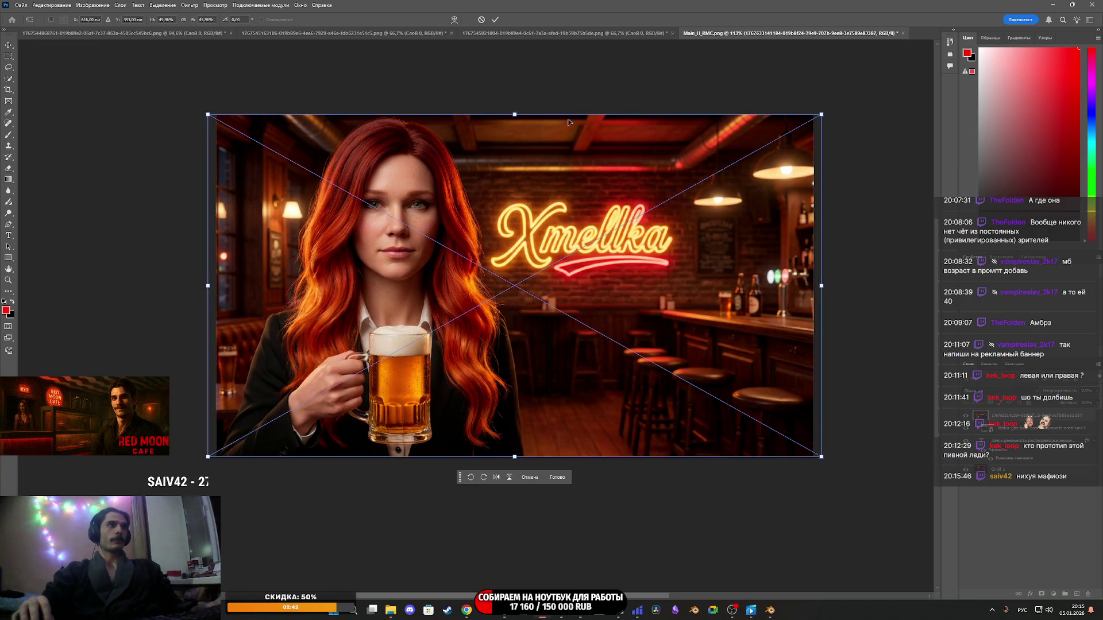
click(495, 19)
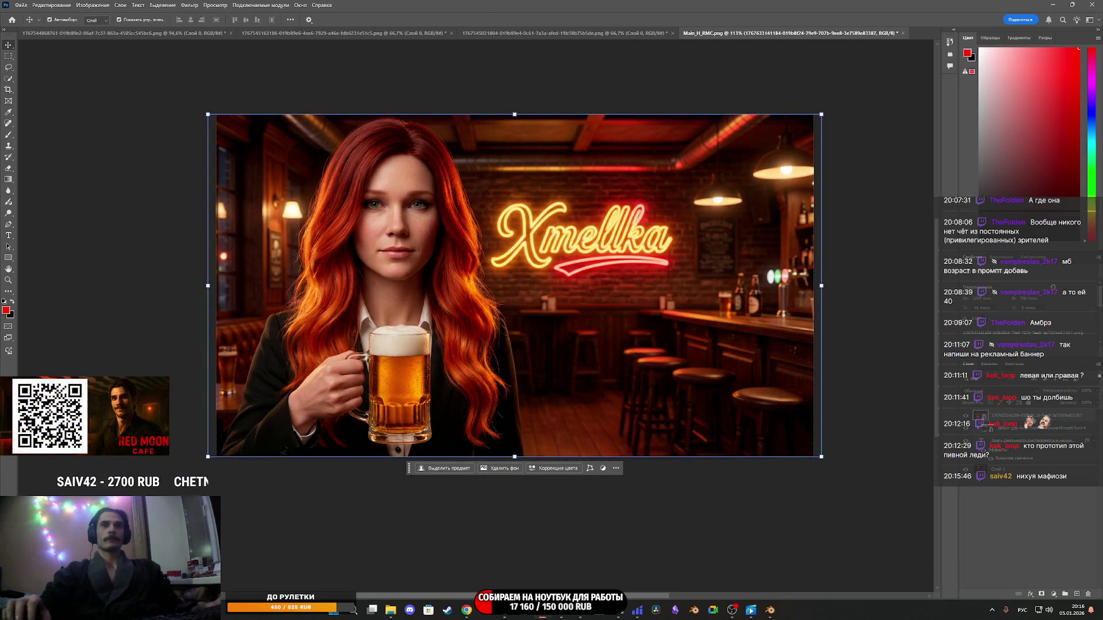
Show the red slogan layer, bring it back onto the canvas, and right-align its text.
click(965, 427)
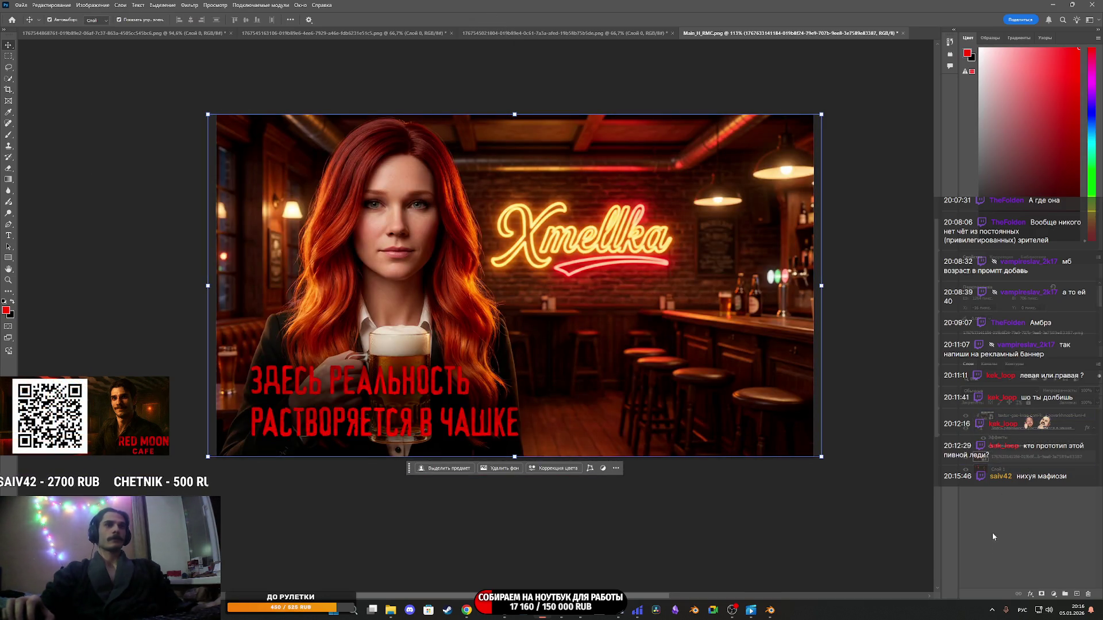
click(988, 431)
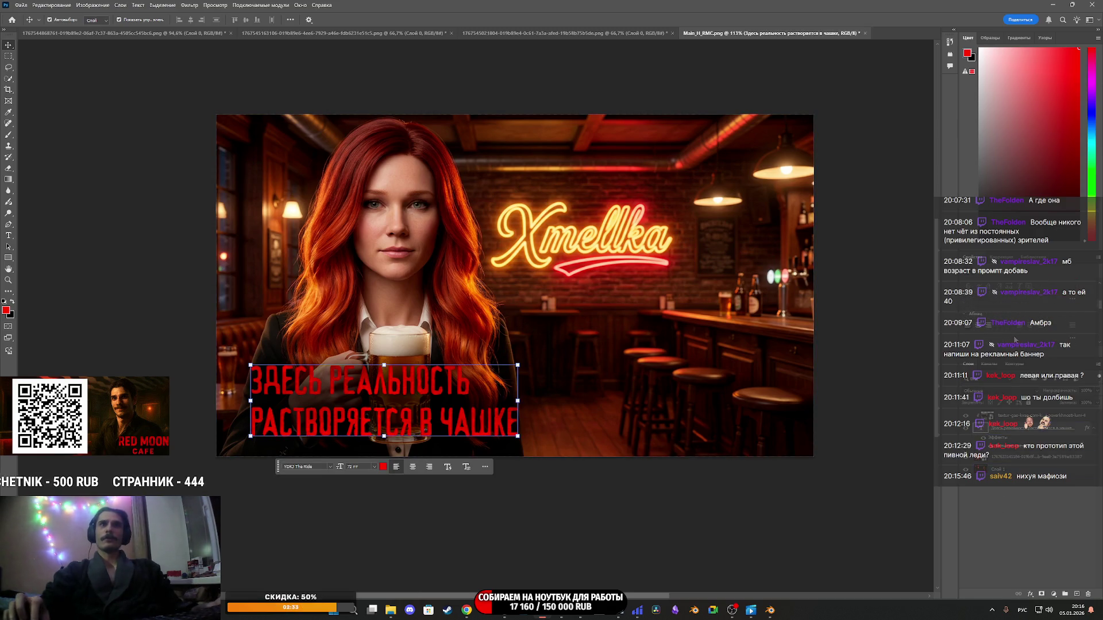
drag(402, 402, 132, 403)
click(173, 402)
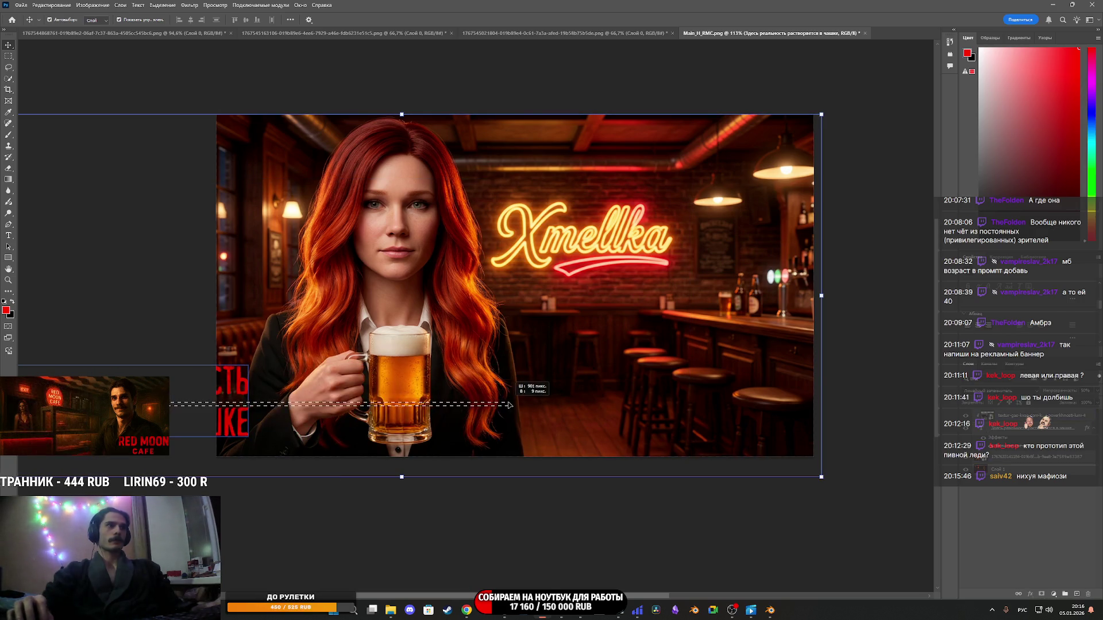
click(195, 402)
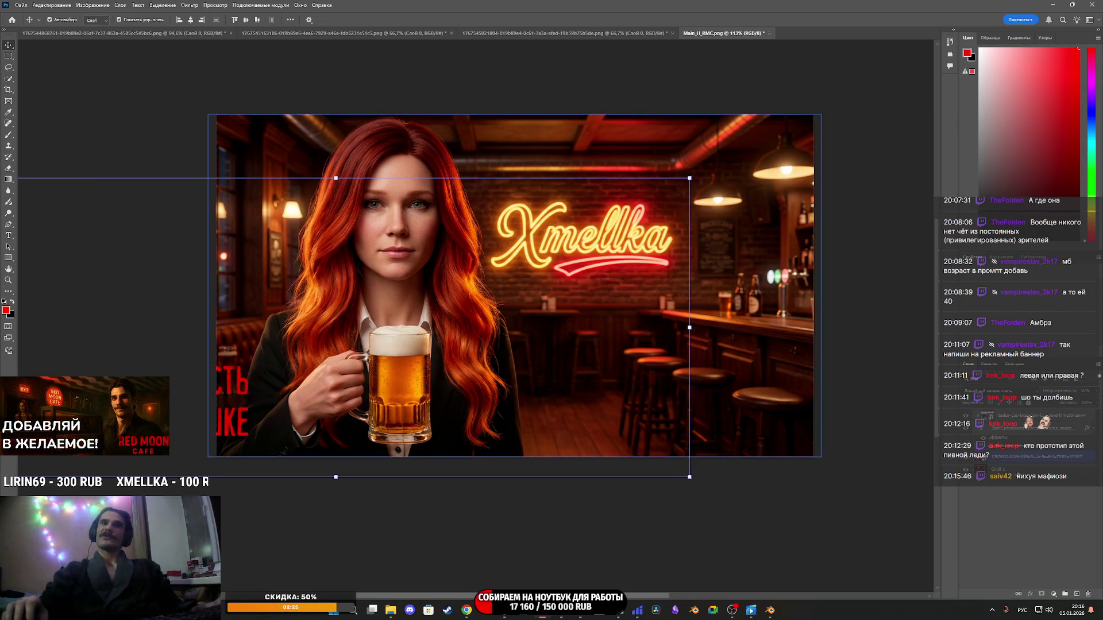
key(ctrl+z)
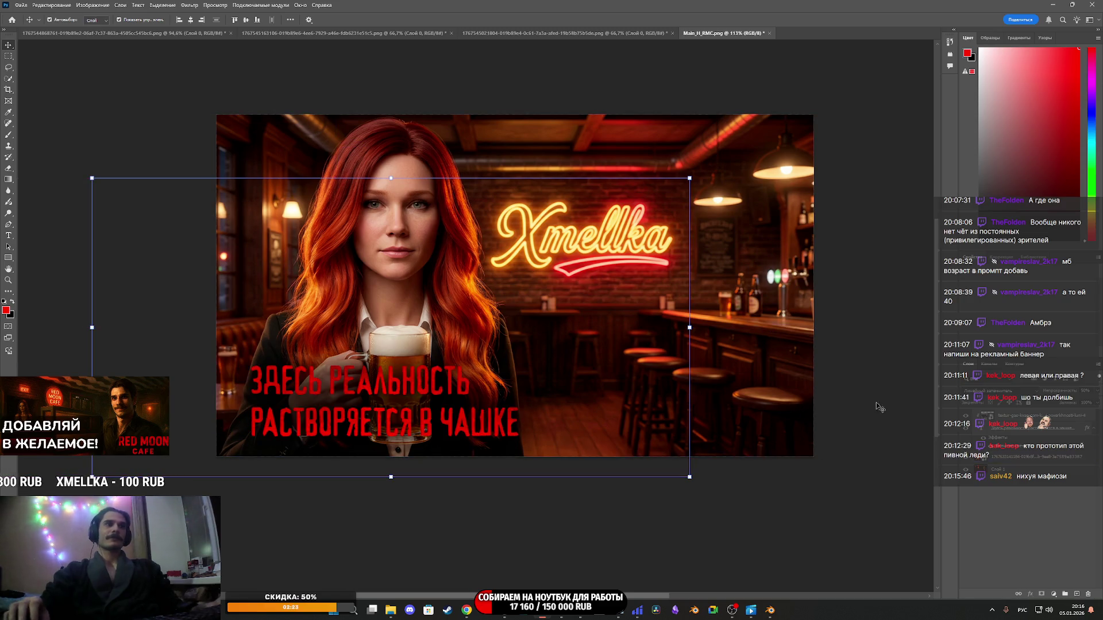
click(368, 402)
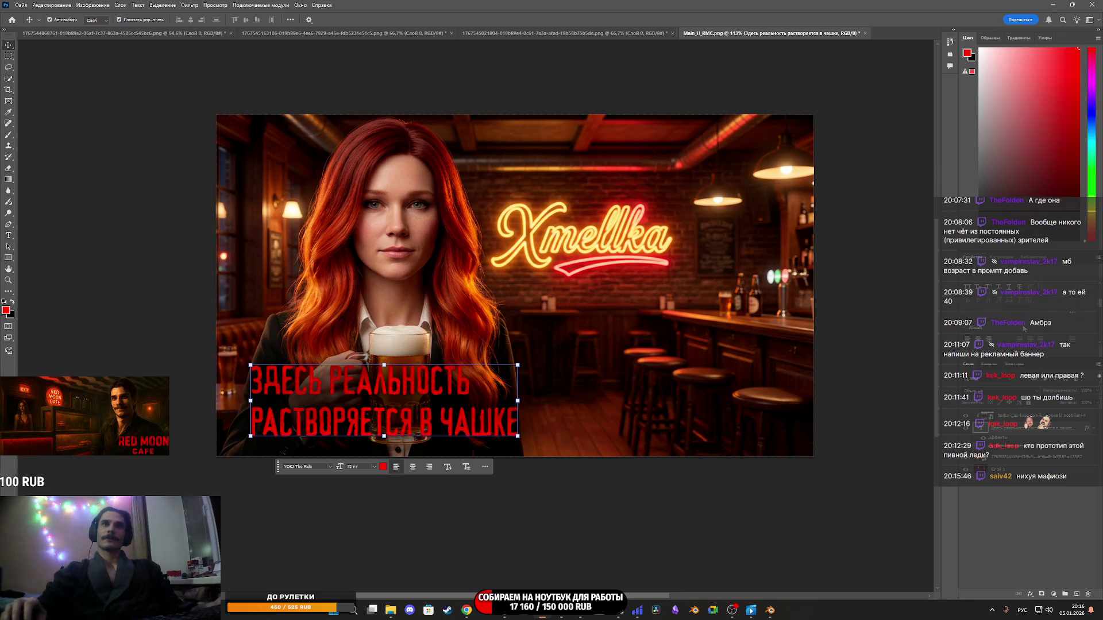
click(429, 467)
Zoom out and drag the red slogan to the banner's lower right beside the beer mug.
key(ctrl+minus)
key(ctrl+minus)
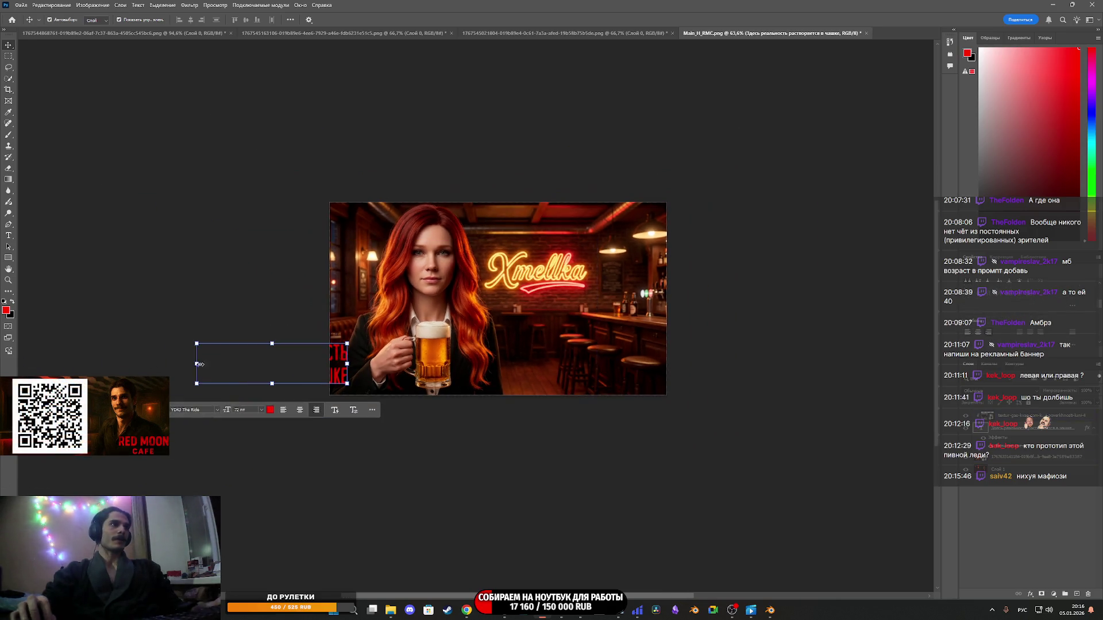
click(224, 363)
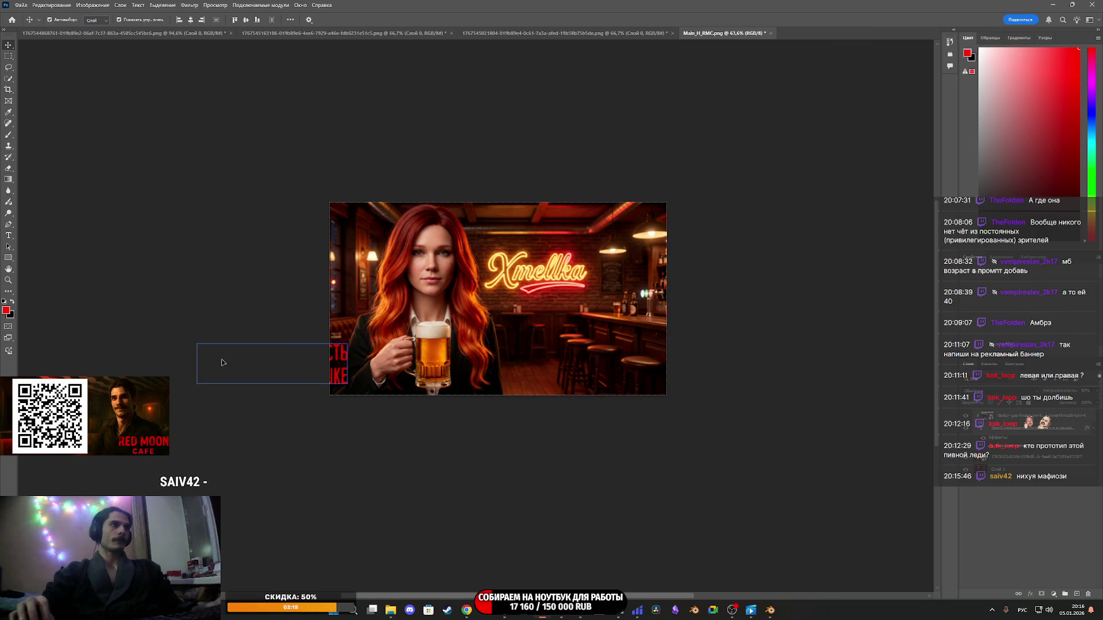
click(342, 380)
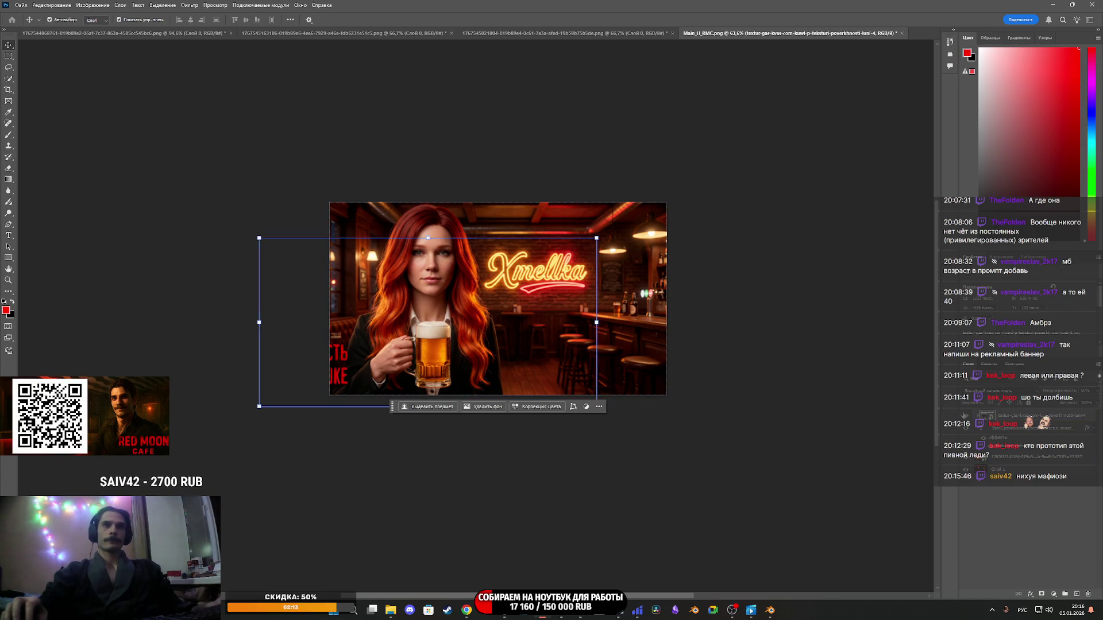
drag(337, 374, 636, 374)
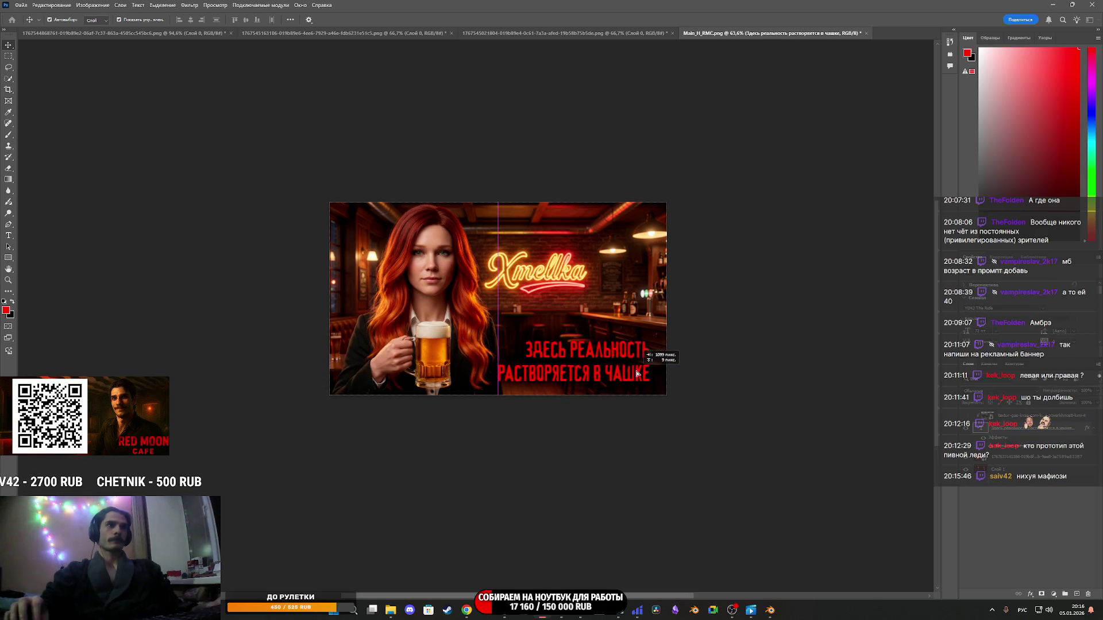
scroll(637, 374, up, 5)
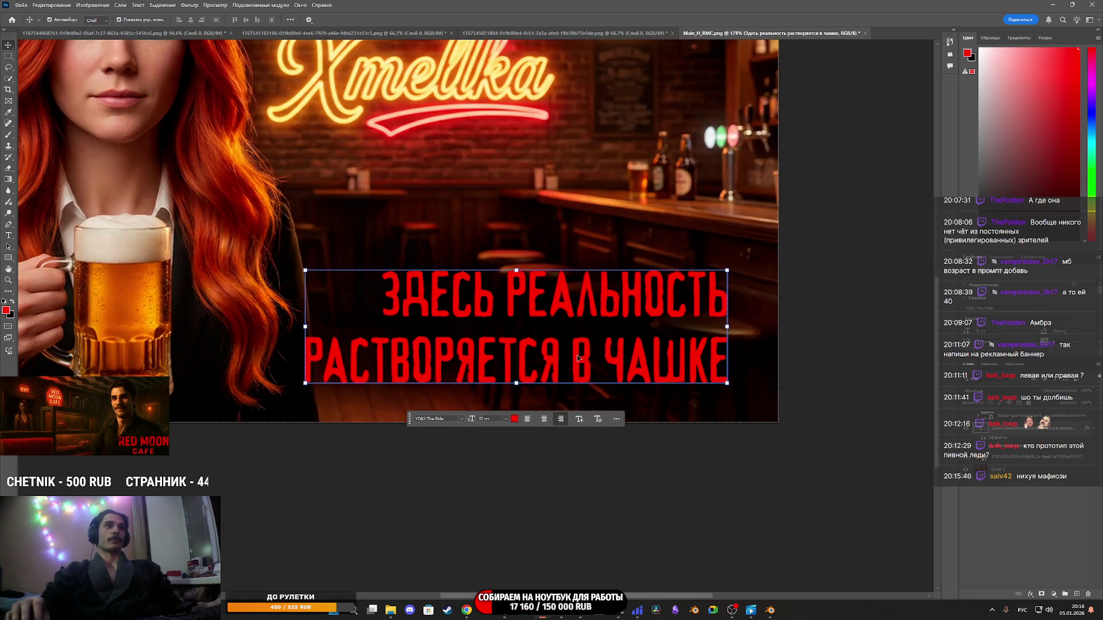
drag(578, 358, 592, 356)
scroll(396, 329, down, 3)
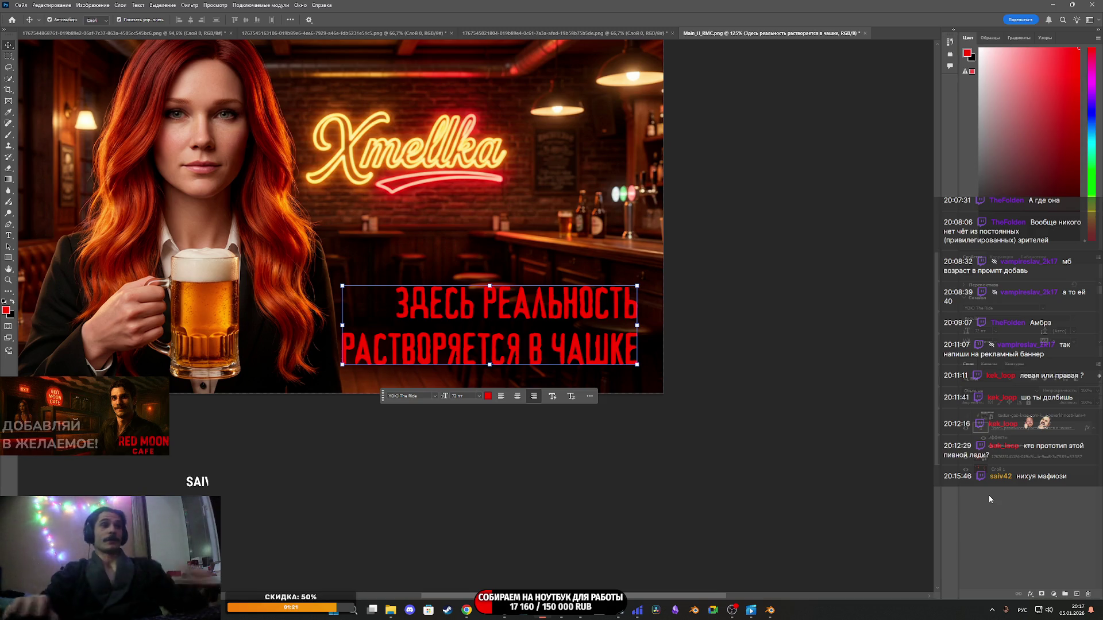
Search Google Images for "текстура пива" in a new browser tab.
mouse_move(466, 610)
click(456, 570)
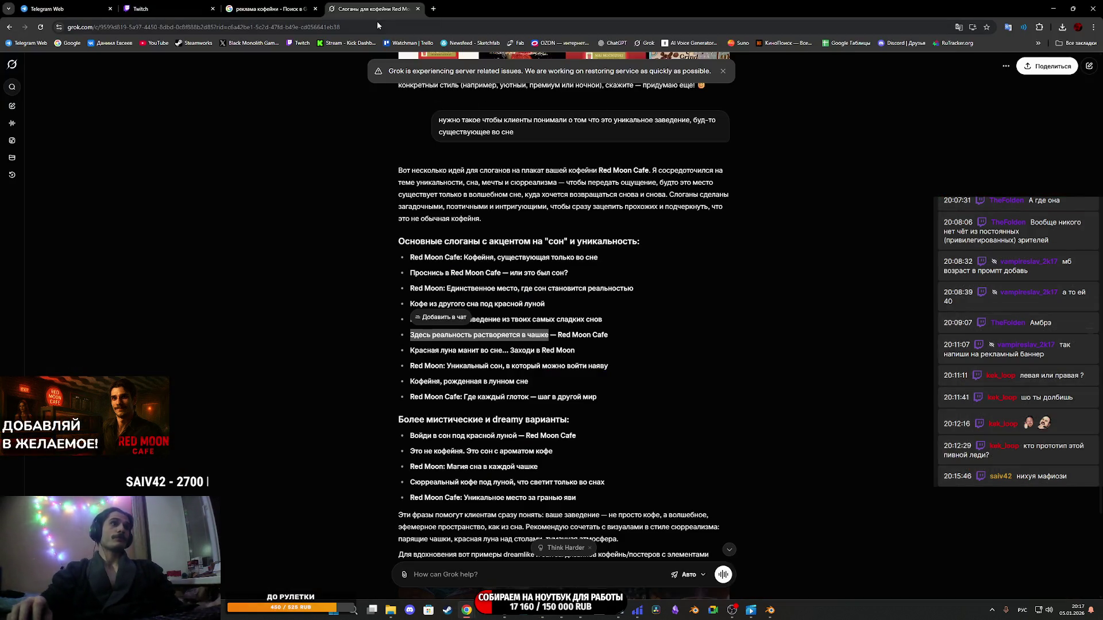
click(433, 9)
text(текступ)
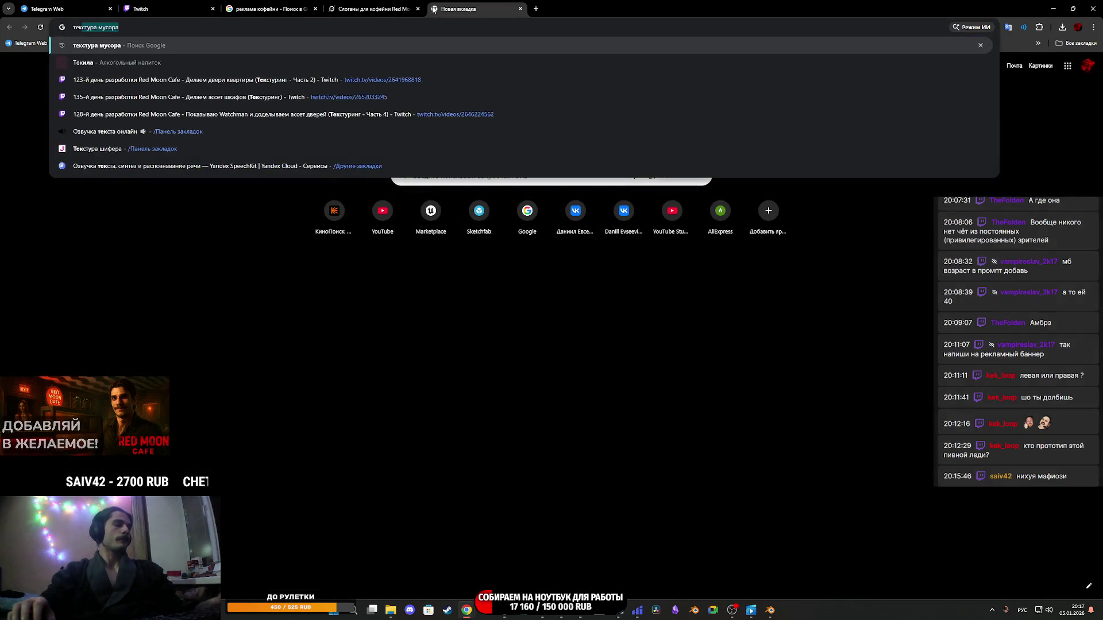
key(BackSpace)
text(ра пива)
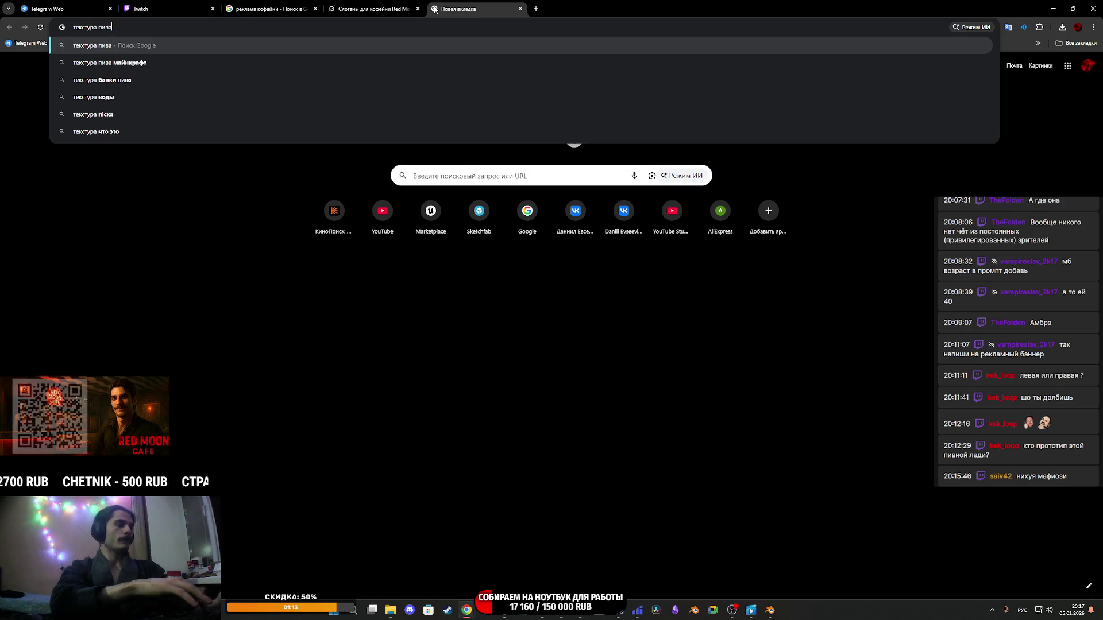
key(Return)
click(173, 103)
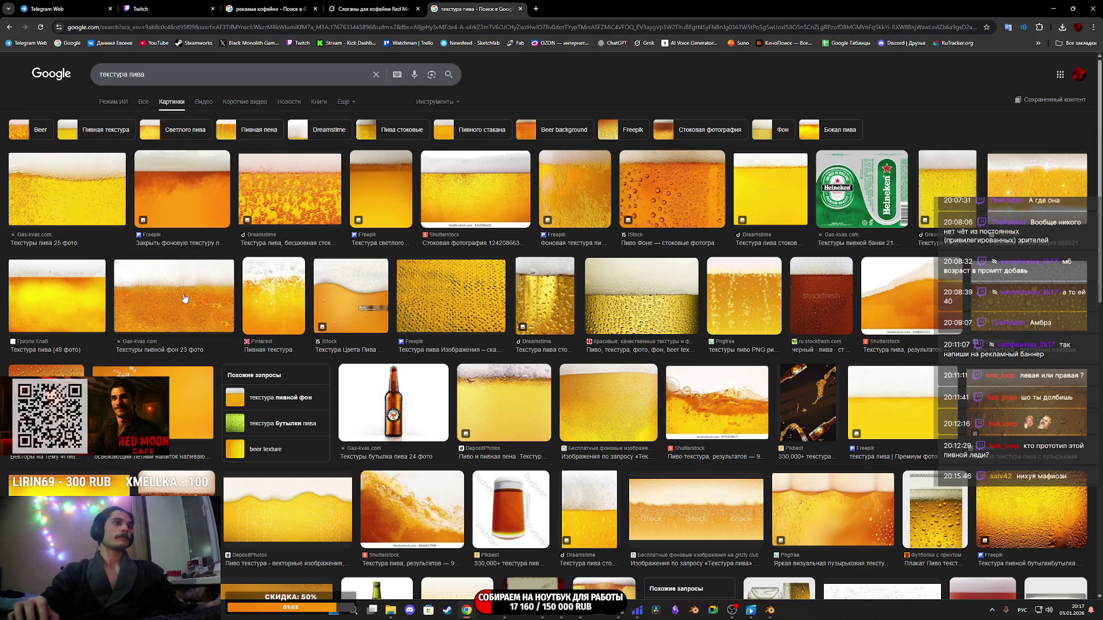
Preview several beer textures and save the bubbles photo as beer_texture1958.jpg.
scroll(348, 416, down, 5)
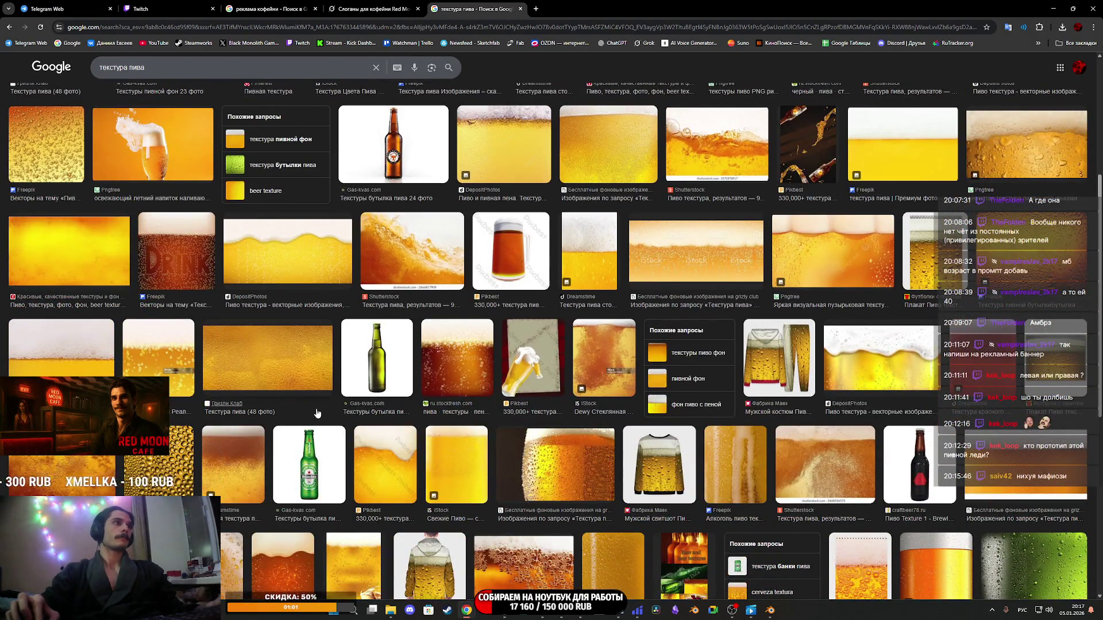
scroll(313, 411, down, 3)
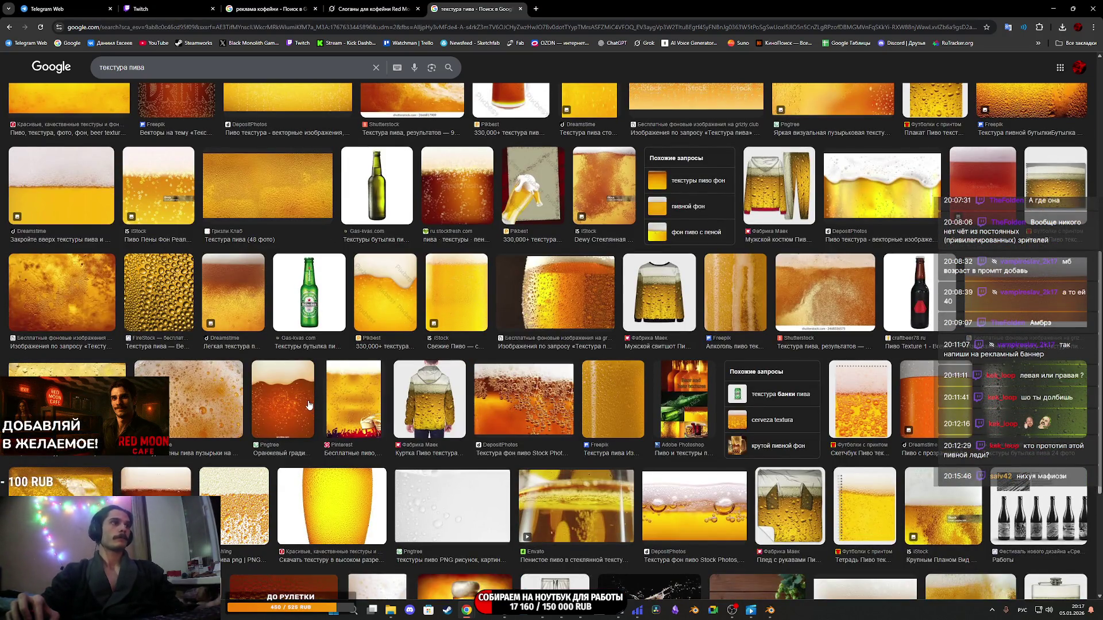
scroll(309, 404, down, 2)
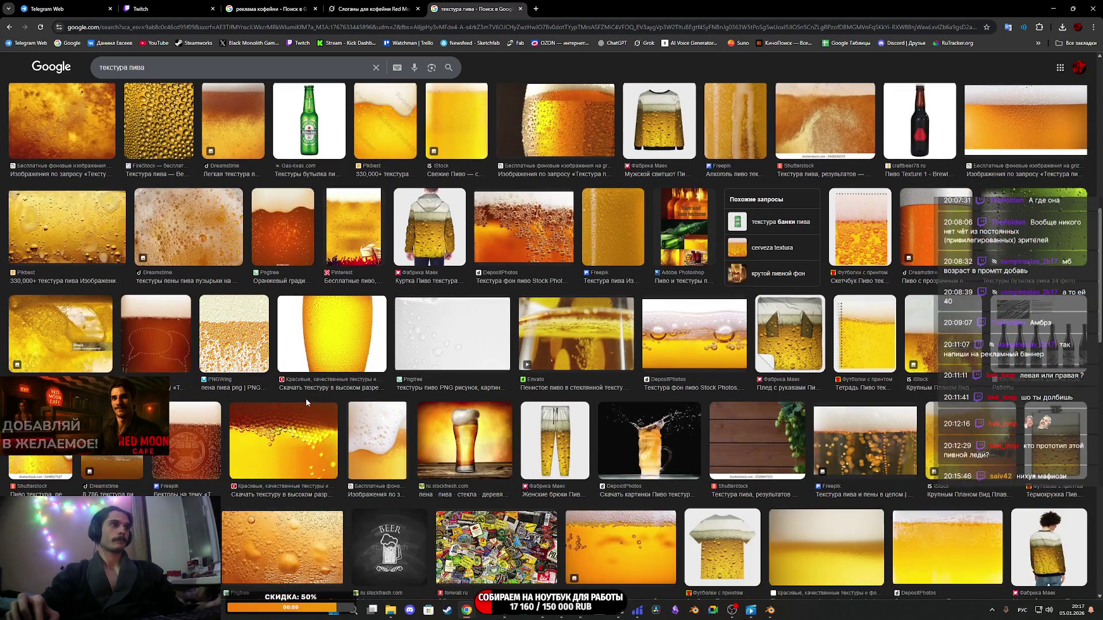
scroll(305, 397, up, 10)
scroll(187, 308, up, 2)
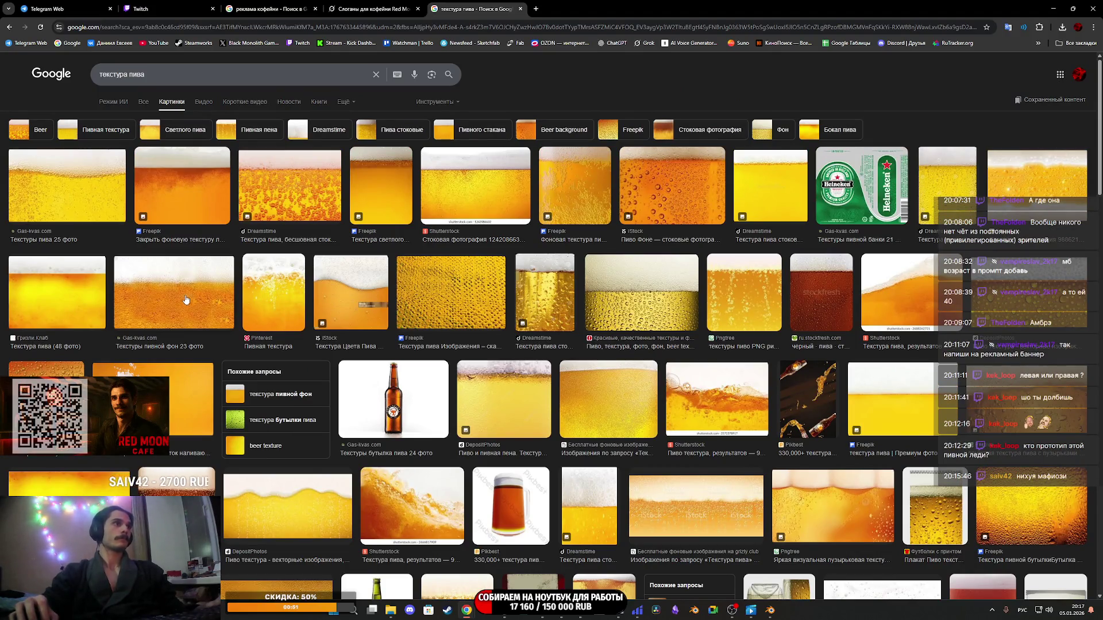
click(487, 190)
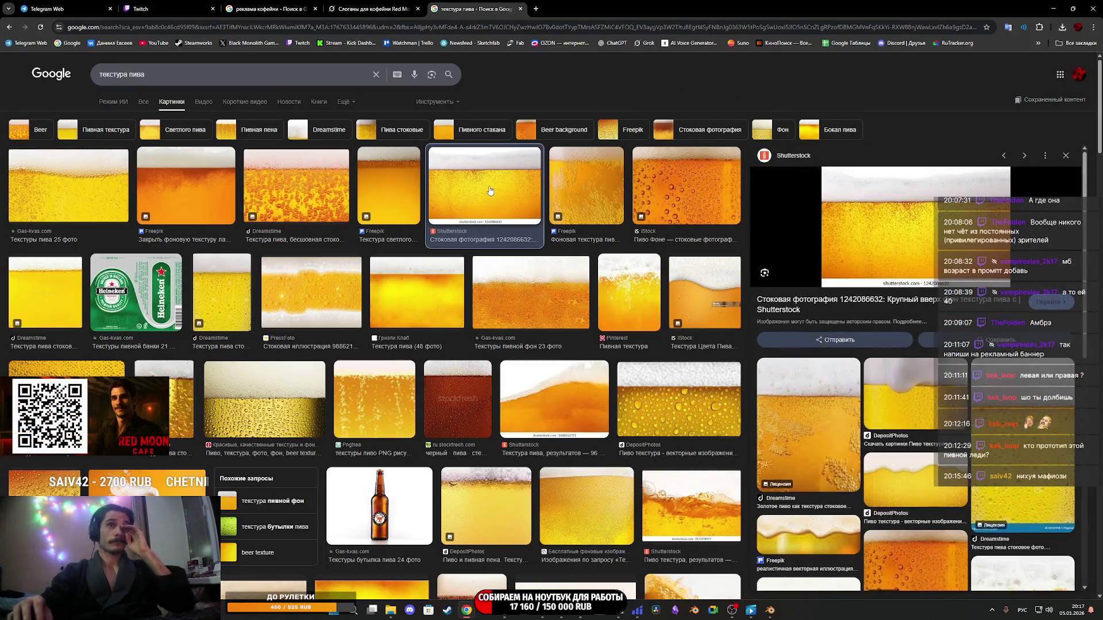
click(222, 290)
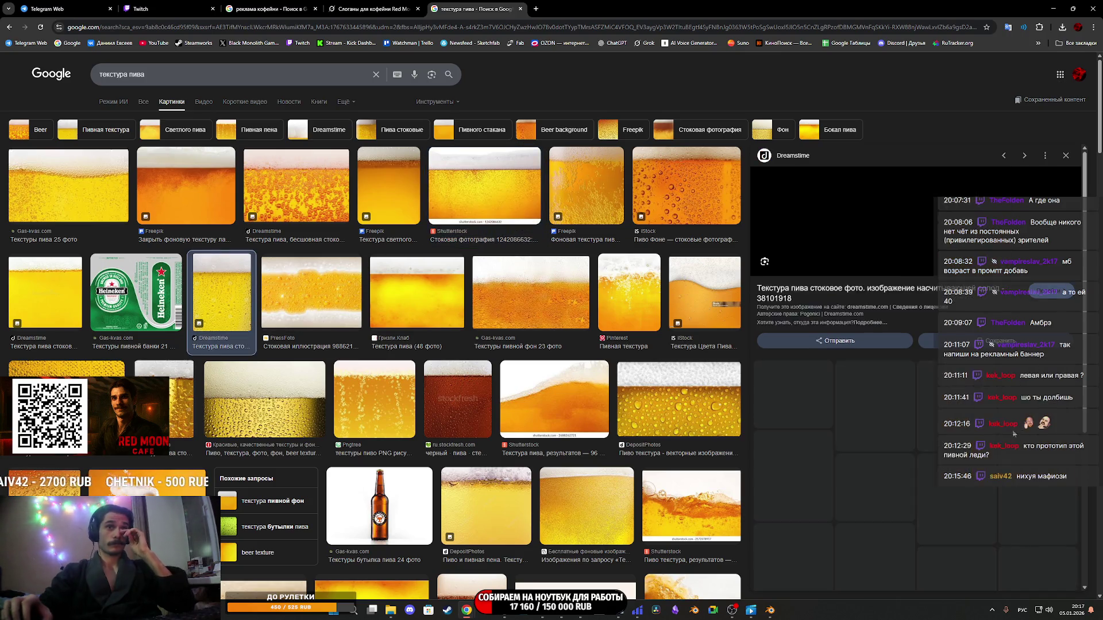
click(272, 398)
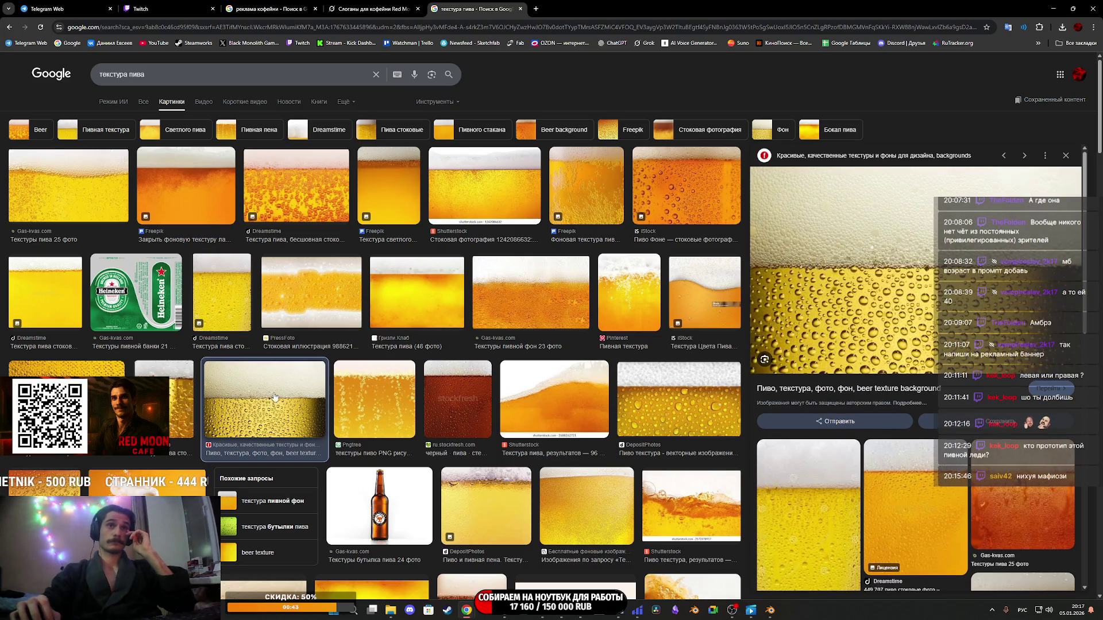
right_click(928, 274)
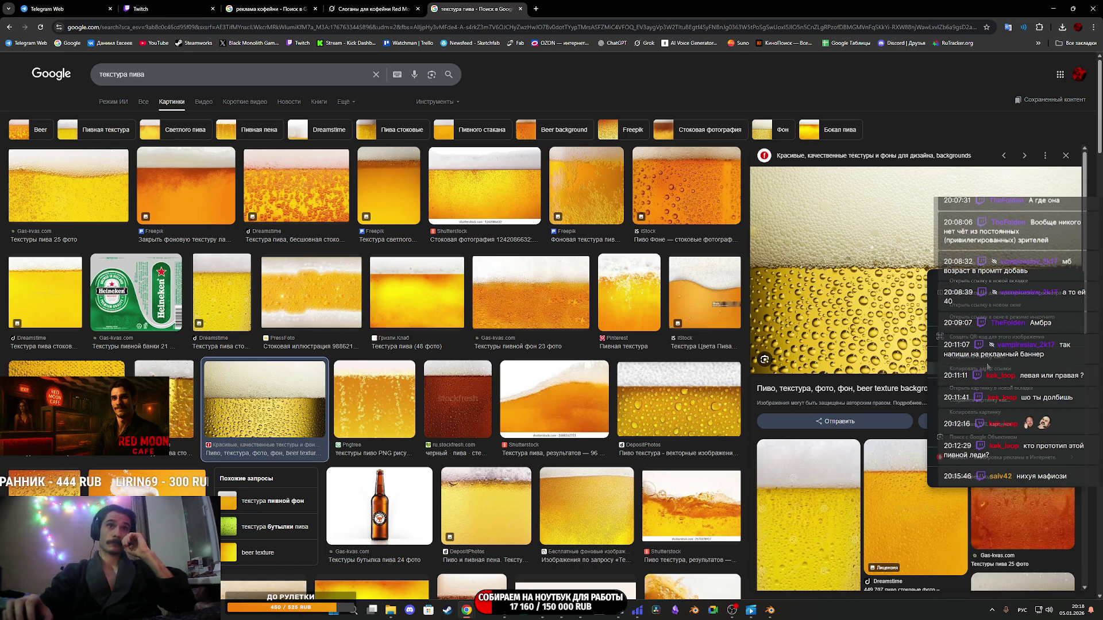
click(994, 401)
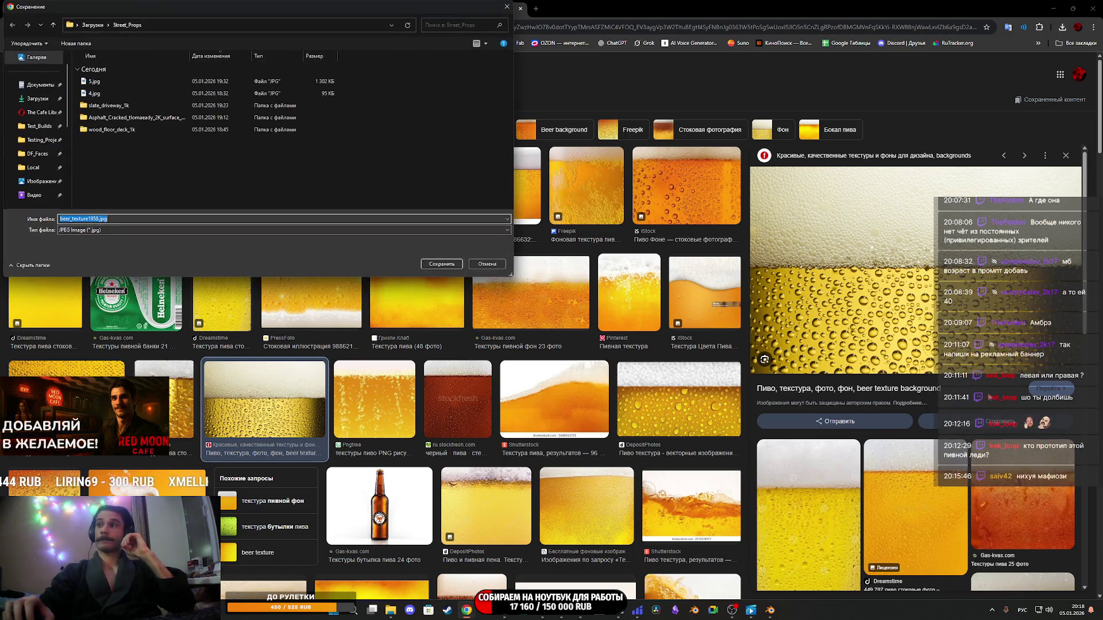
click(438, 263)
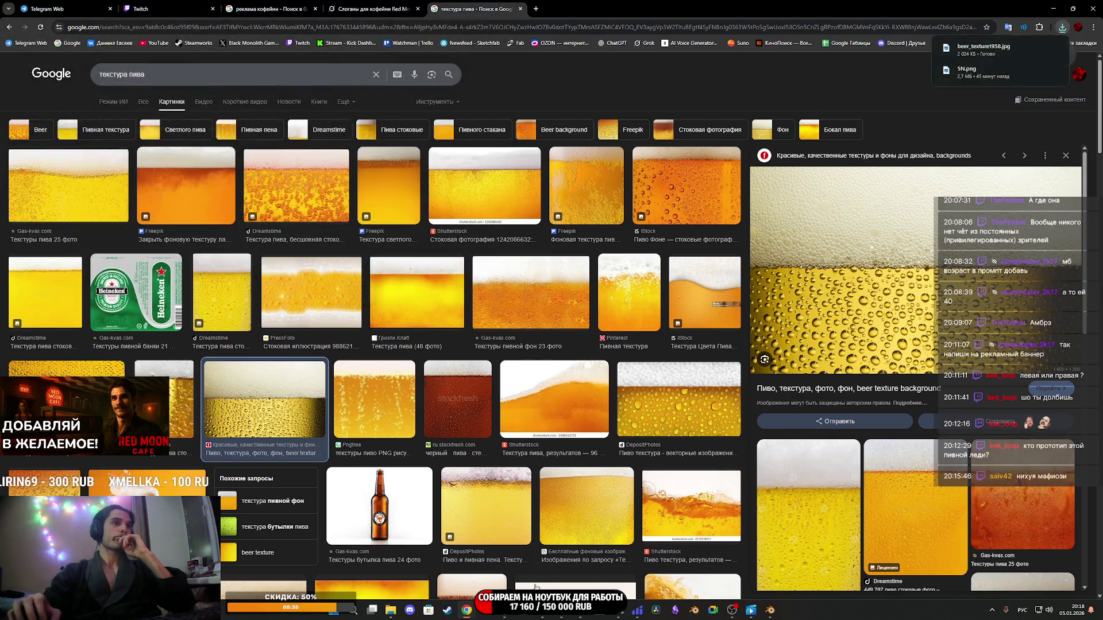
mouse_move(560, 616)
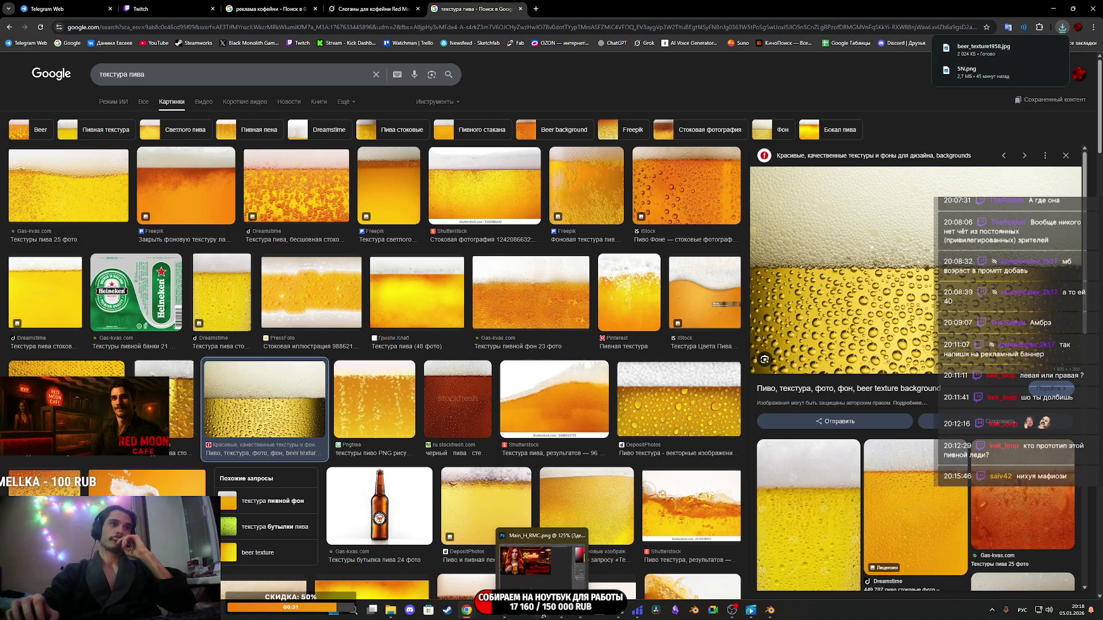
Drag the beer texture into the banner and scale it to cover the slogan.
click(542, 616)
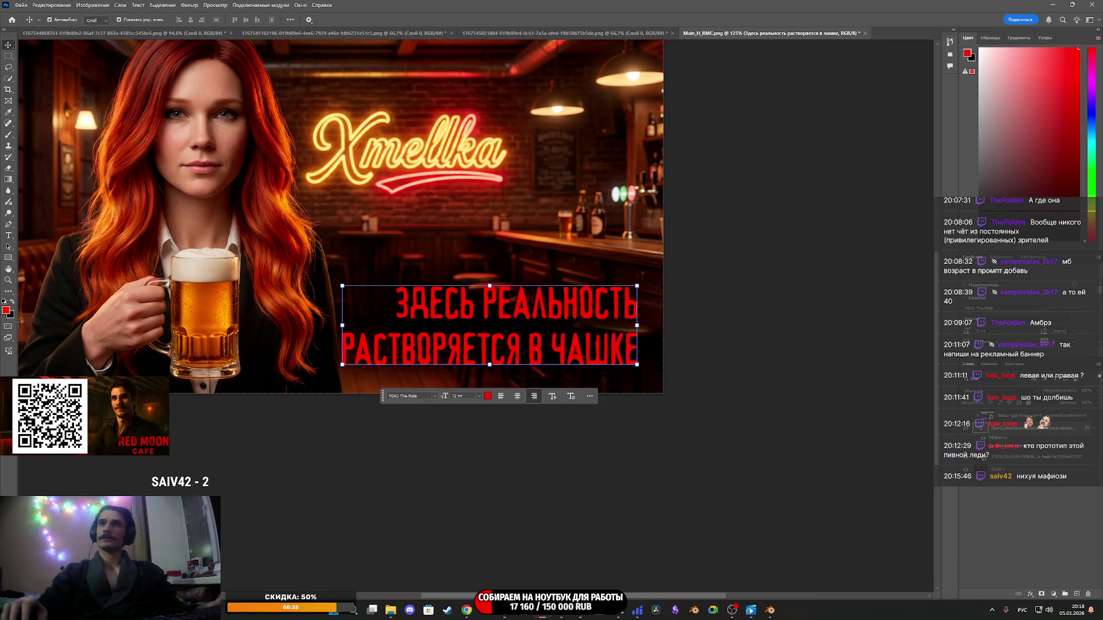
mouse_move(1039, 428)
mouse_down()
mouse_move(977, 442)
mouse_move(554, 333)
mouse_move(638, 353)
mouse_up()
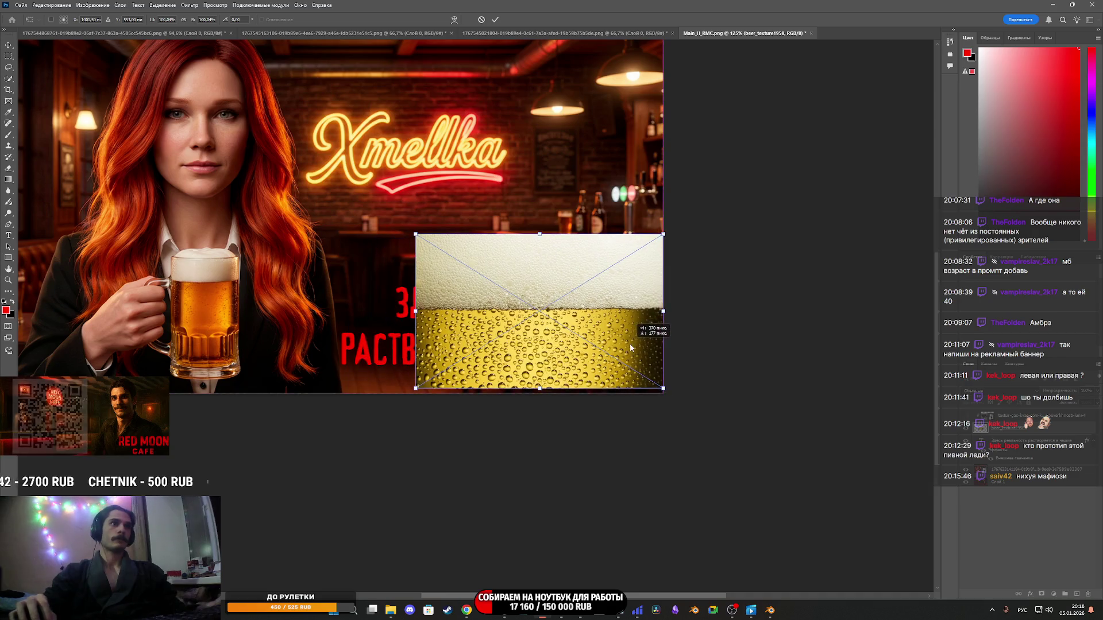
mouse_move(415, 316)
mouse_down()
mouse_move(369, 318)
mouse_move(325, 339)
mouse_move(406, 342)
mouse_move(323, 357)
mouse_move(311, 344)
mouse_up()
mouse_move(521, 321)
mouse_down()
mouse_move(514, 373)
mouse_move(525, 333)
mouse_up()
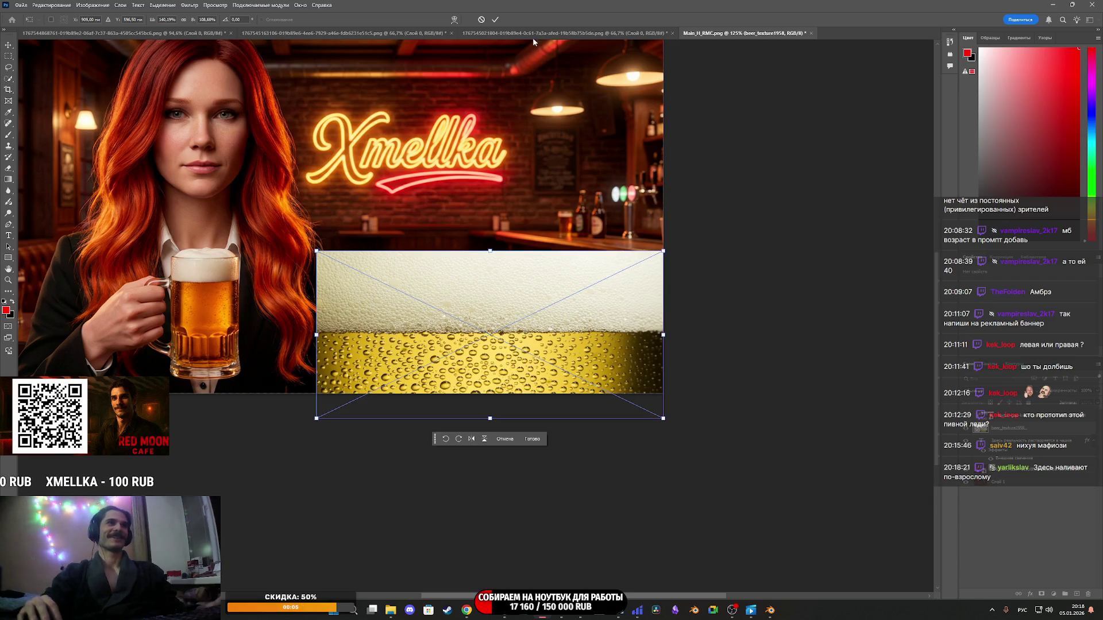
click(496, 20)
Clip the beer texture into the slogan letters and apply a blend mode that turns them gold.
key(ctrl+alt+g)
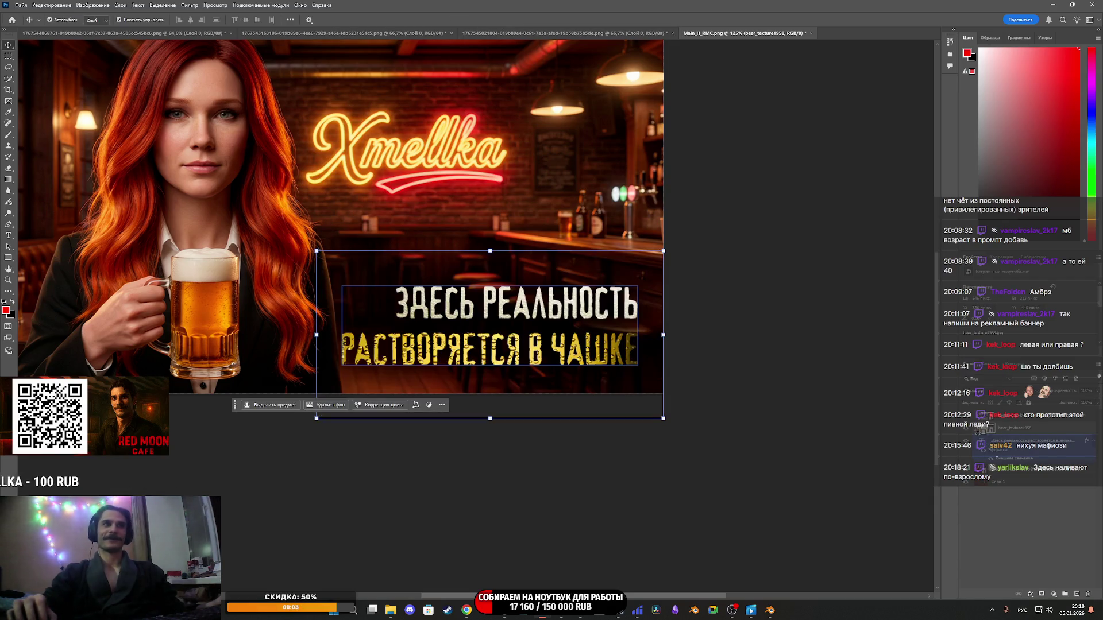
scroll(509, 360, down, 1)
scroll(509, 360, up, 2)
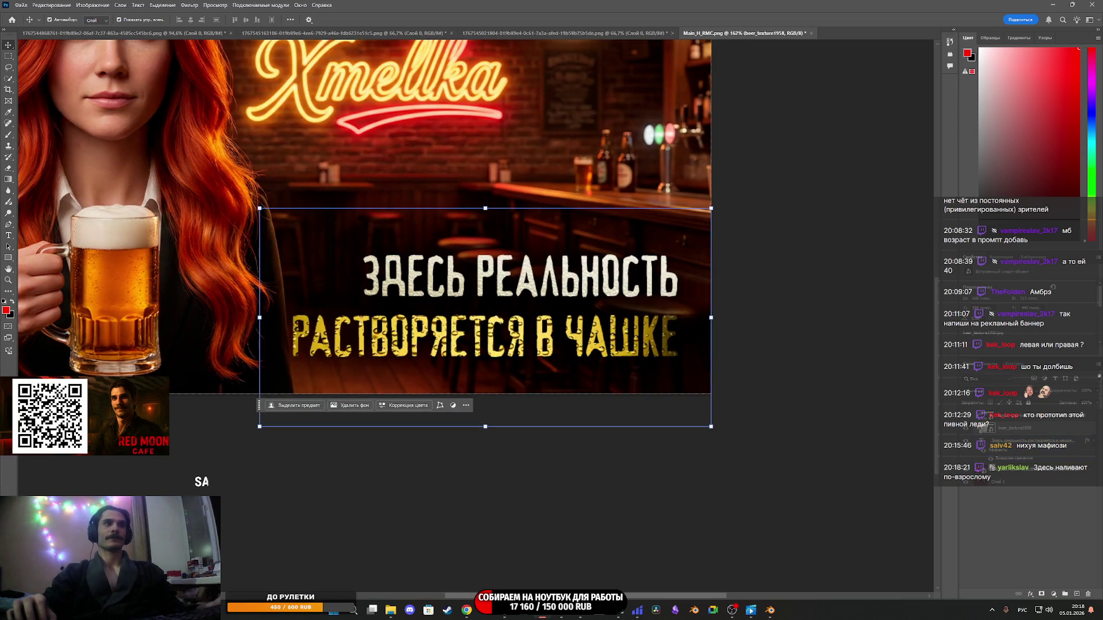
drag(535, 339, 541, 306)
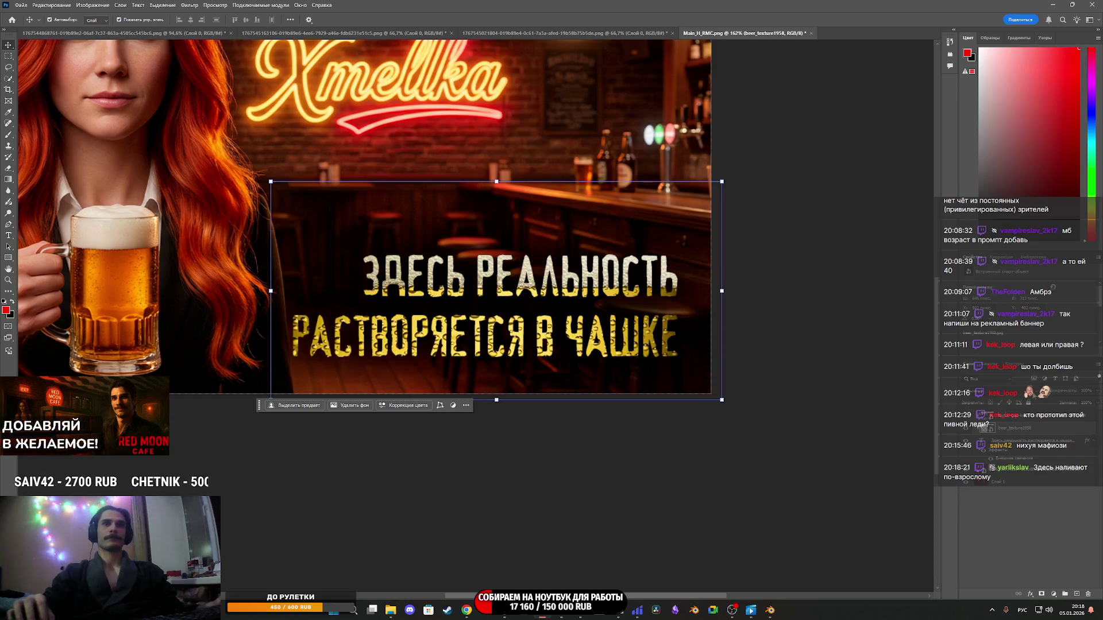
click(988, 392)
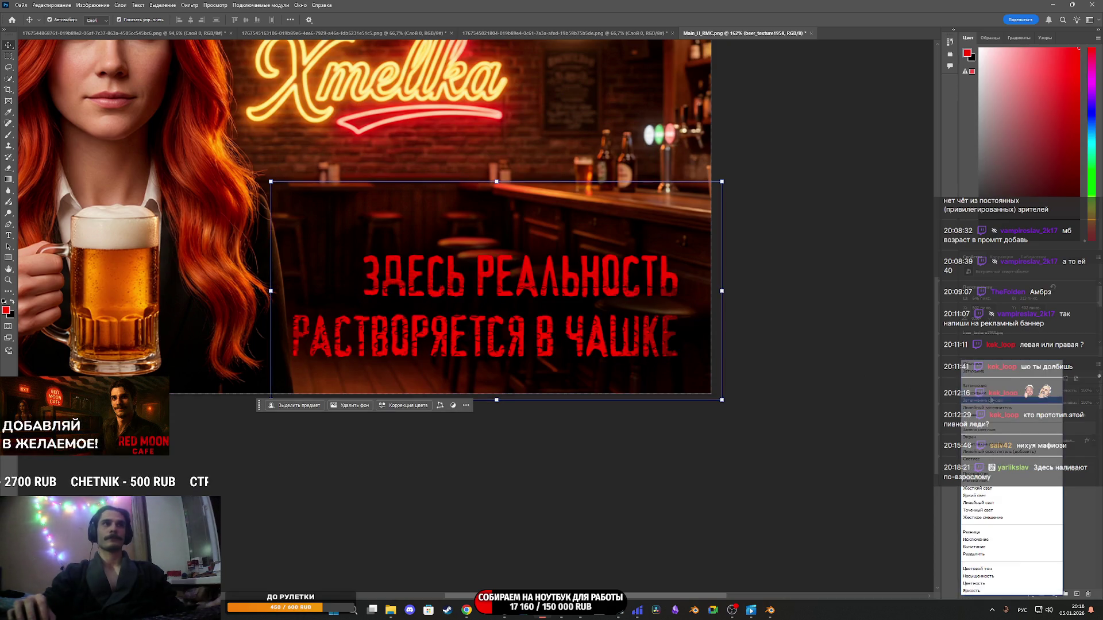
click(988, 455)
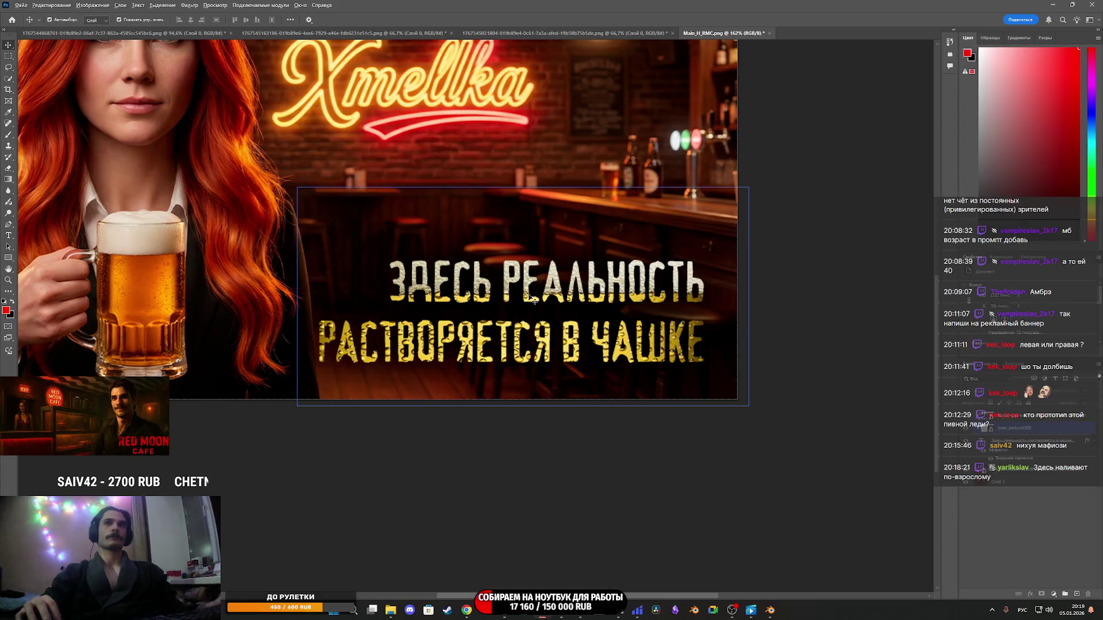
scroll(602, 298, down, 2)
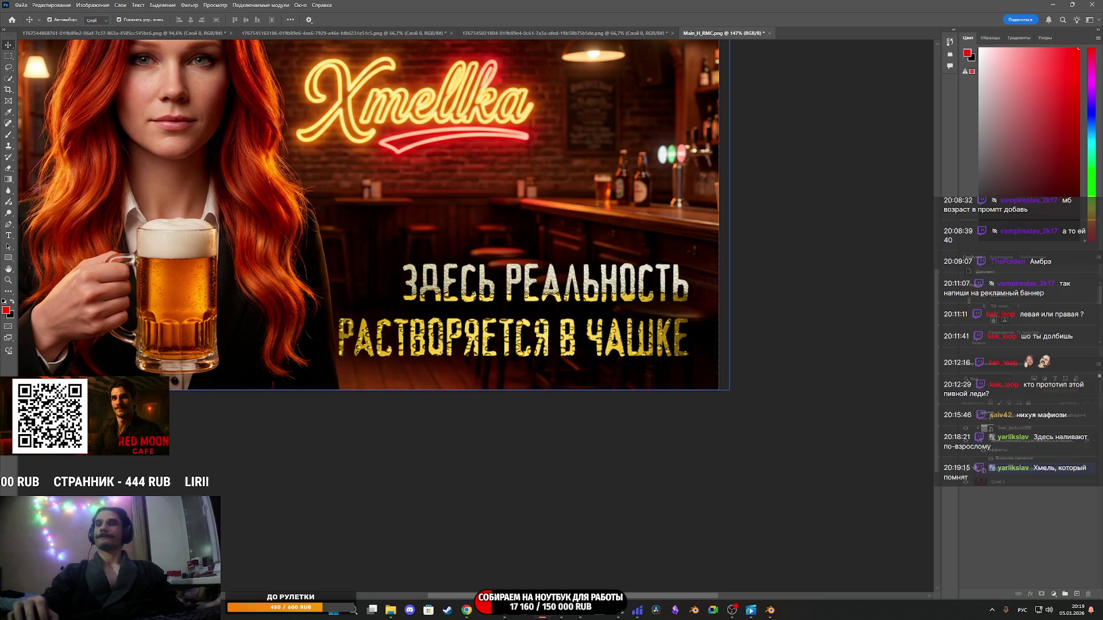
scroll(363, 246, up, 2)
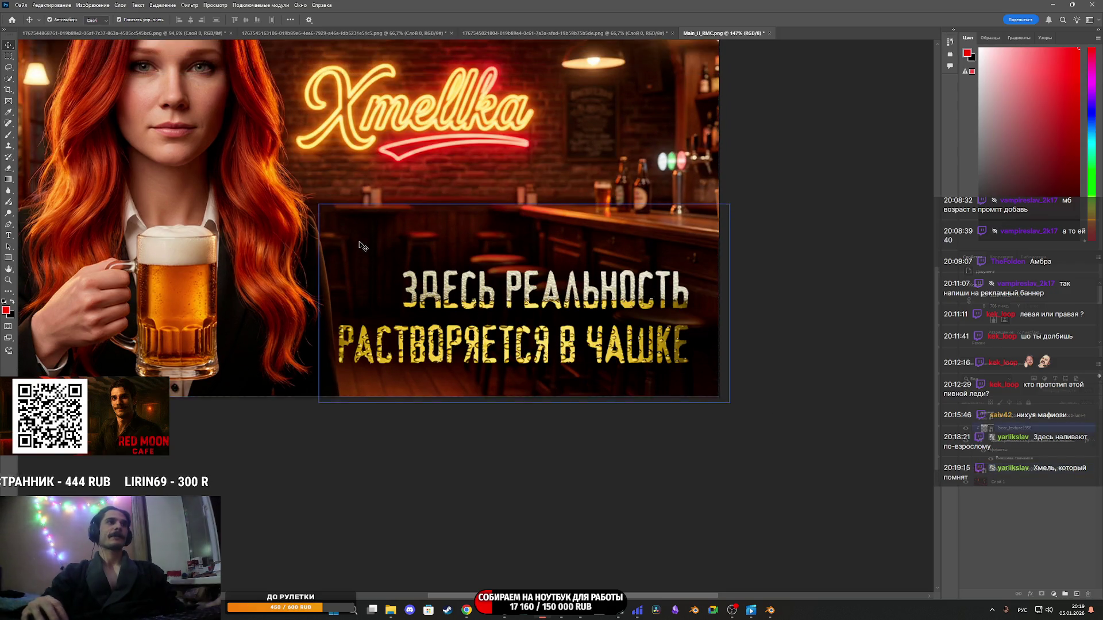
scroll(359, 242, up, 5)
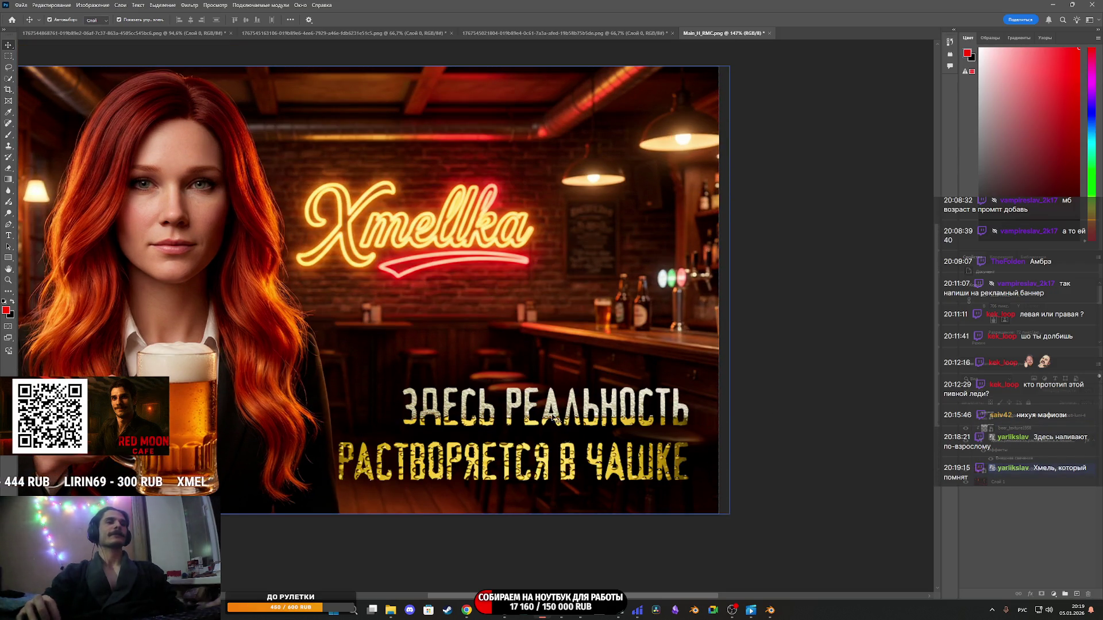
scroll(553, 418, left, 6)
scroll(474, 290, right, 1)
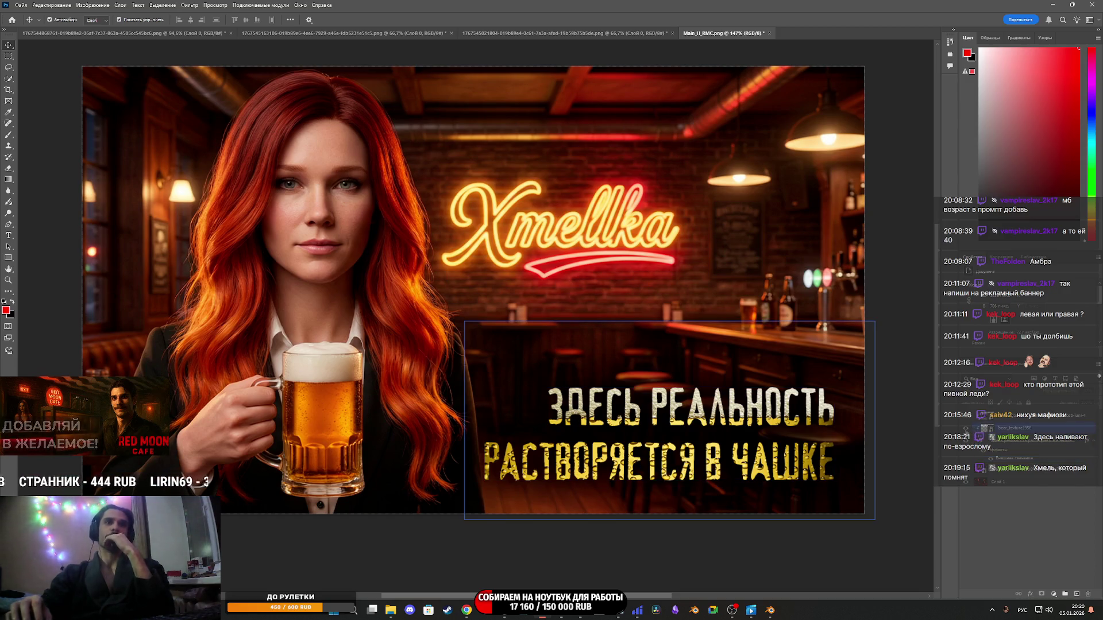
Toggle the texture and slogan visibility to compare, leaving the slogan text hidden.
click(966, 429)
click(966, 428)
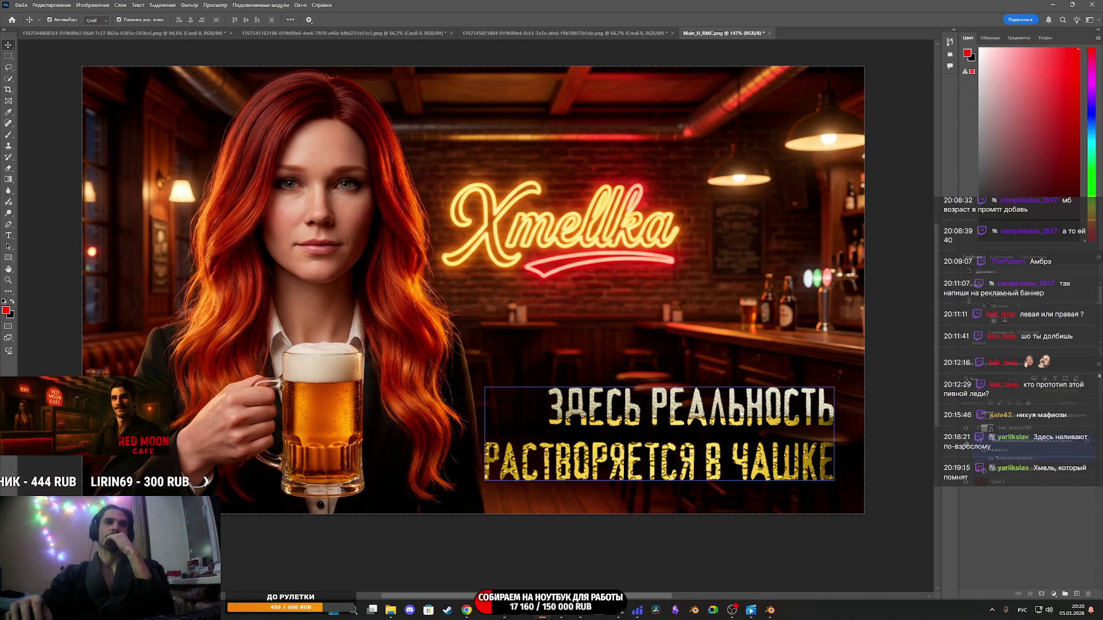
click(966, 416)
click(966, 415)
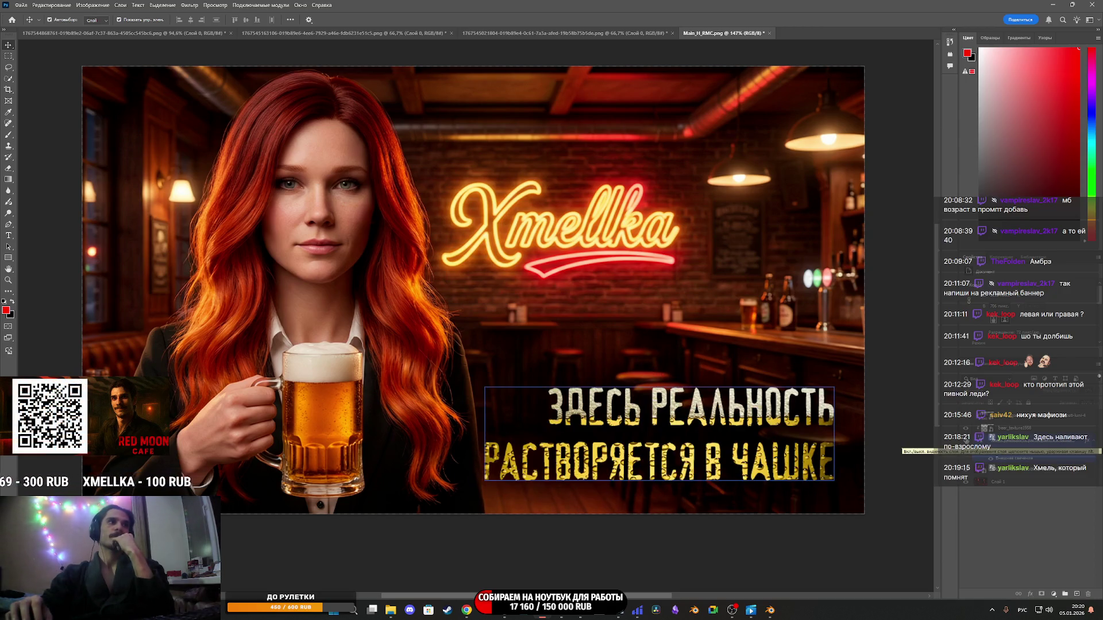
click(966, 416)
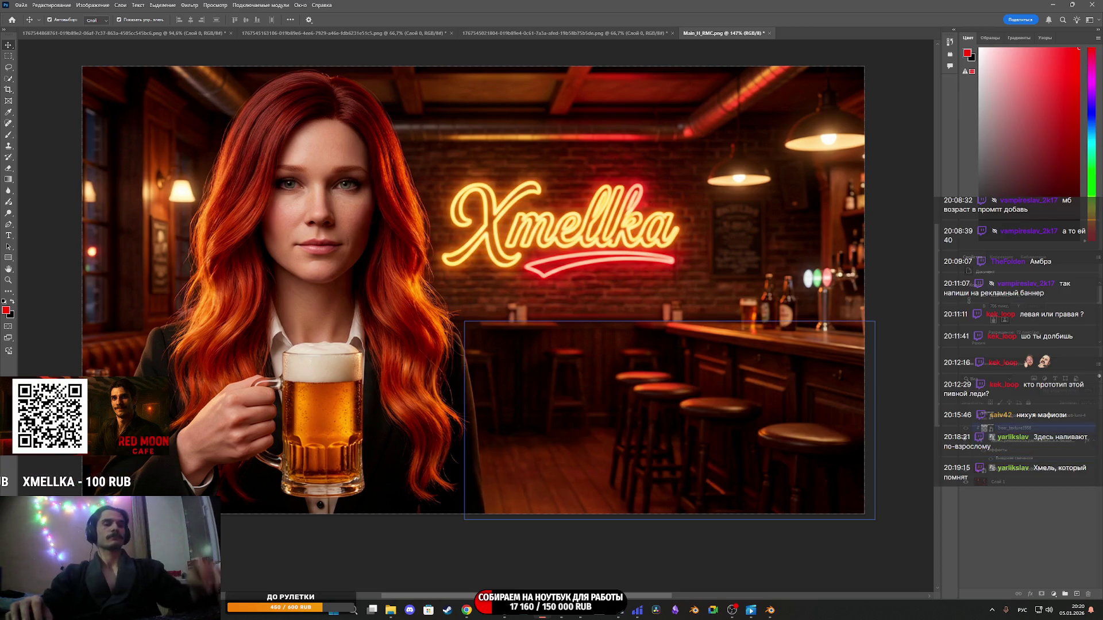
Snip the text-free banner to the clipboard and switch Chrome to the Twitch stream dashboard.
key(super+shift+s)
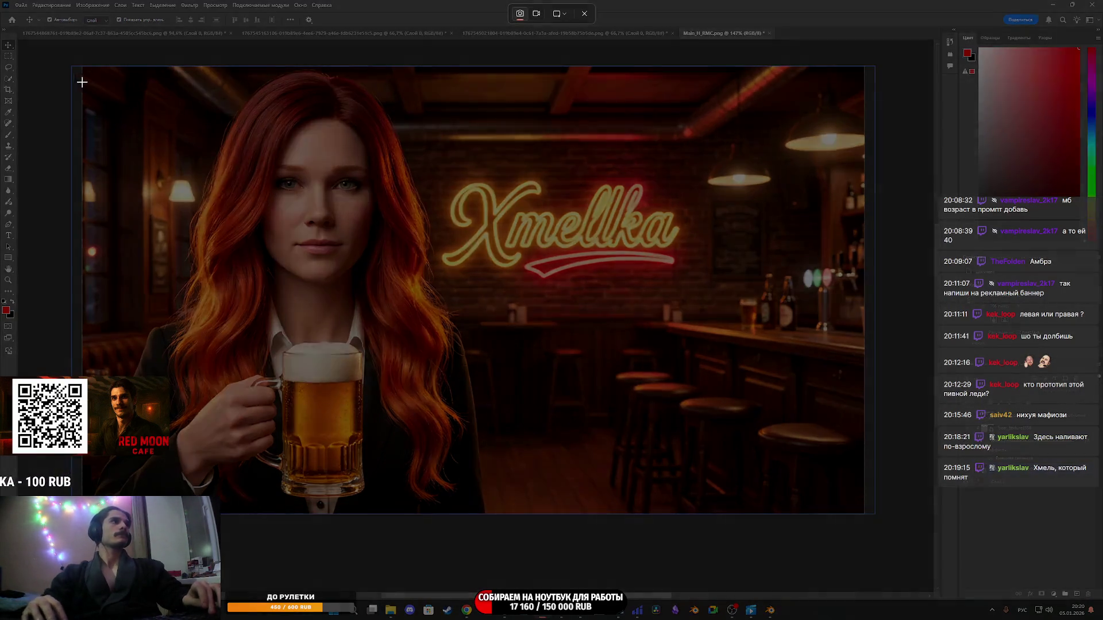
mouse_move(78, 60)
mouse_down()
mouse_move(716, 438)
mouse_move(909, 533)
mouse_up()
mouse_move(467, 610)
click(423, 556)
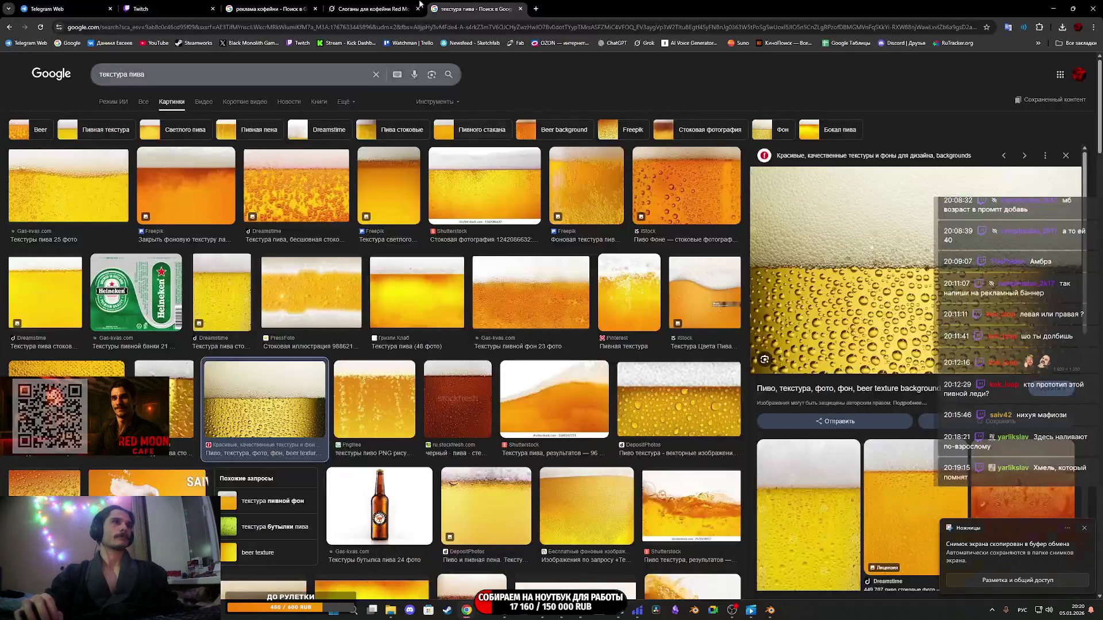
click(196, 4)
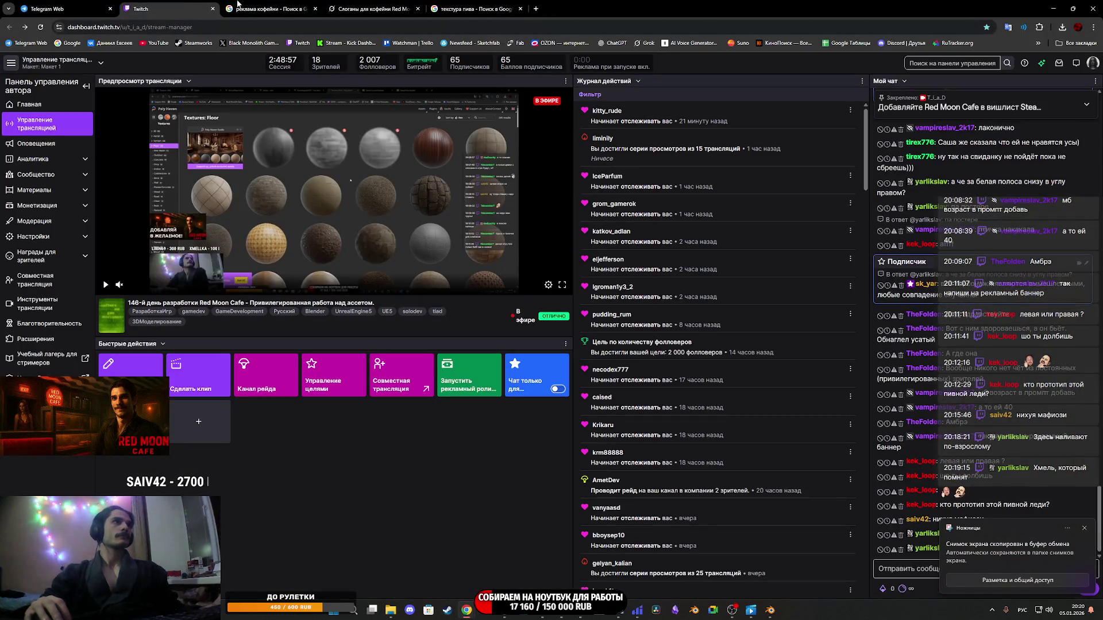
click(238, 3)
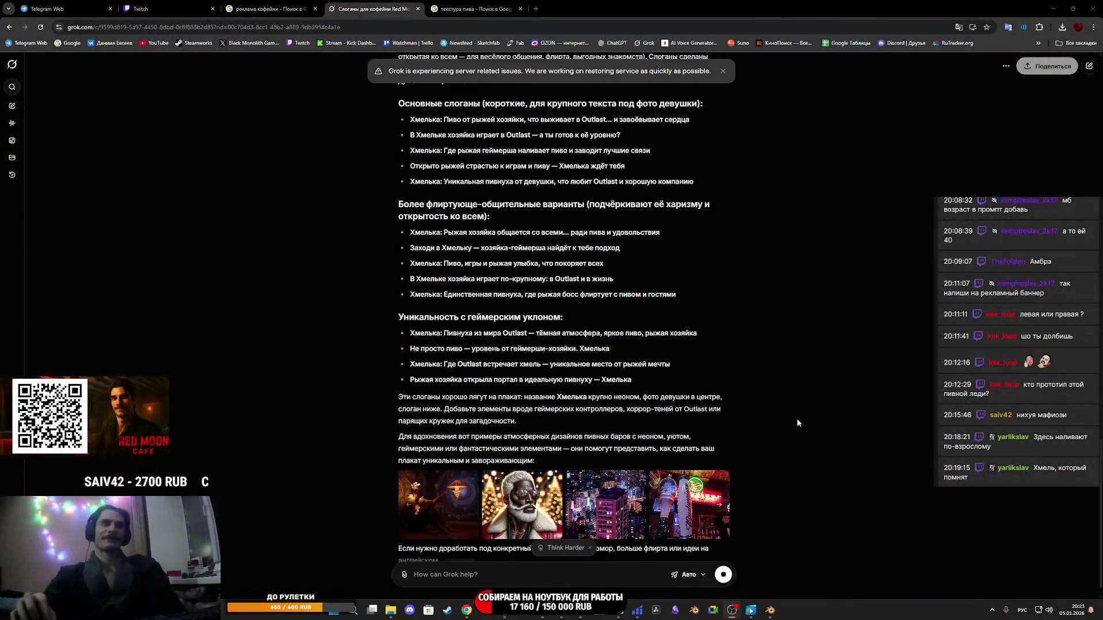
Select the slogan about the red-haired gamer pouring beer in Grok's list, then return to Photoshop.
scroll(795, 422, up, 2)
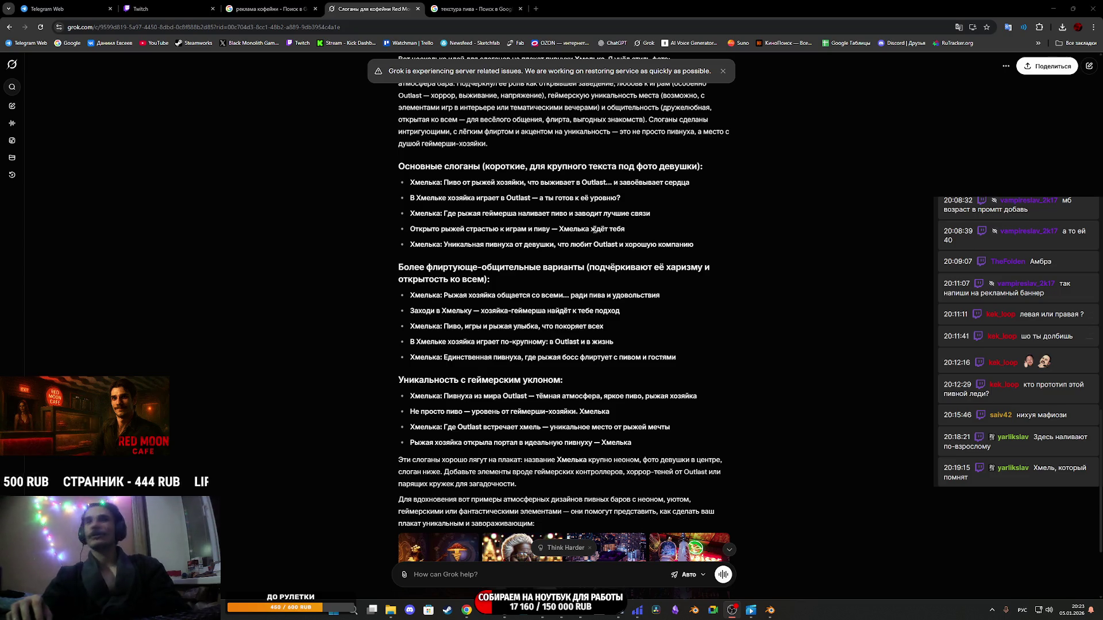
mouse_move(636, 236)
mouse_down()
mouse_move(443, 246)
mouse_move(415, 230)
mouse_up()
click(451, 233)
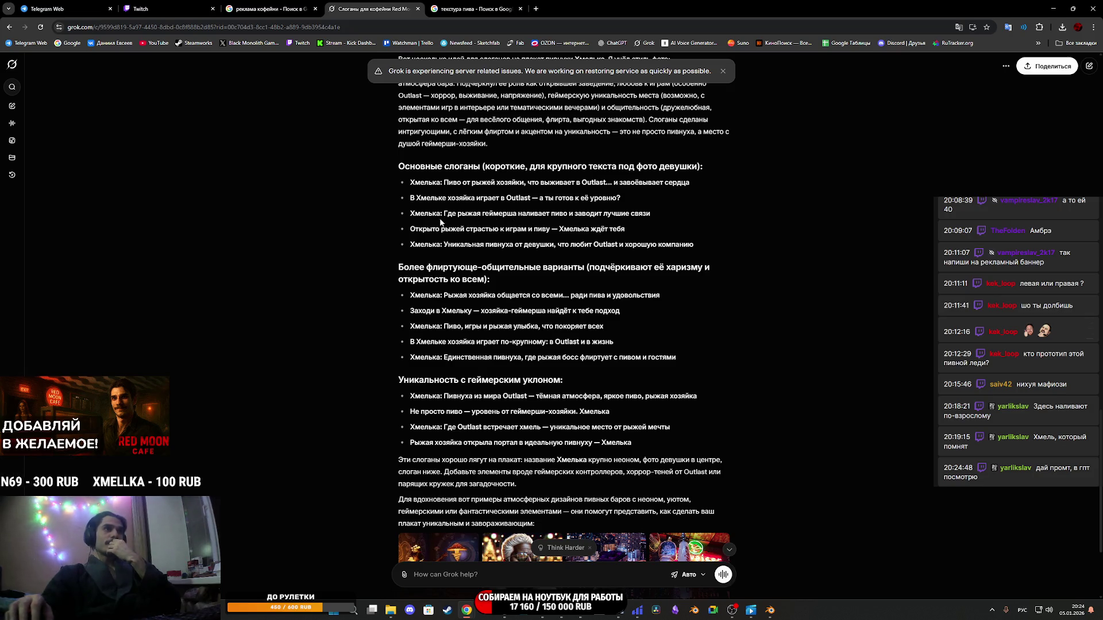
drag(450, 215, 654, 218)
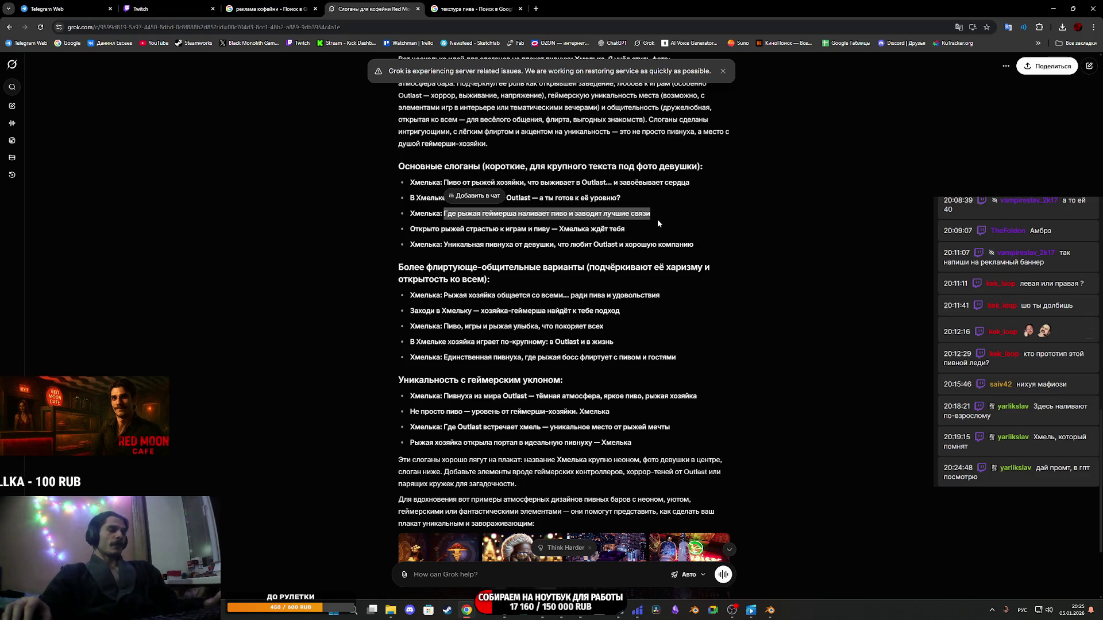
key(alt+Tab)
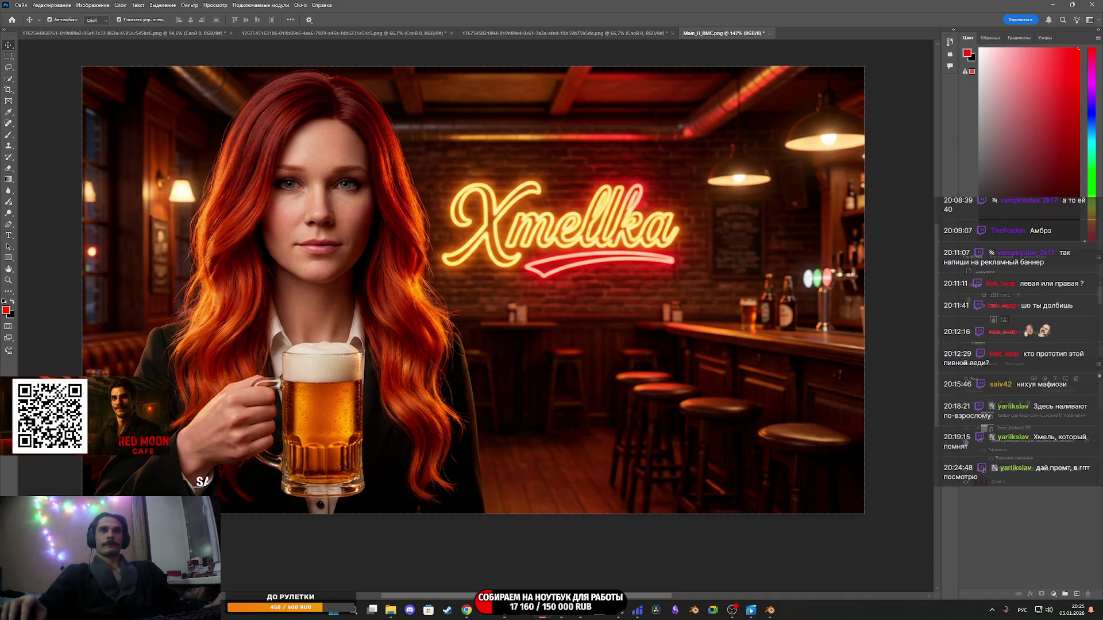
Paste the copied gamer slogan into the text layer and break the line before И.
key(ctrl+v)
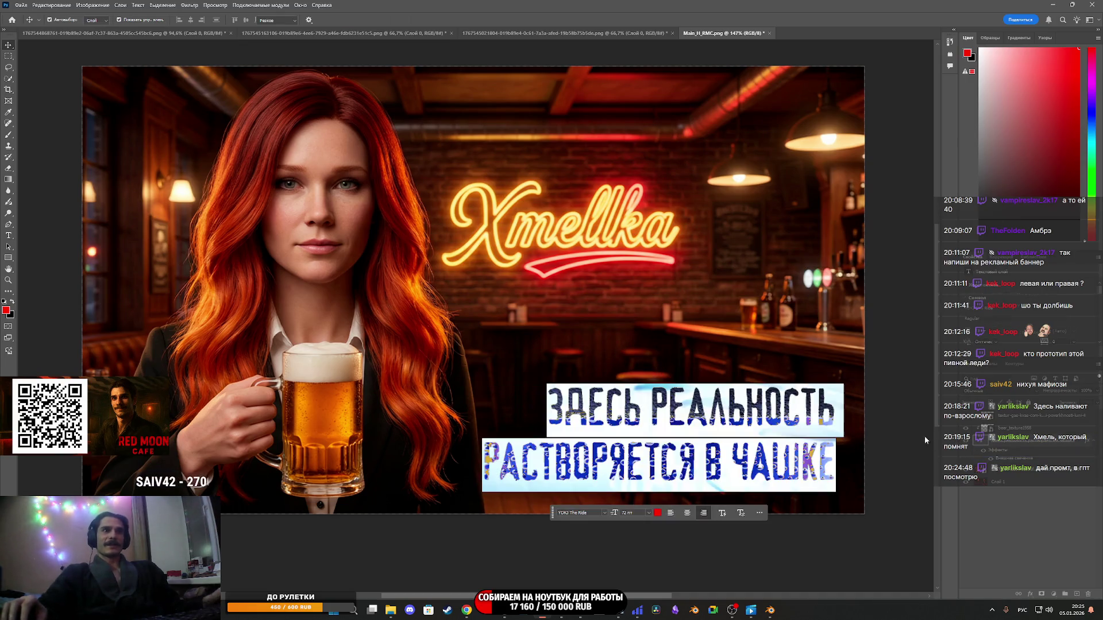
key(ctrl+z)
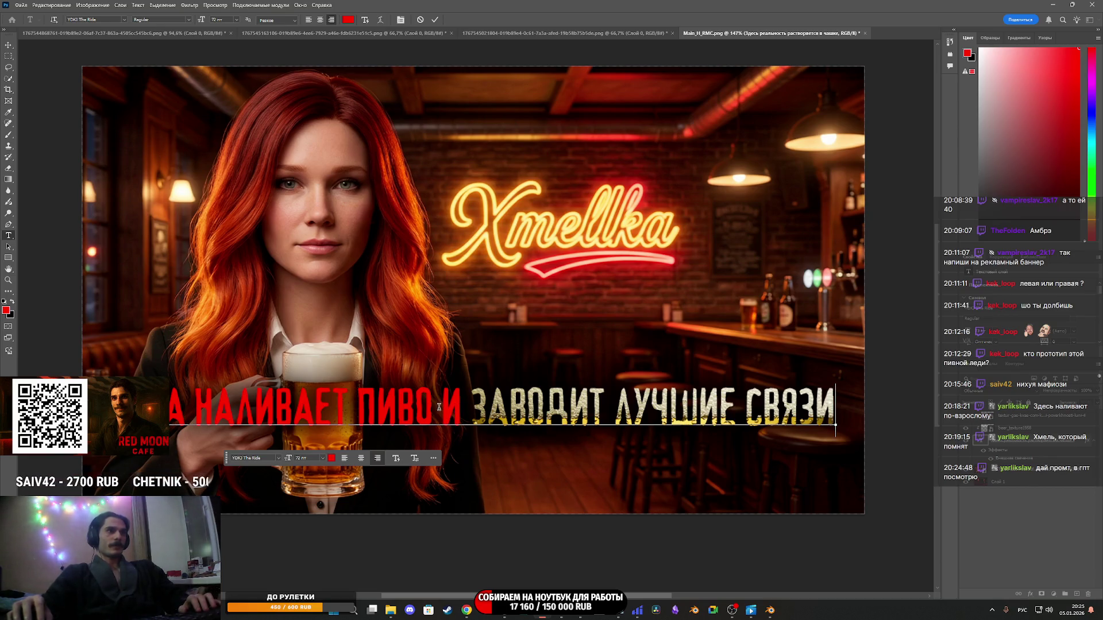
key(BackSpace)
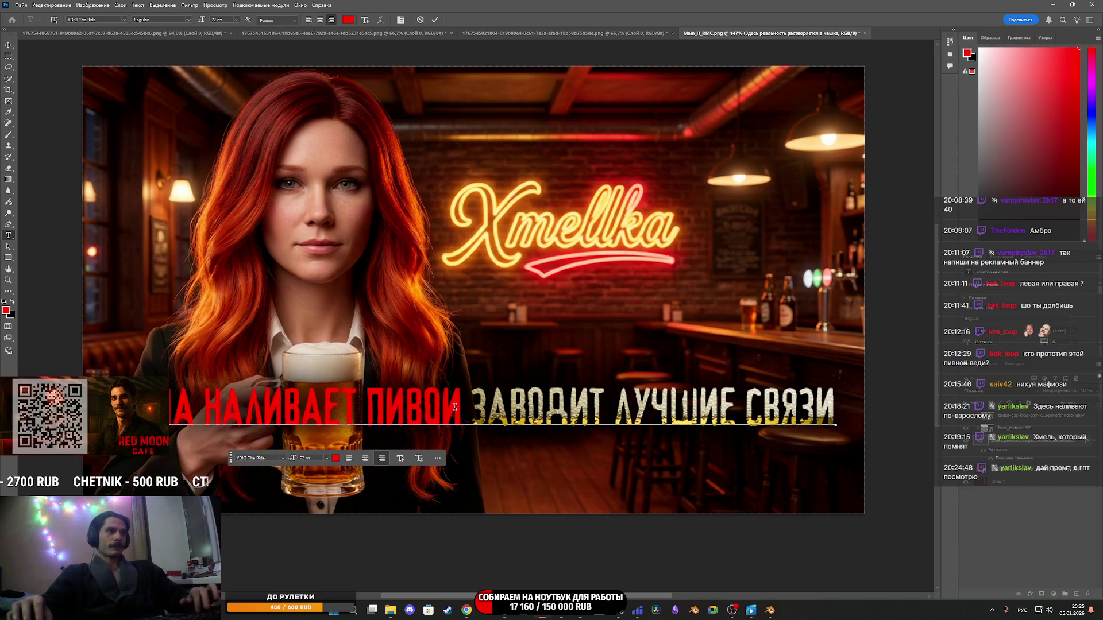
key(Return)
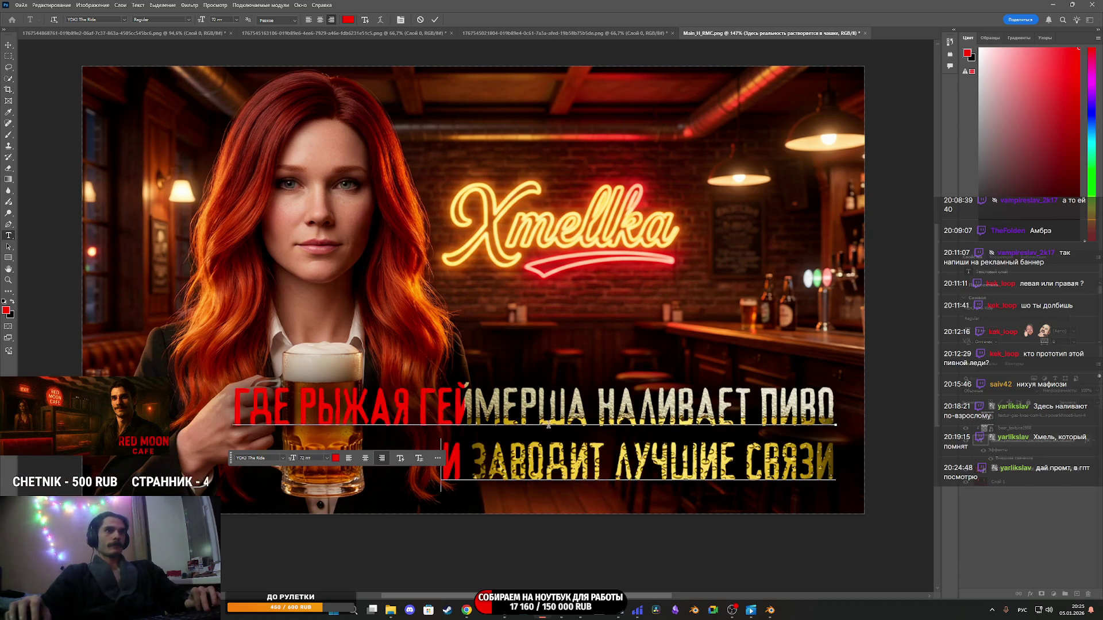
Rework the line breaks so the second line starts with ПИВО, then commit the text.
click(759, 405)
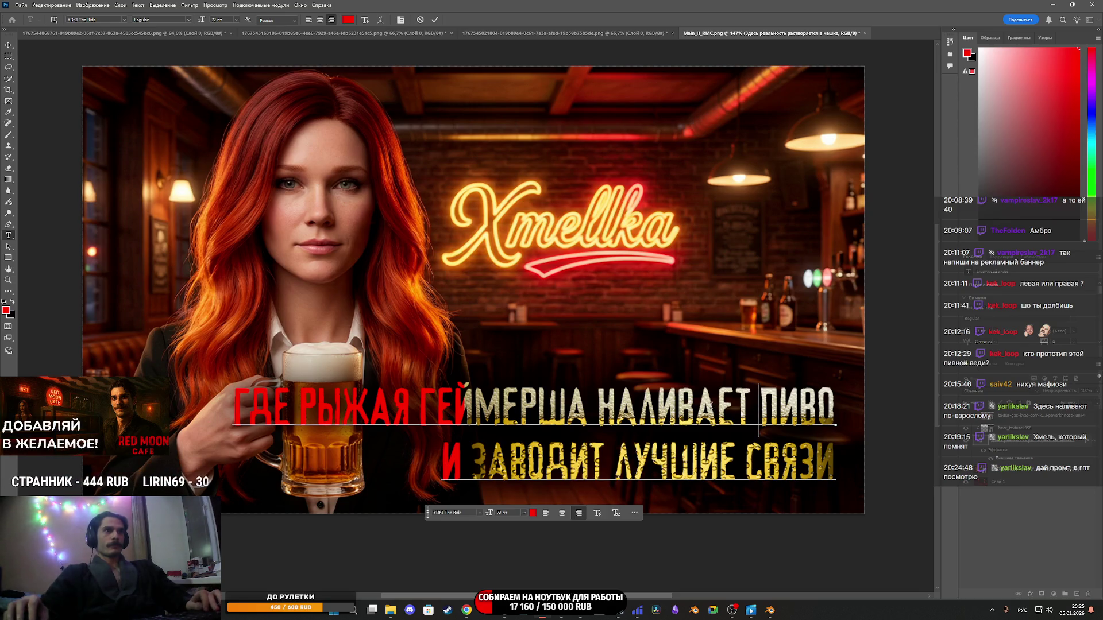
click(598, 405)
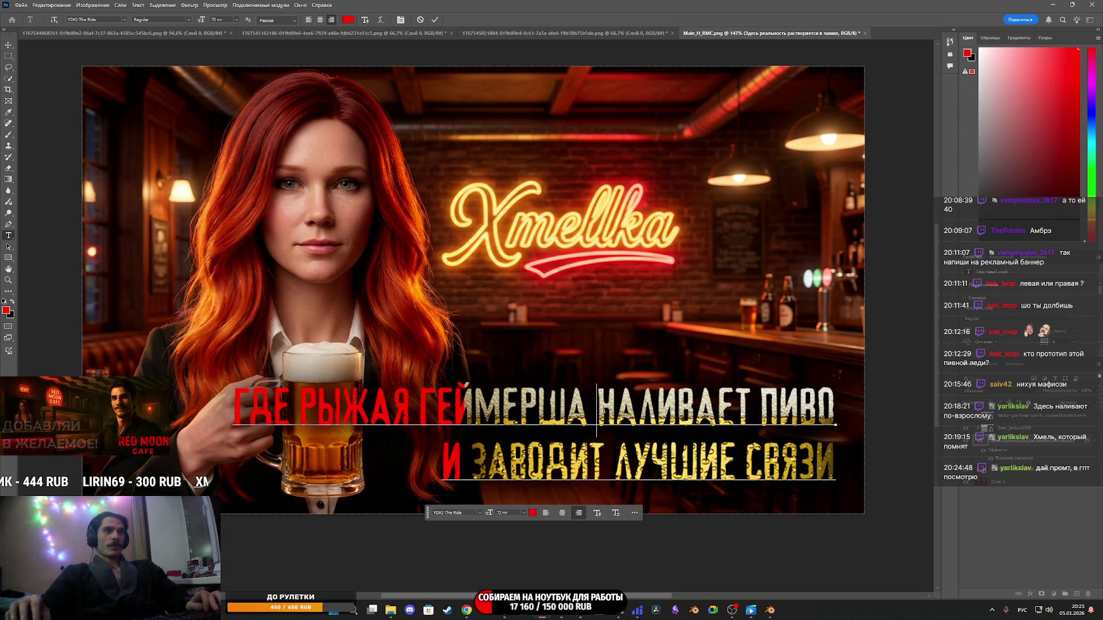
key(BackSpace)
key(Return)
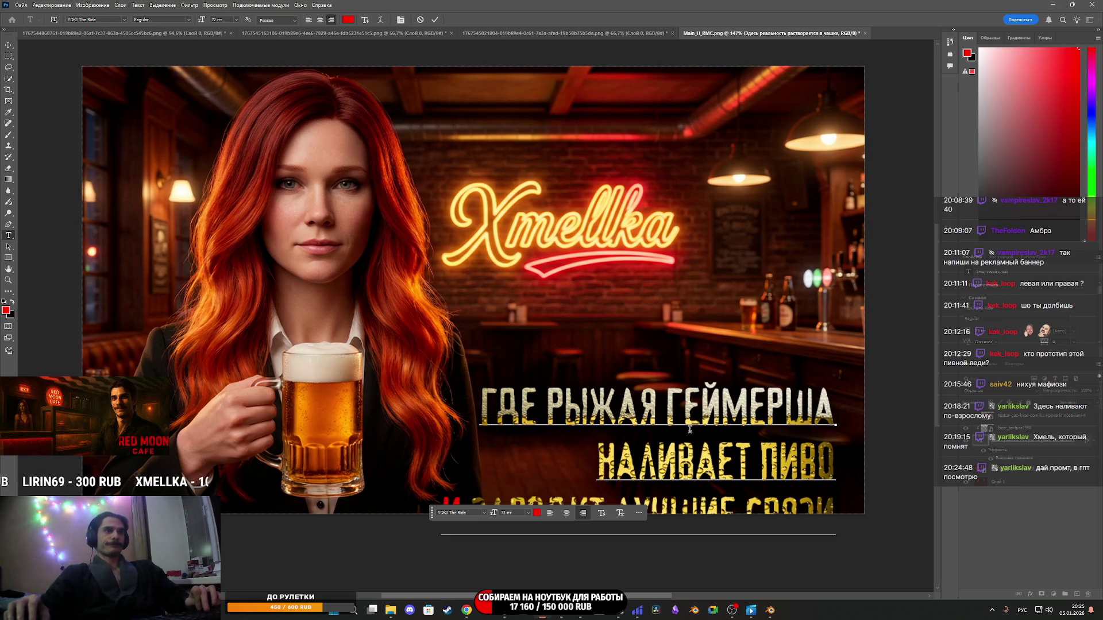
scroll(488, 461, down, 1)
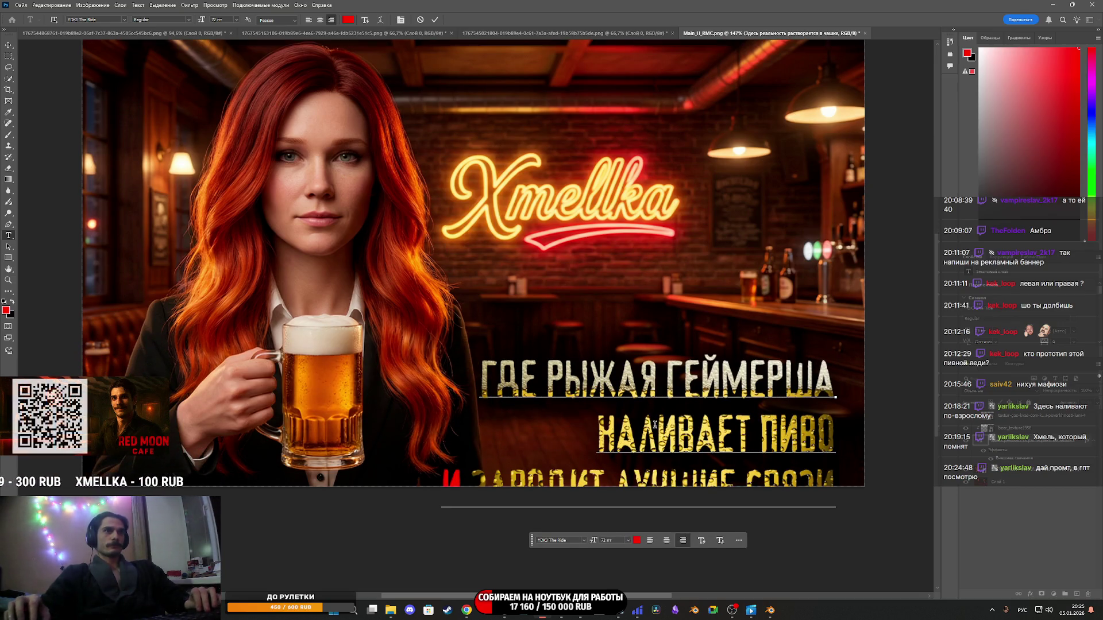
key(BackSpace)
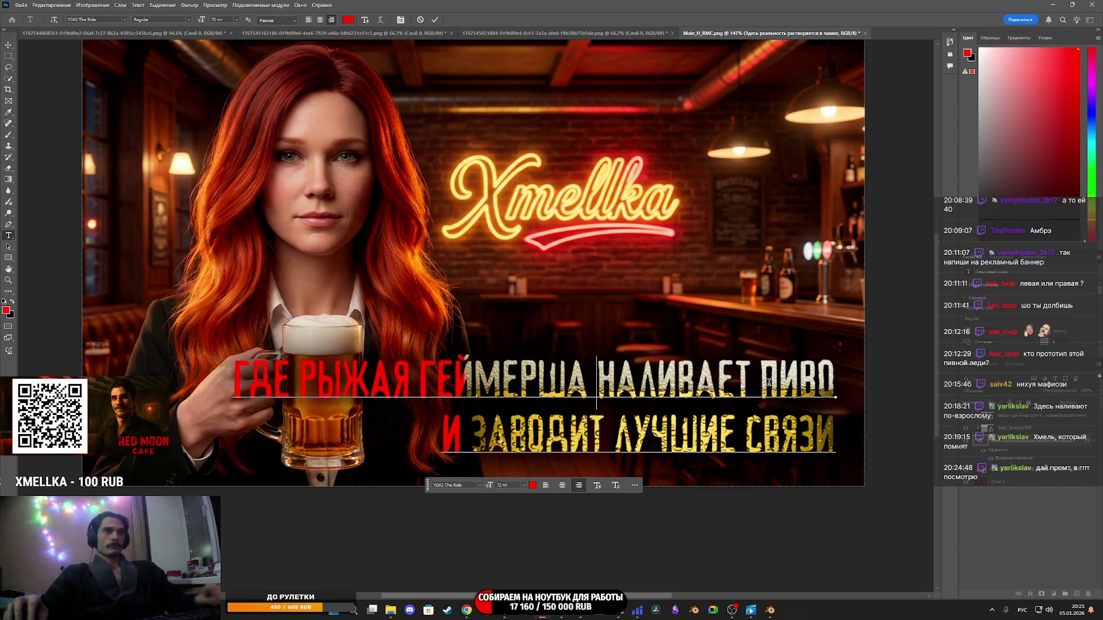
key(BackSpace)
key(Return)
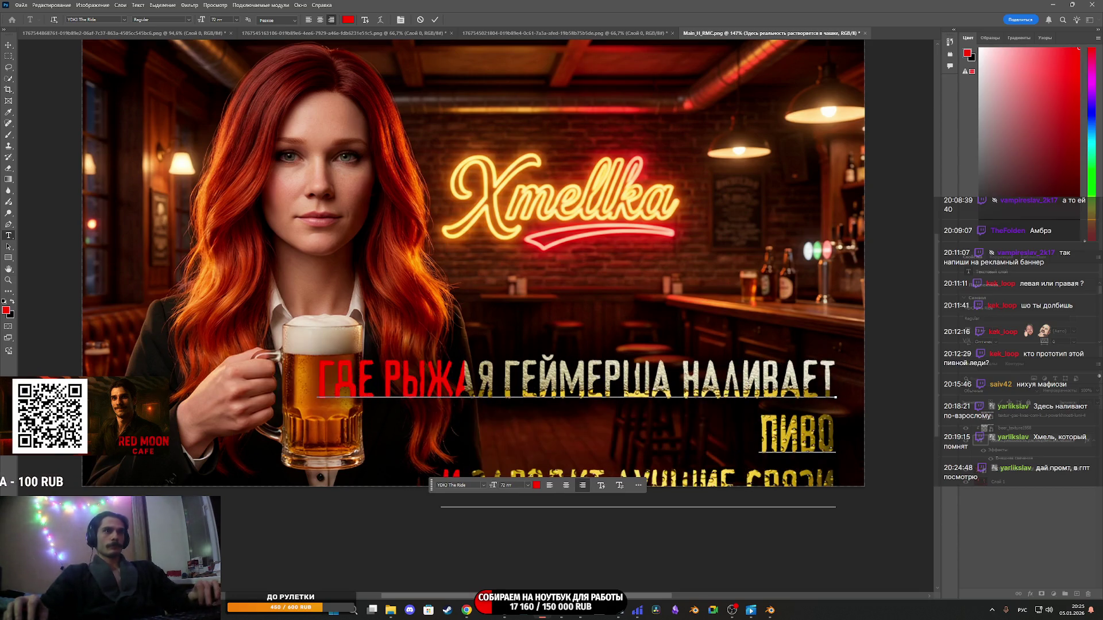
scroll(542, 446, down, 1)
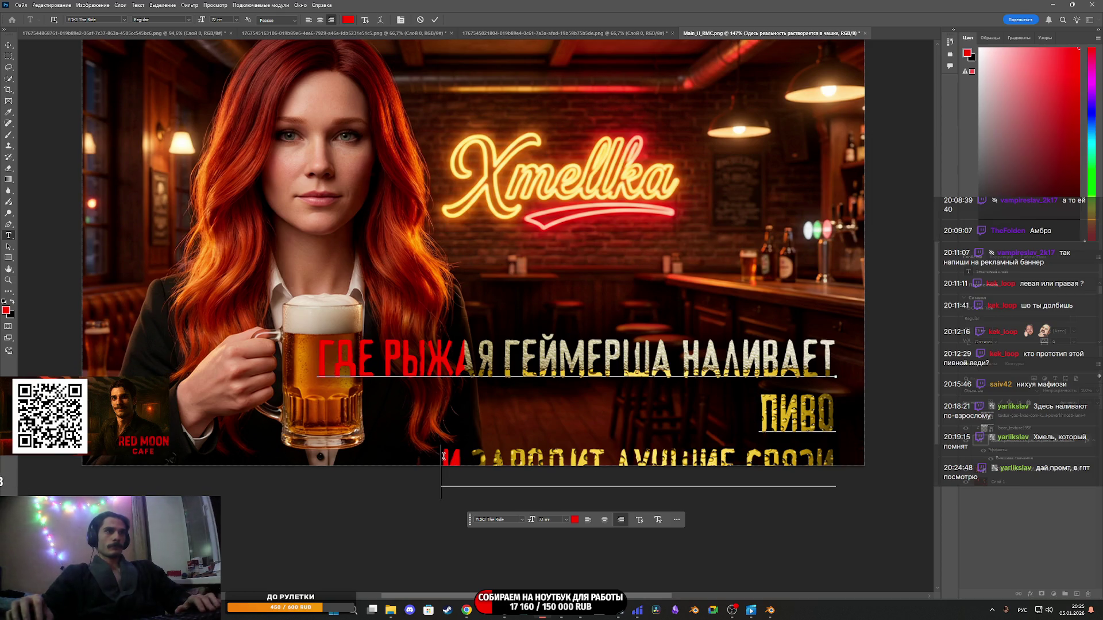
key(End)
key(Delete)
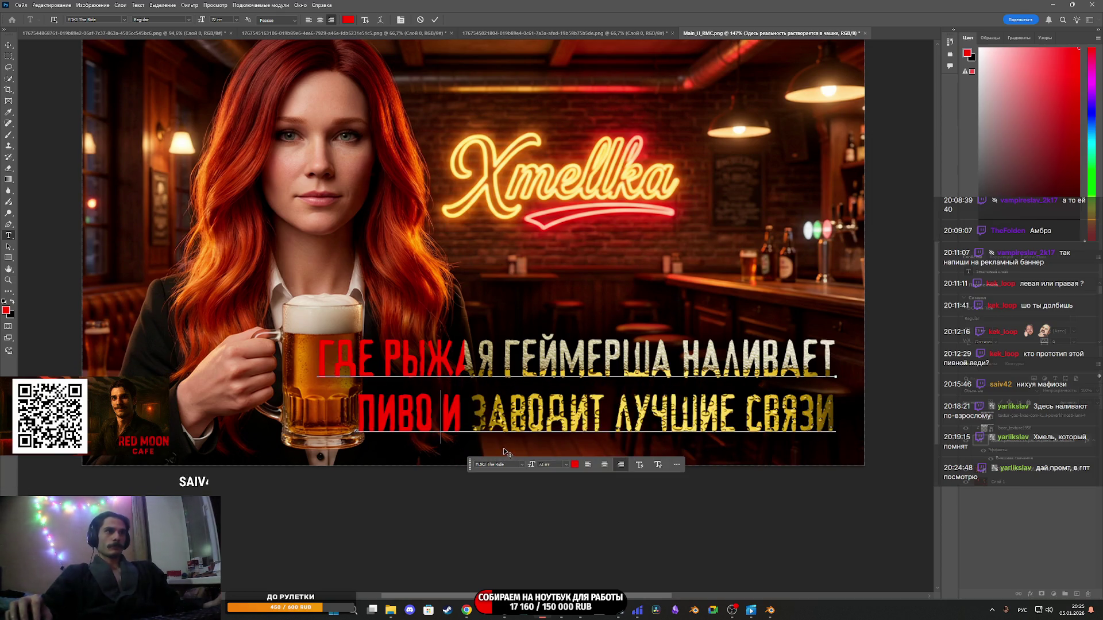
key(ctrl+Return)
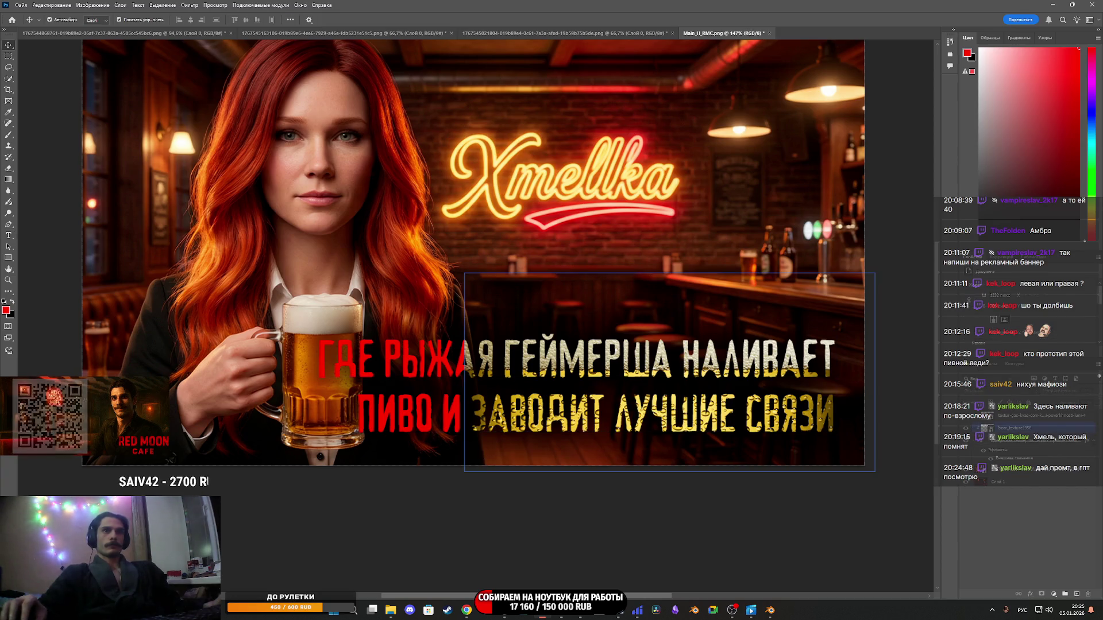
Click through the overlay and beer_texture1958 layers to select the slogan text layer.
click(1022, 428)
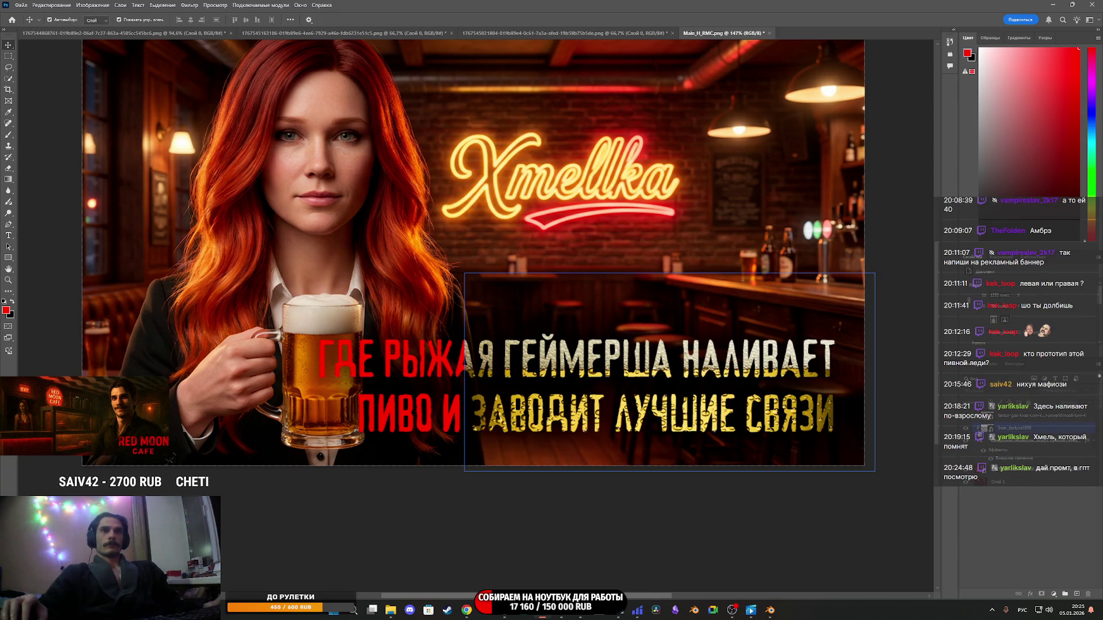
click(986, 428)
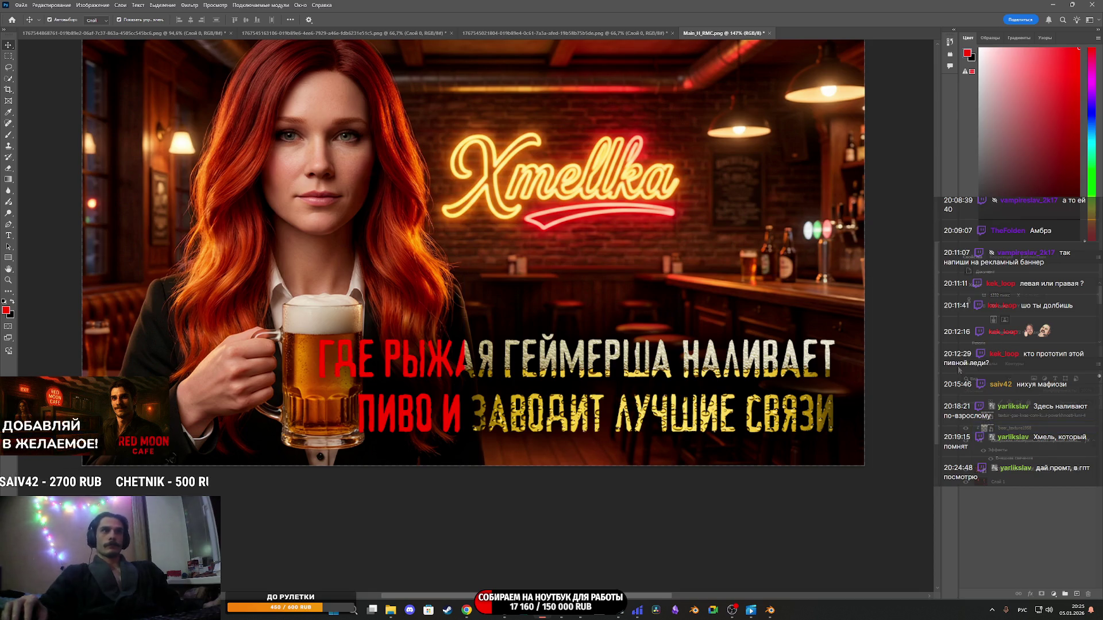
click(986, 428)
click(987, 428)
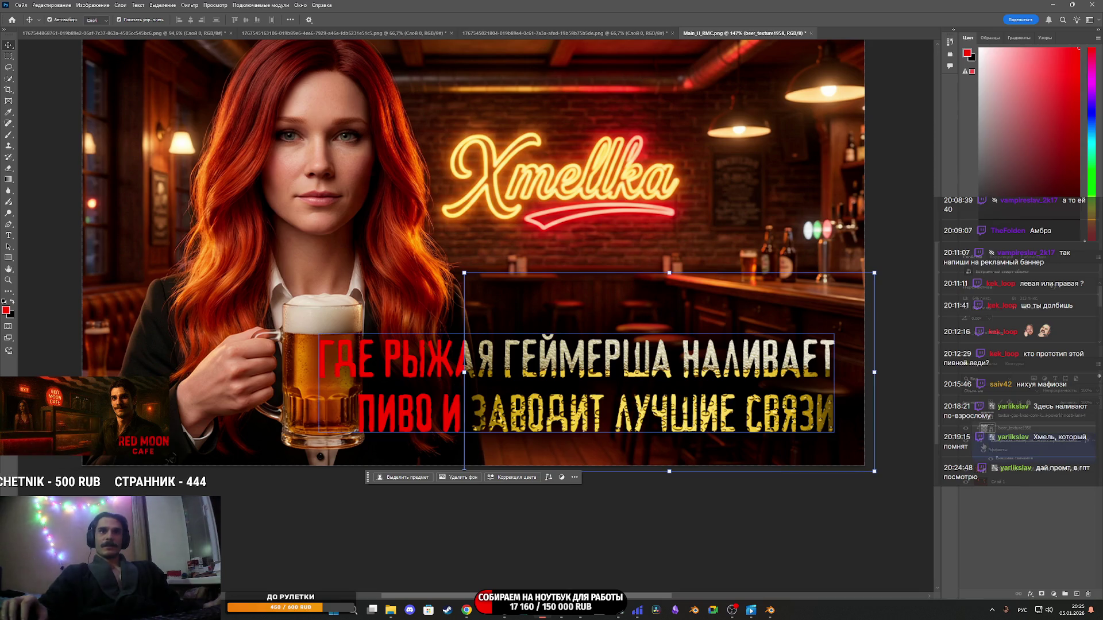
click(1011, 440)
Set the slogan font size to 60 pt, then reduce it to 48 pt.
click(1000, 318)
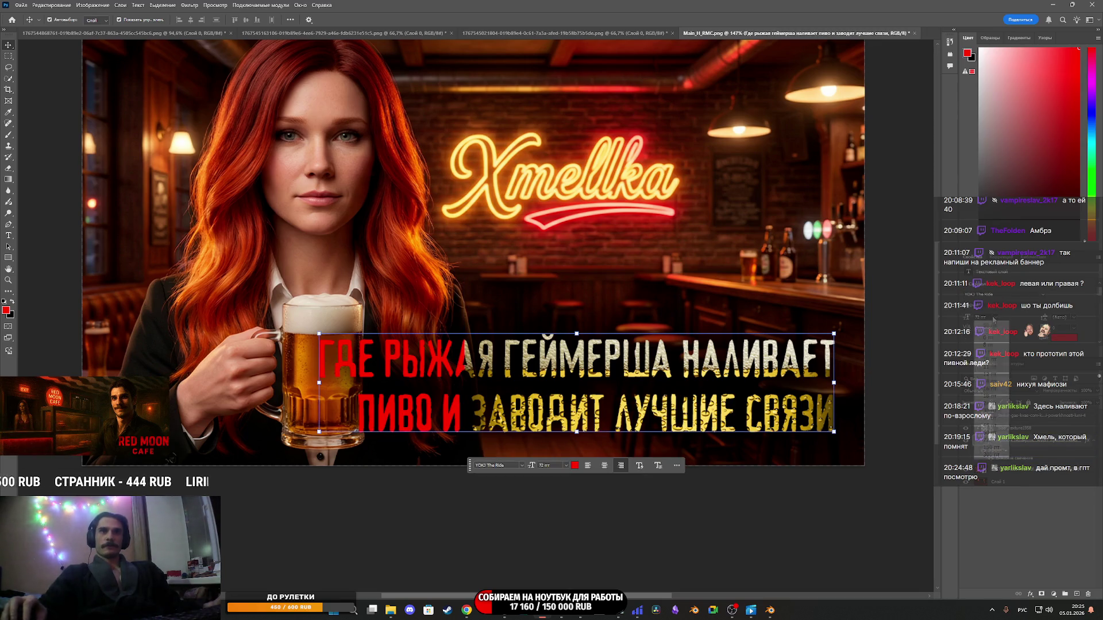
click(991, 432)
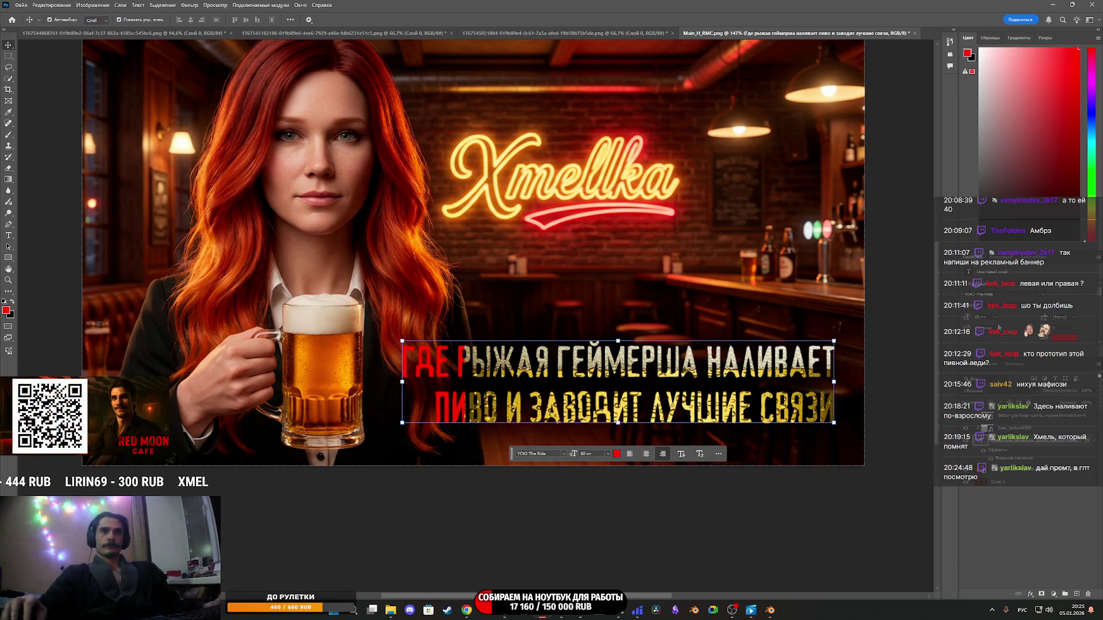
click(997, 317)
click(997, 428)
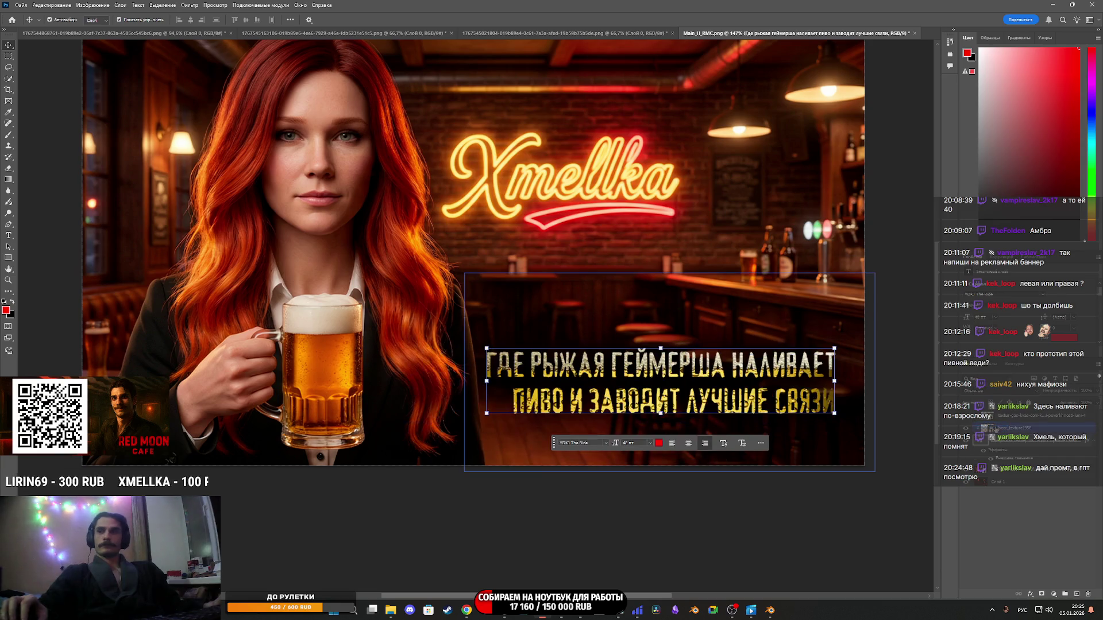
click(734, 403)
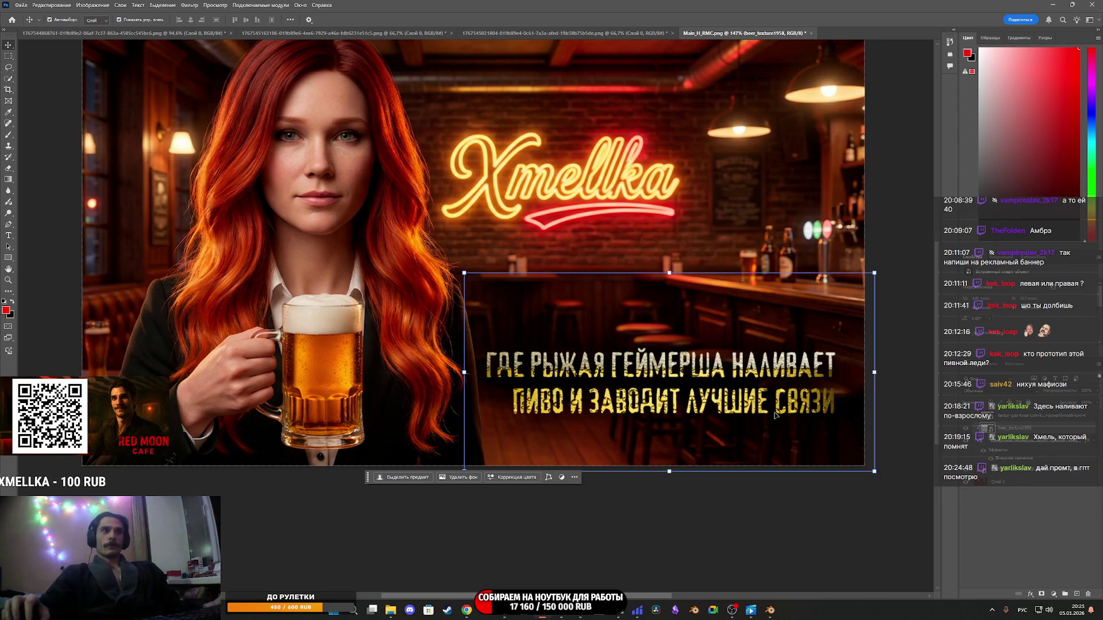
scroll(775, 415, up, 3)
scroll(775, 415, down, 2)
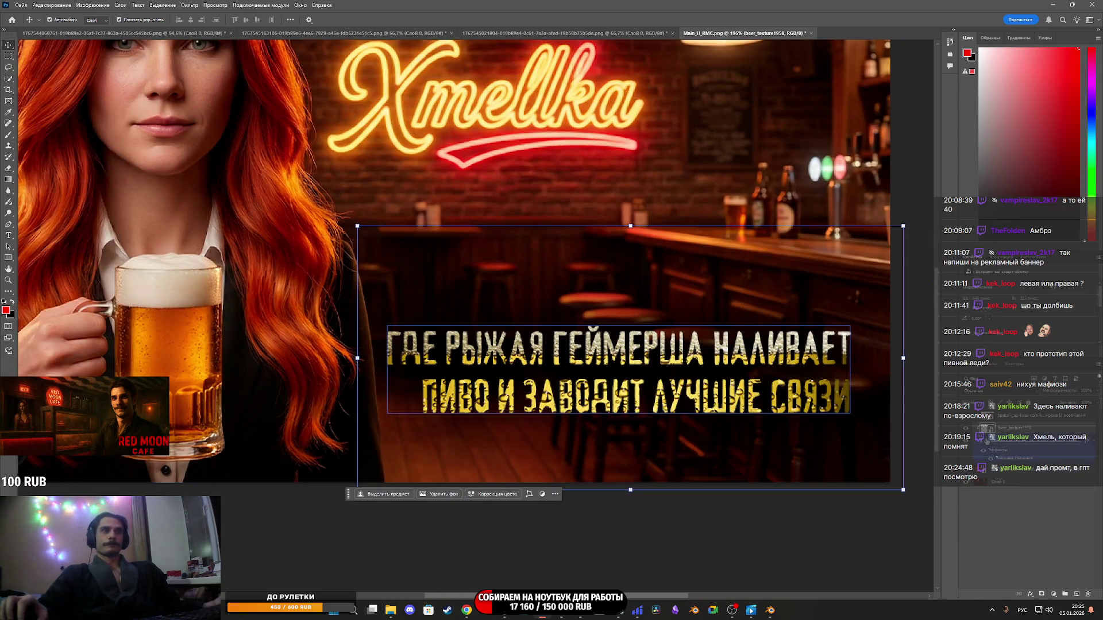
Release the beer texture, enlarge the slogan to 55 pt and shift it right and down.
key(ctrl+z)
key(ctrl+z)
key(ctrl+z)
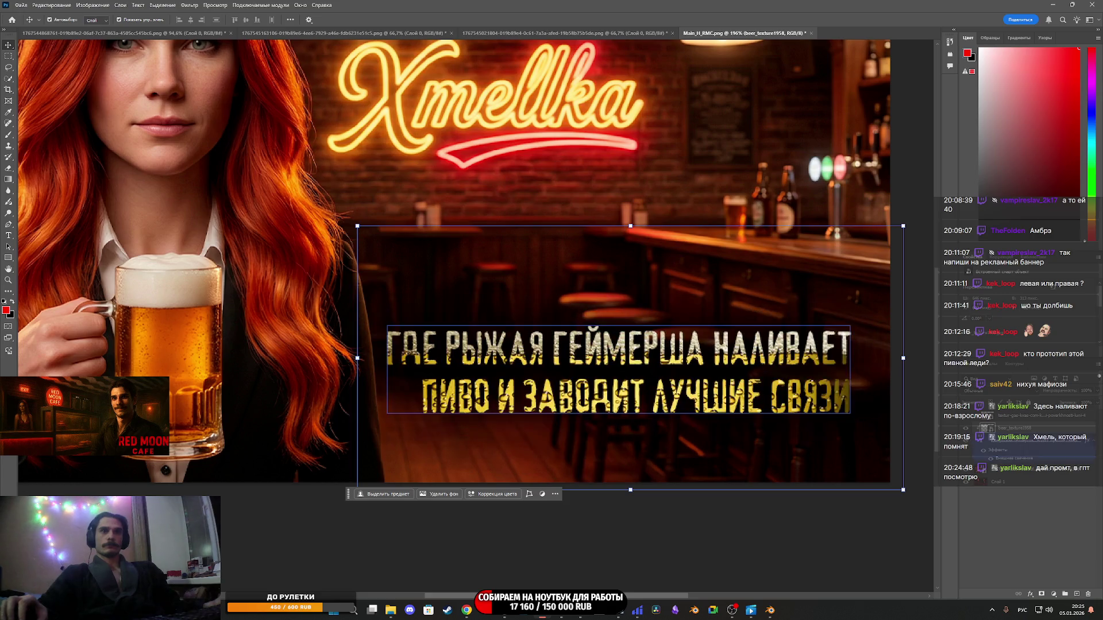
mouse_move(721, 407)
mouse_down()
mouse_move(738, 438)
mouse_move(724, 434)
mouse_up()
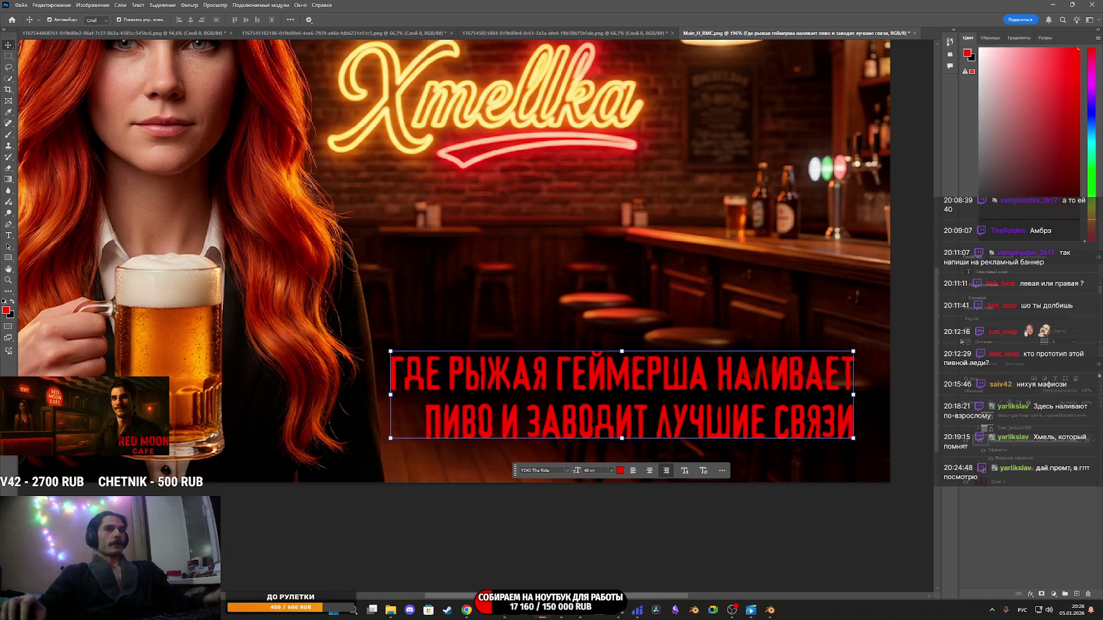
text(55)
key(Return)
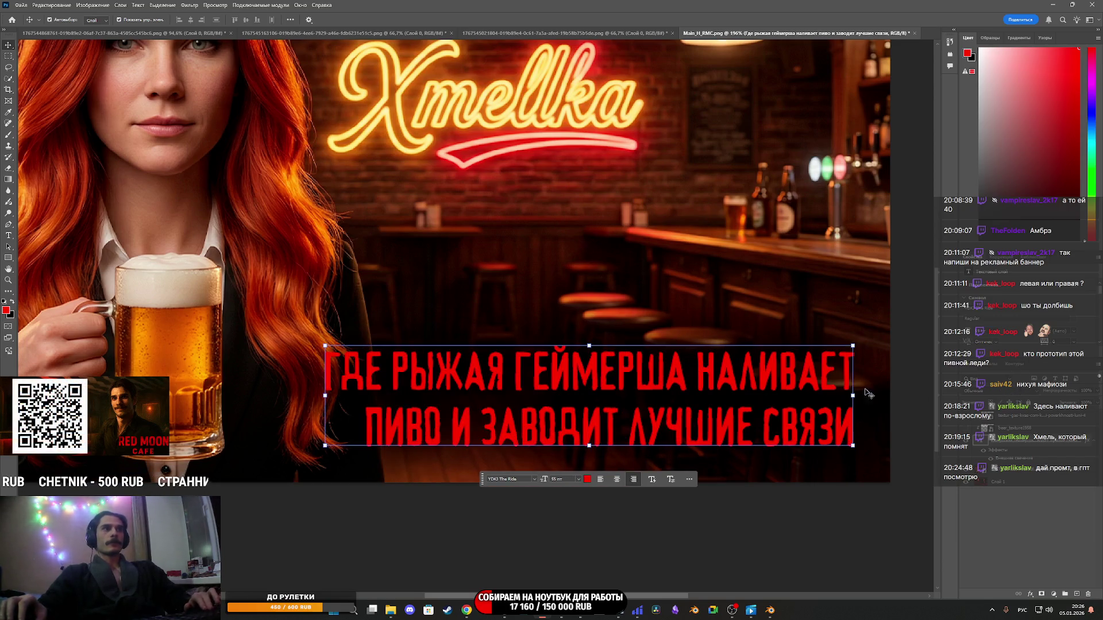
drag(711, 380, 727, 388)
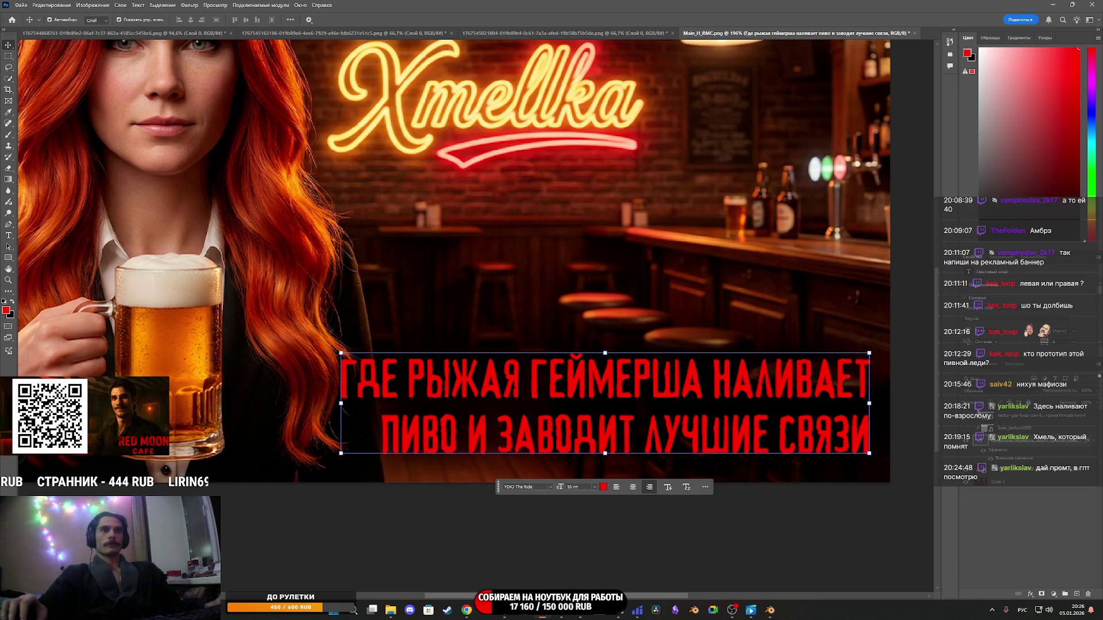
Re-clip the beer texture into the slogan (Ctrl+Alt+G) and shift it to cover the first letter.
key(ctrl+alt+g)
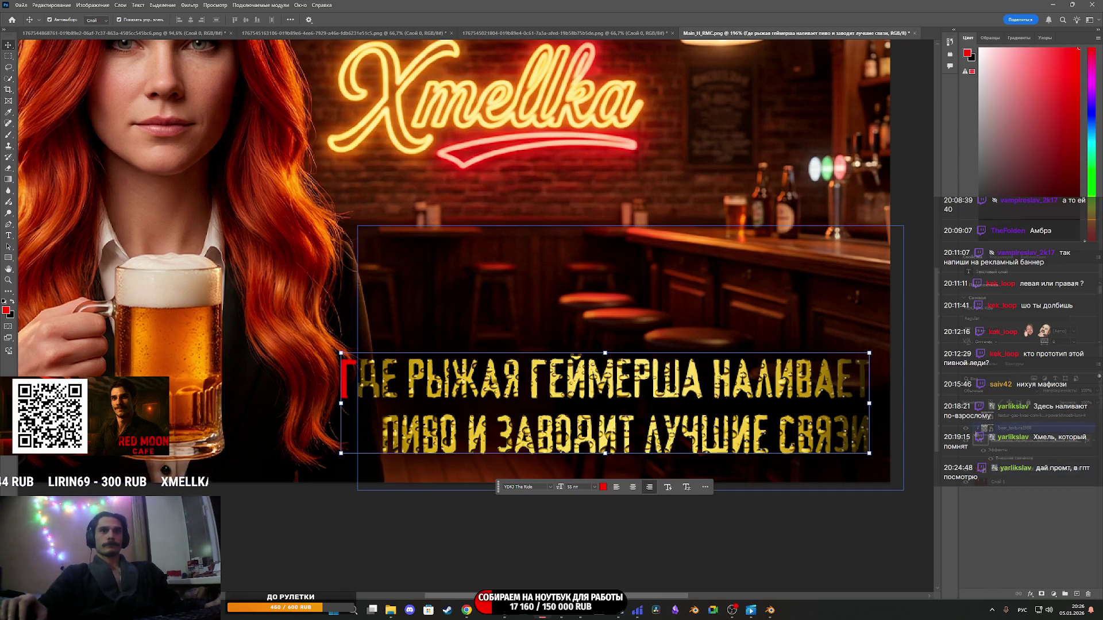
drag(746, 337, 717, 337)
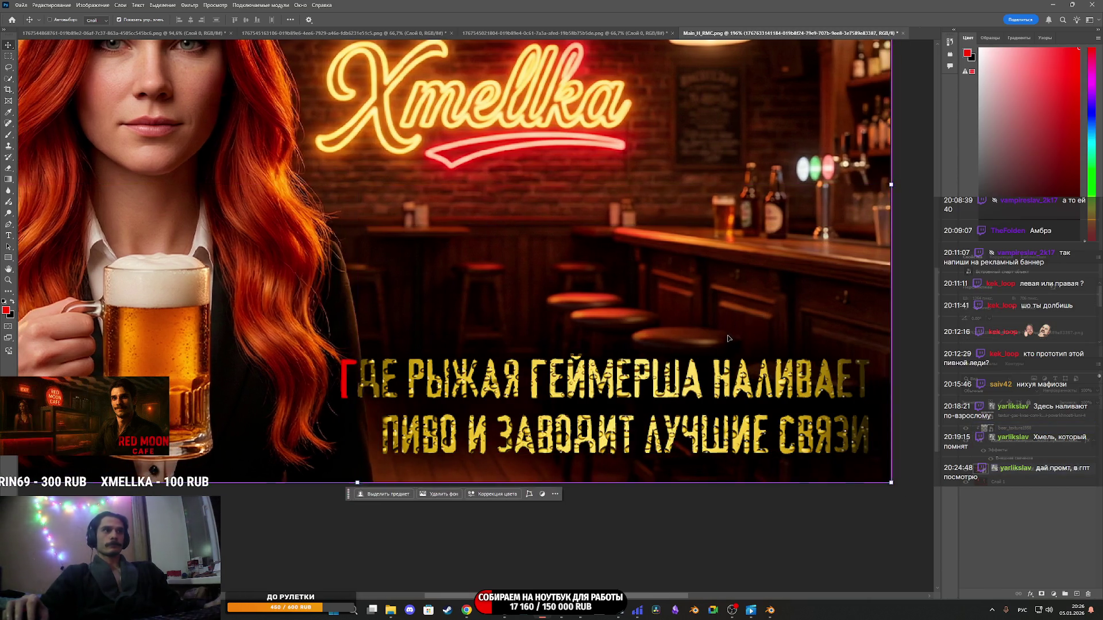
key(ctrl+z)
mouse_move(745, 400)
mouse_down()
mouse_move(715, 407)
mouse_move(718, 447)
mouse_up()
scroll(698, 417, down, 2)
scroll(698, 417, up, 3)
scroll(697, 414, down, 1)
scroll(696, 415, down, 1)
click(1004, 514)
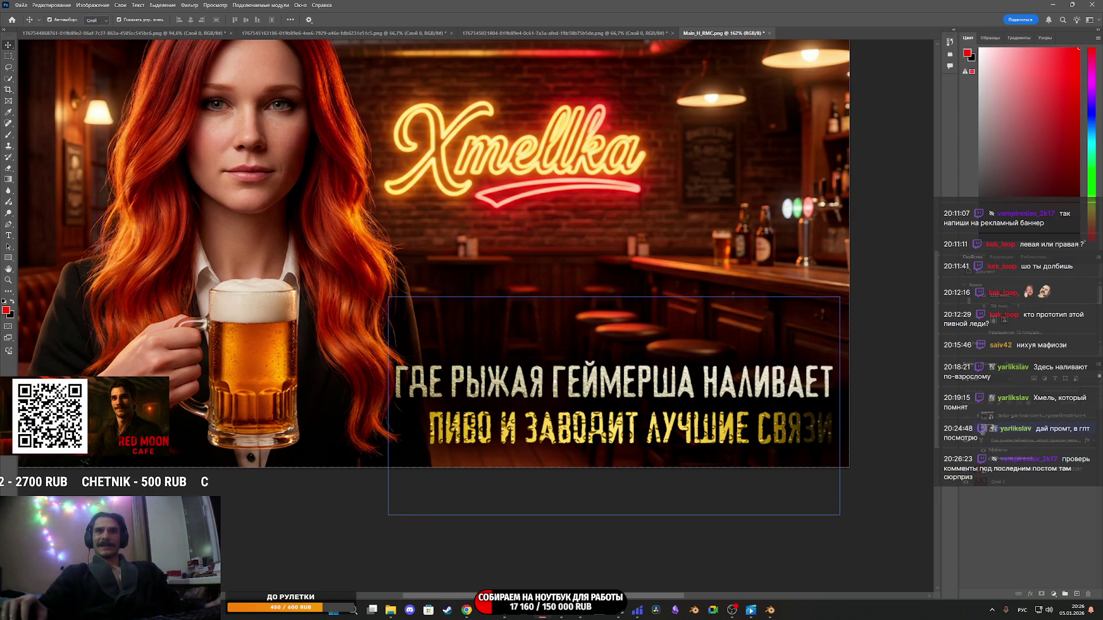
Recolour the slogan text light grey #efefef.
click(980, 441)
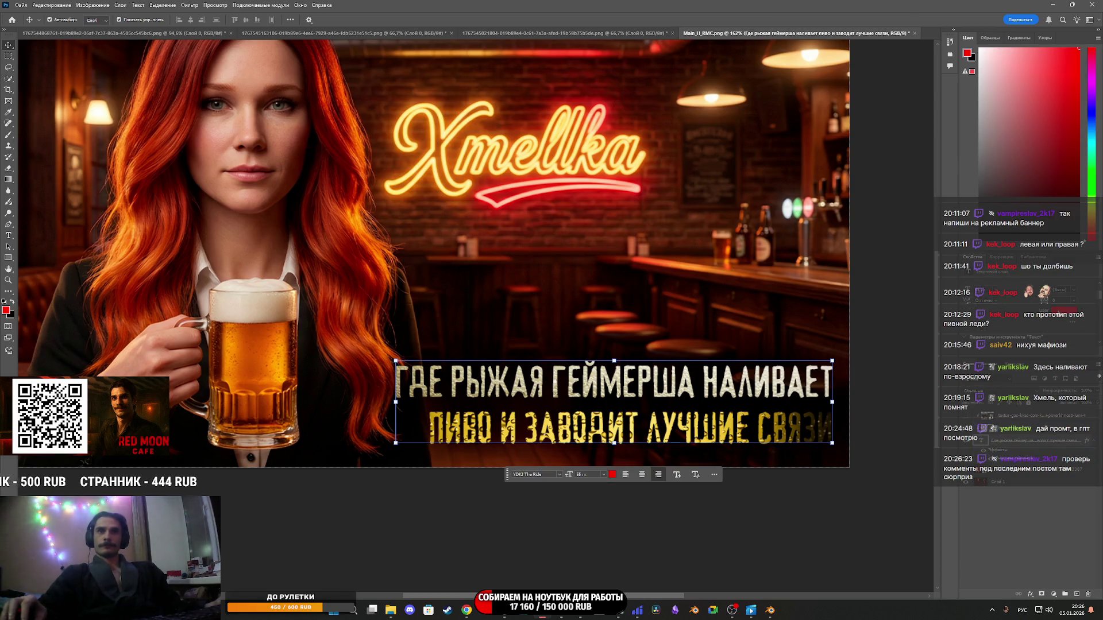
click(612, 474)
click(432, 161)
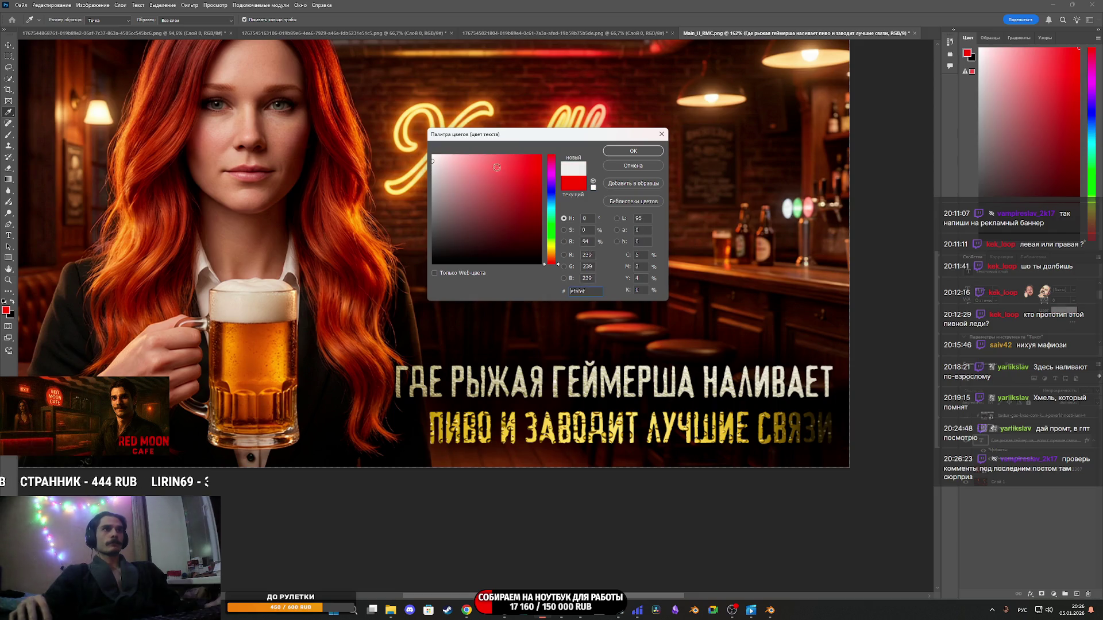
click(633, 150)
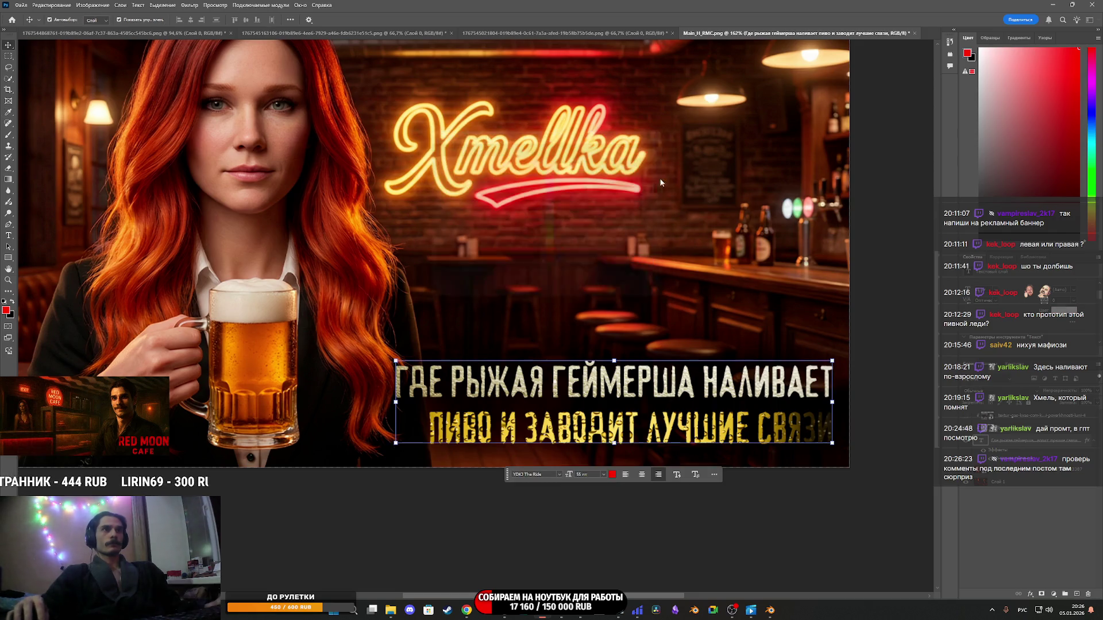
click(1036, 497)
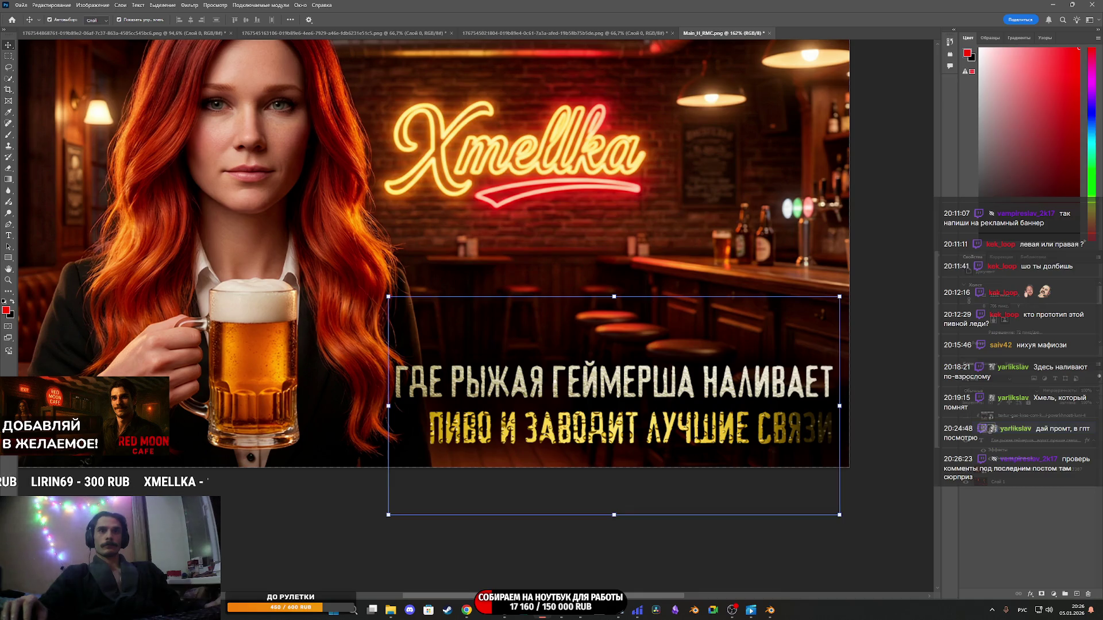
Set the beer texture layer's opacity to about 71%.
click(1052, 400)
text(61)
text(38)
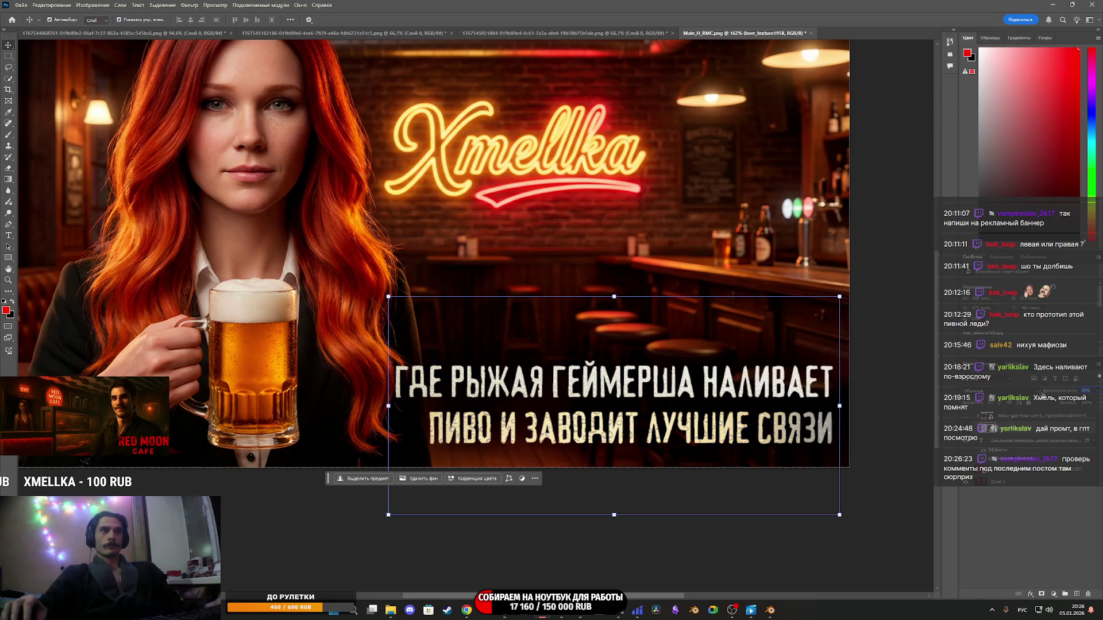
drag(1050, 394, 1056, 391)
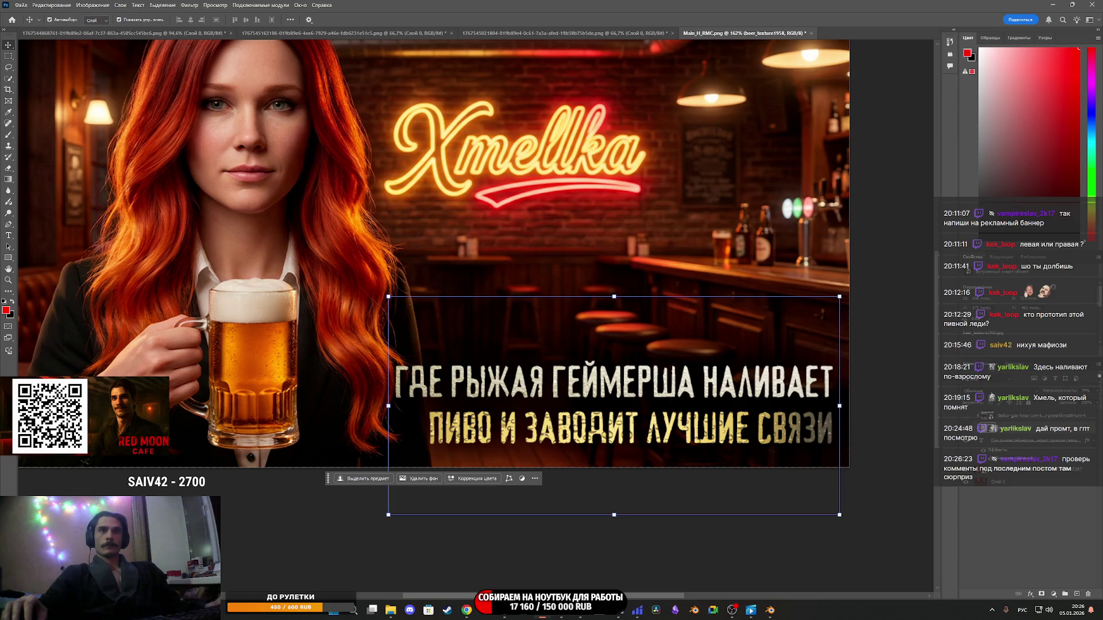
click(980, 392)
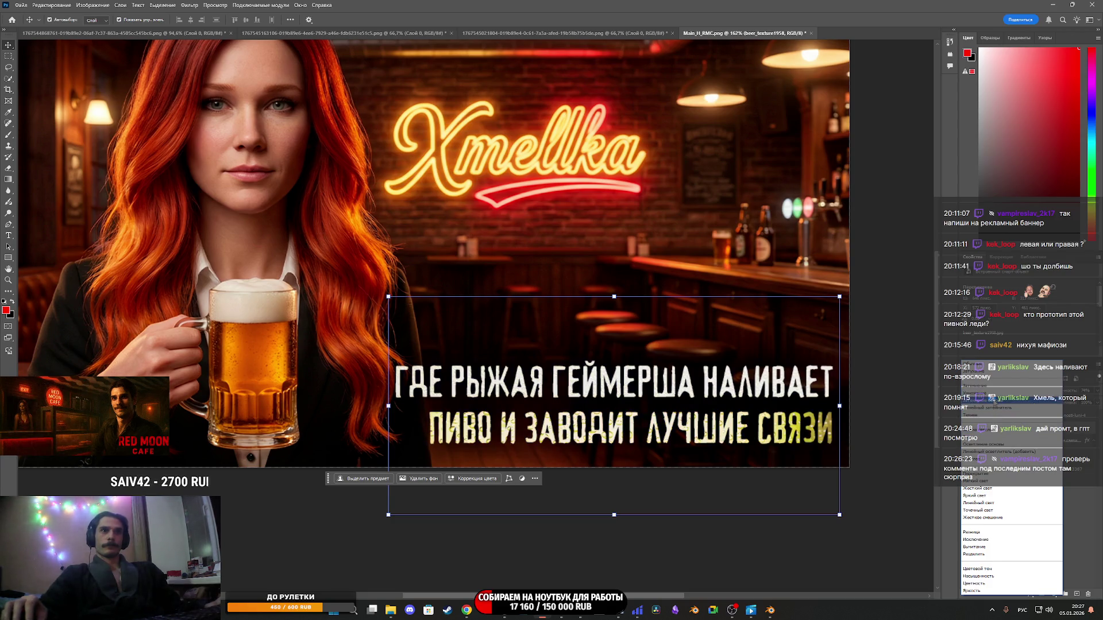
Switch the beer texture to Multiply blending, retune its opacity, and select the slogan layer.
click(992, 402)
click(993, 402)
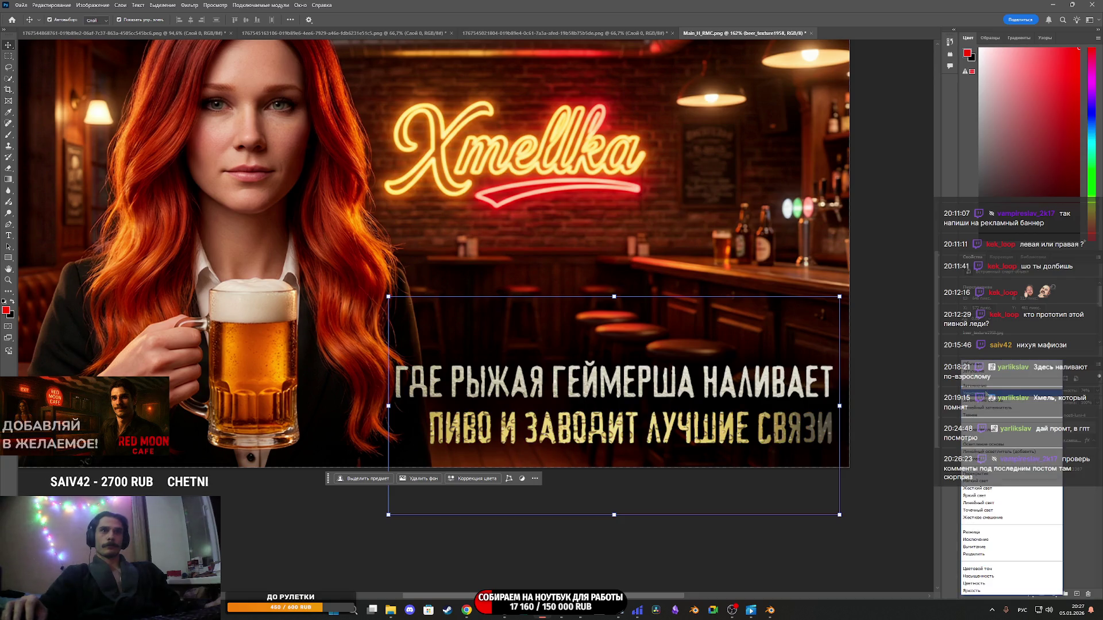
click(988, 394)
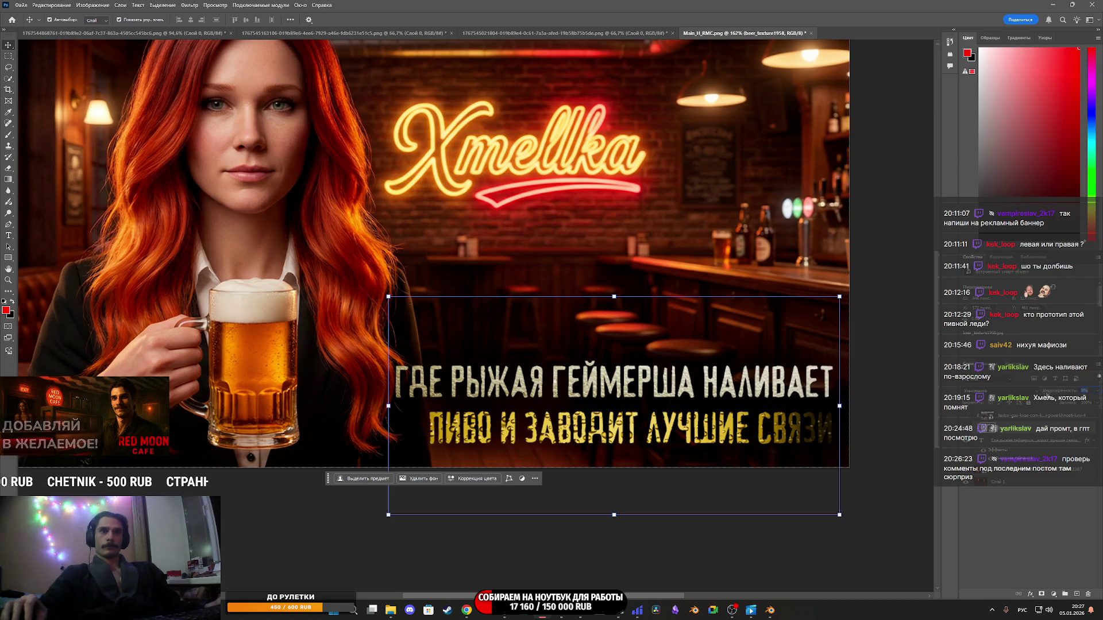
drag(1061, 395, 1063, 392)
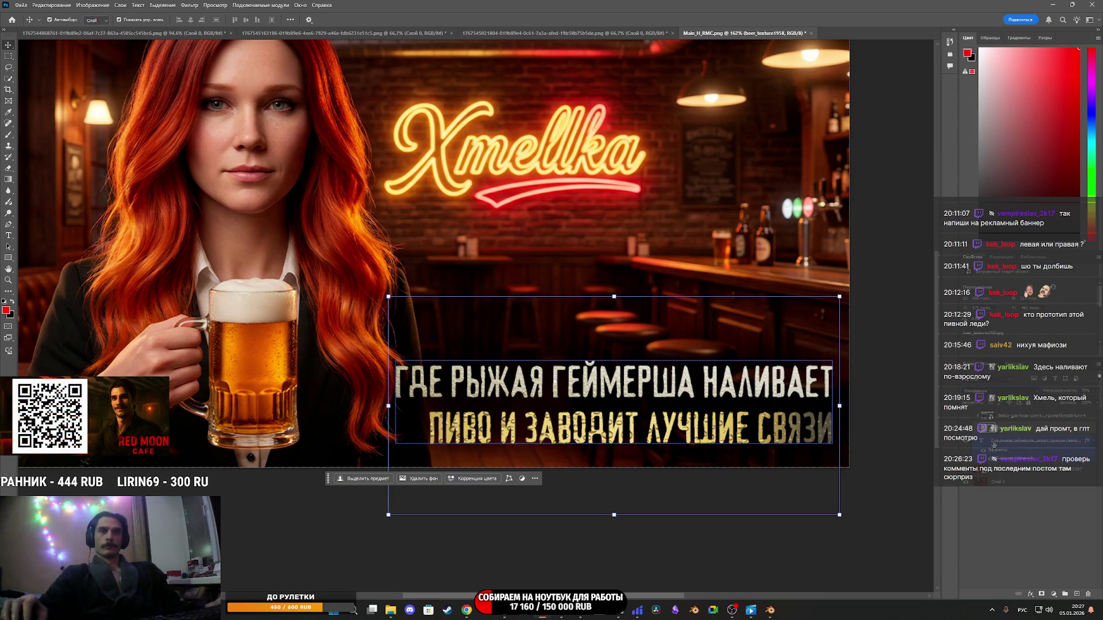
key(8)
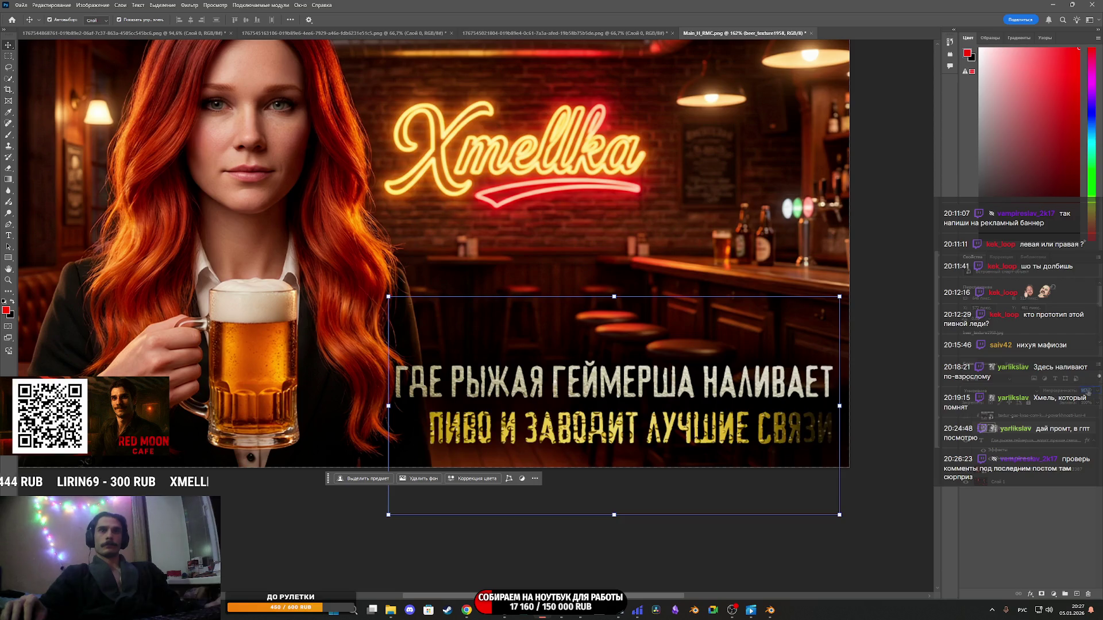
drag(1078, 396, 1078, 396)
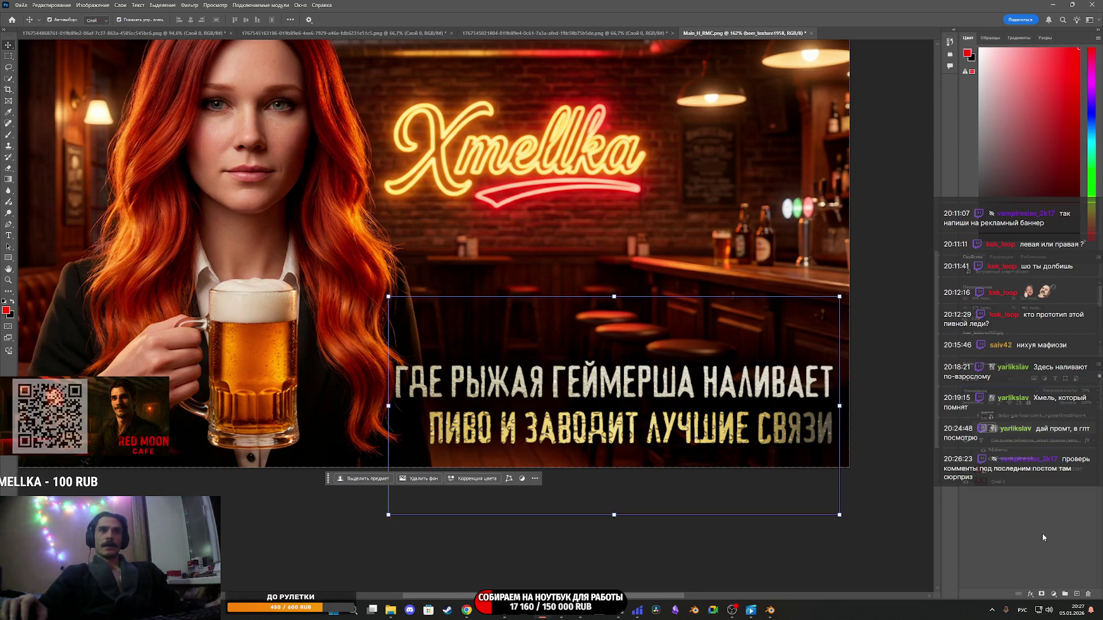
click(989, 443)
click(989, 440)
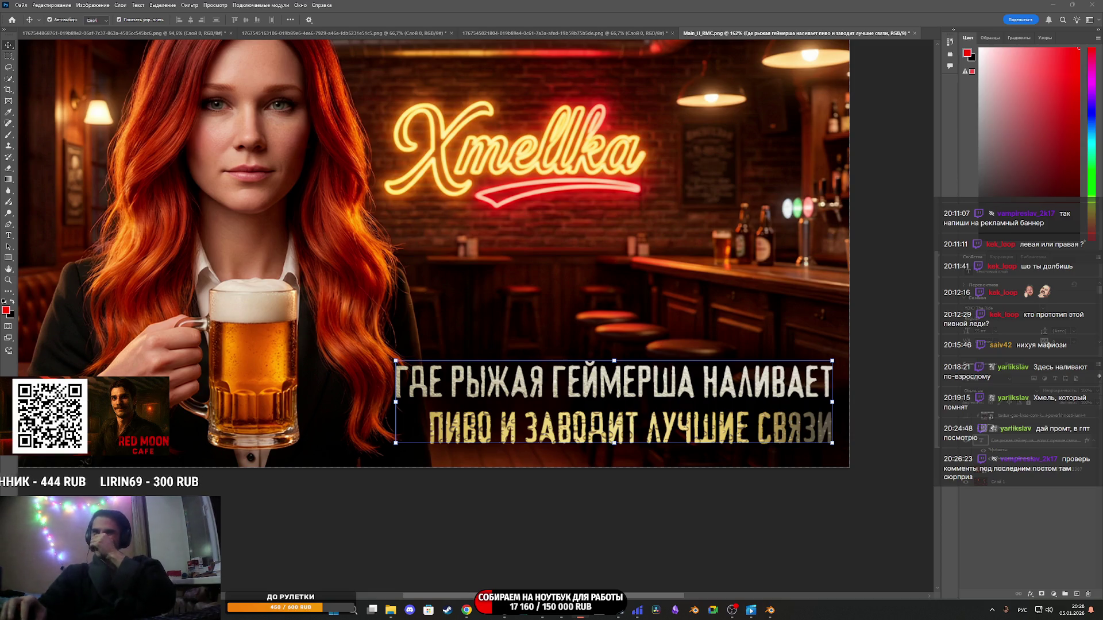
View the Lada dealership banner in the Telegram chat, then return to the Grok browser window.
click(751, 610)
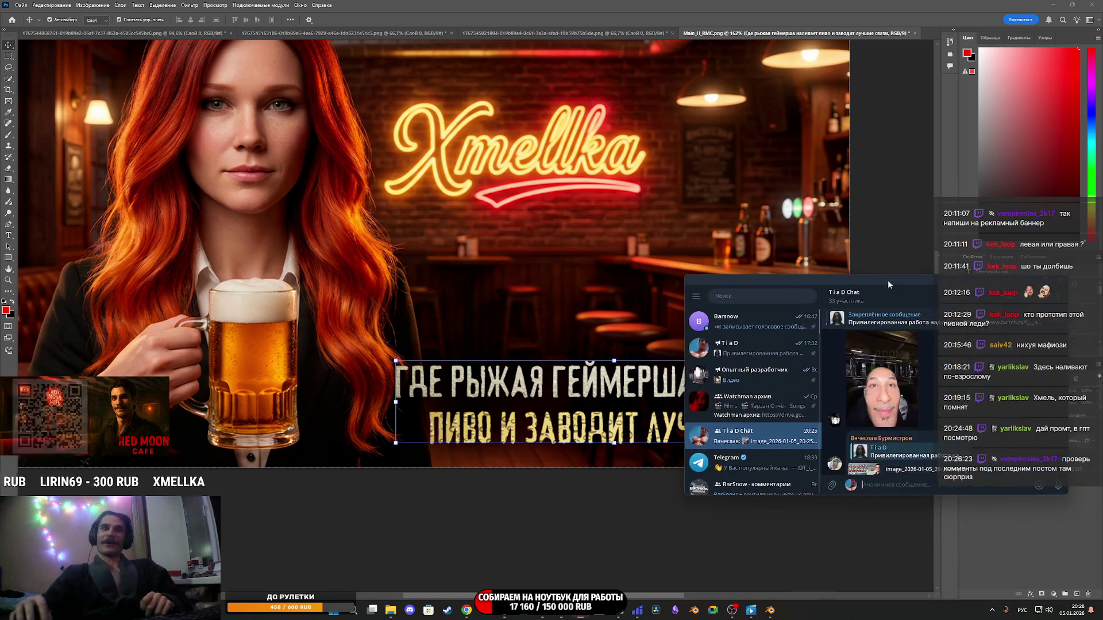
click(862, 440)
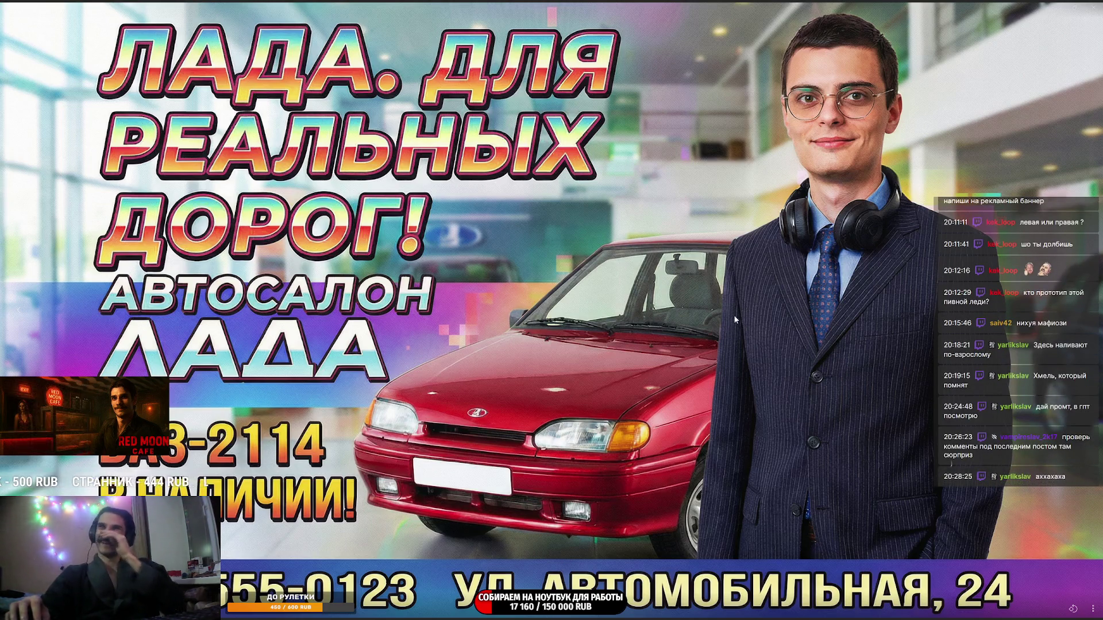
key(Escape)
click(879, 276)
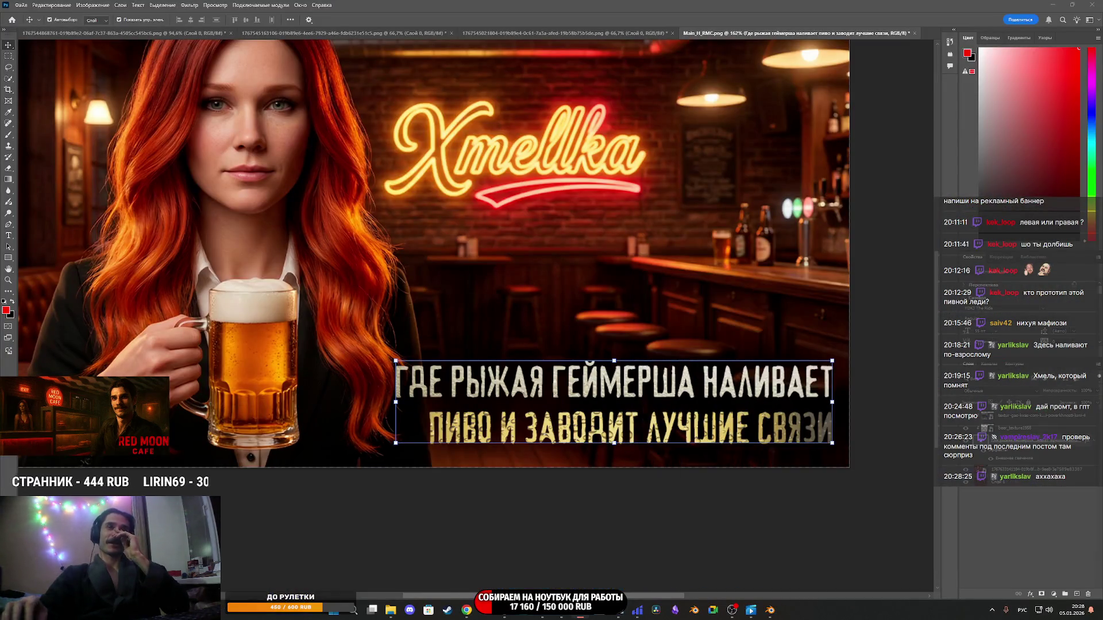
mouse_move(467, 610)
click(443, 566)
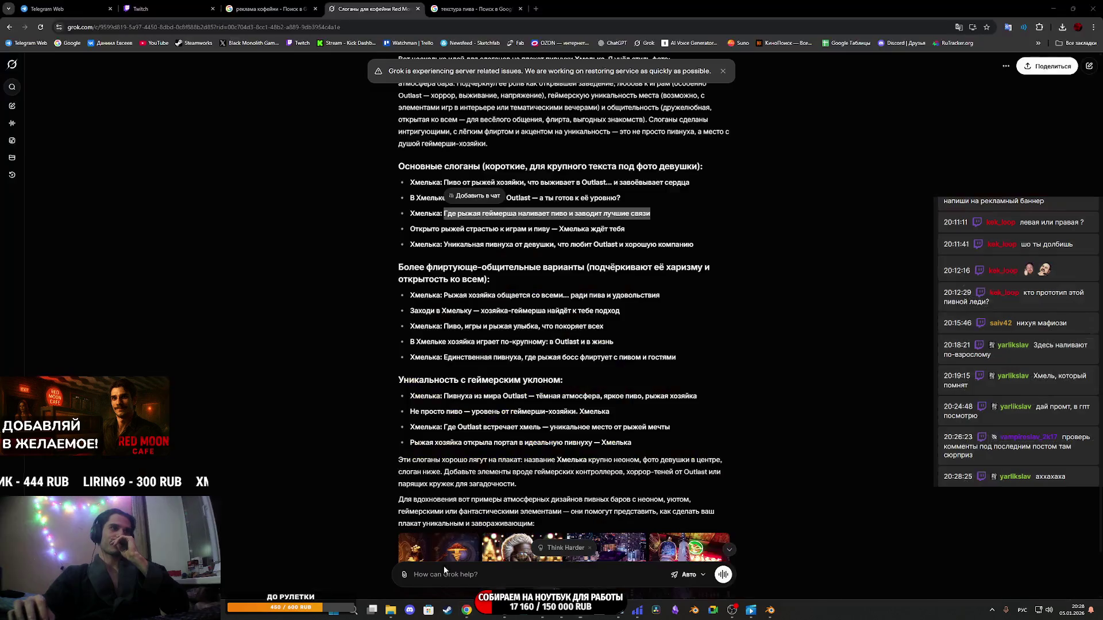
Cycle through the coffee-ads, Twitch and beer-texture tabs, ending on the Grok Imagine tab.
click(270, 9)
click(167, 9)
click(470, 7)
click(383, 5)
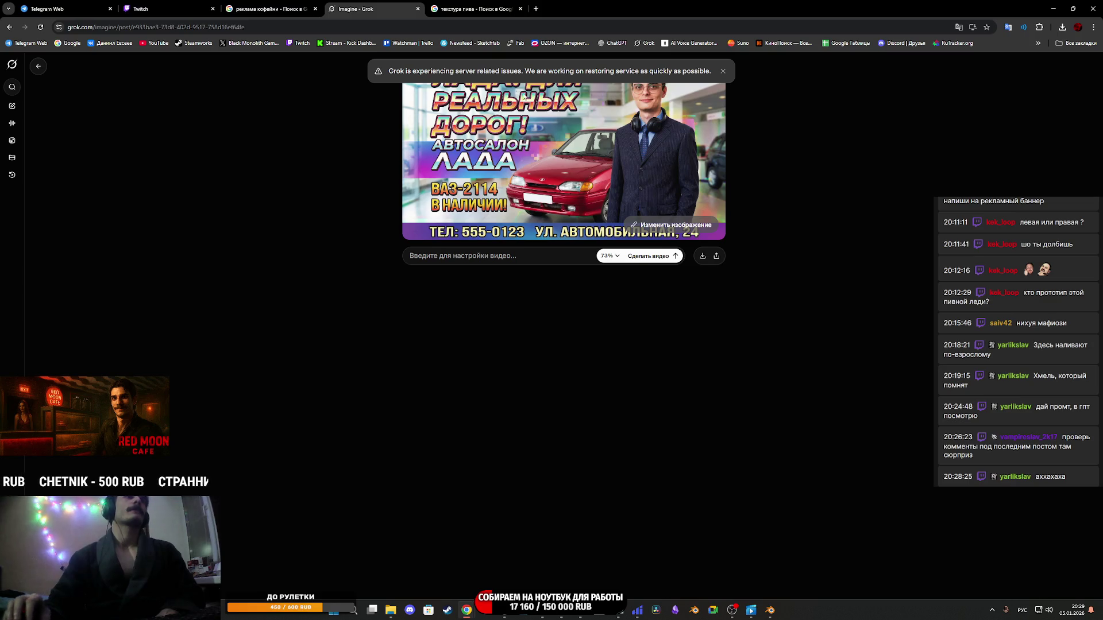
click(723, 71)
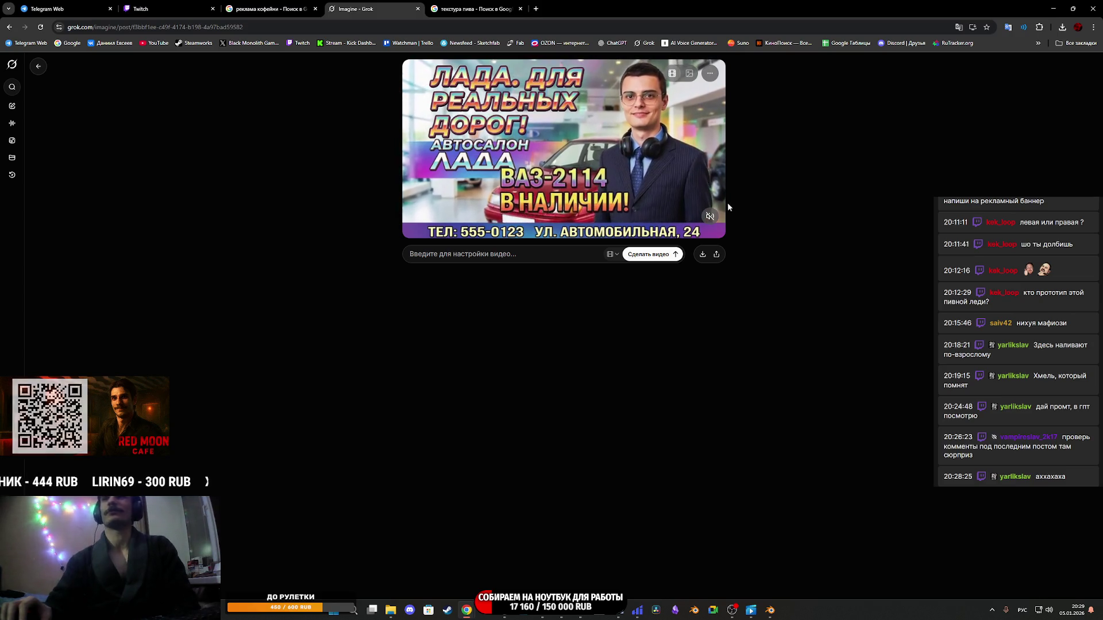
mouse_move(536, 157)
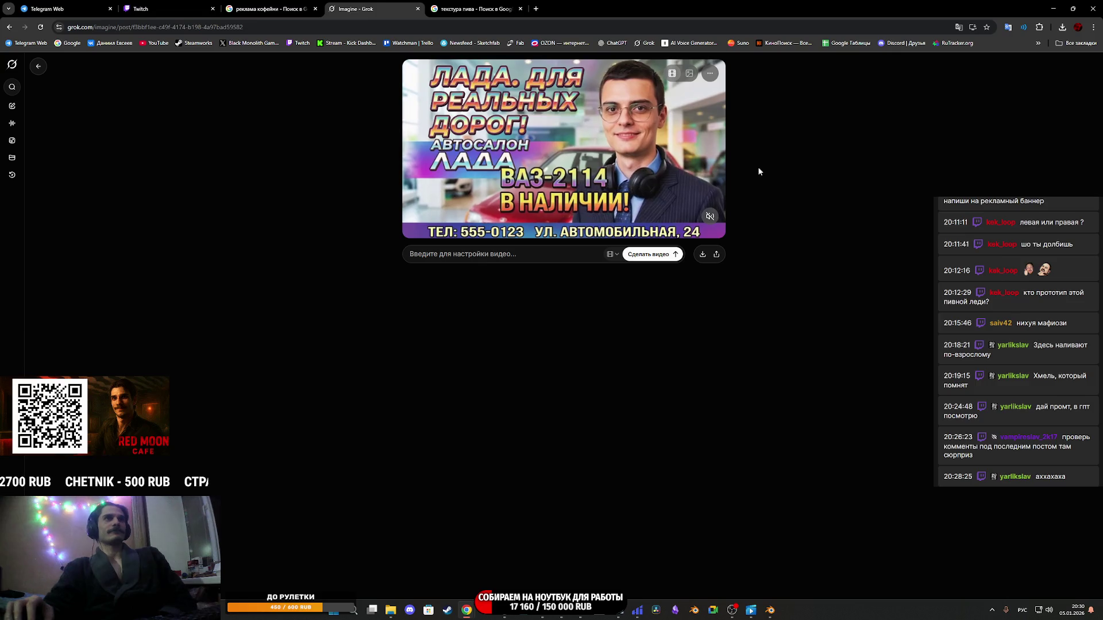
click(492, 8)
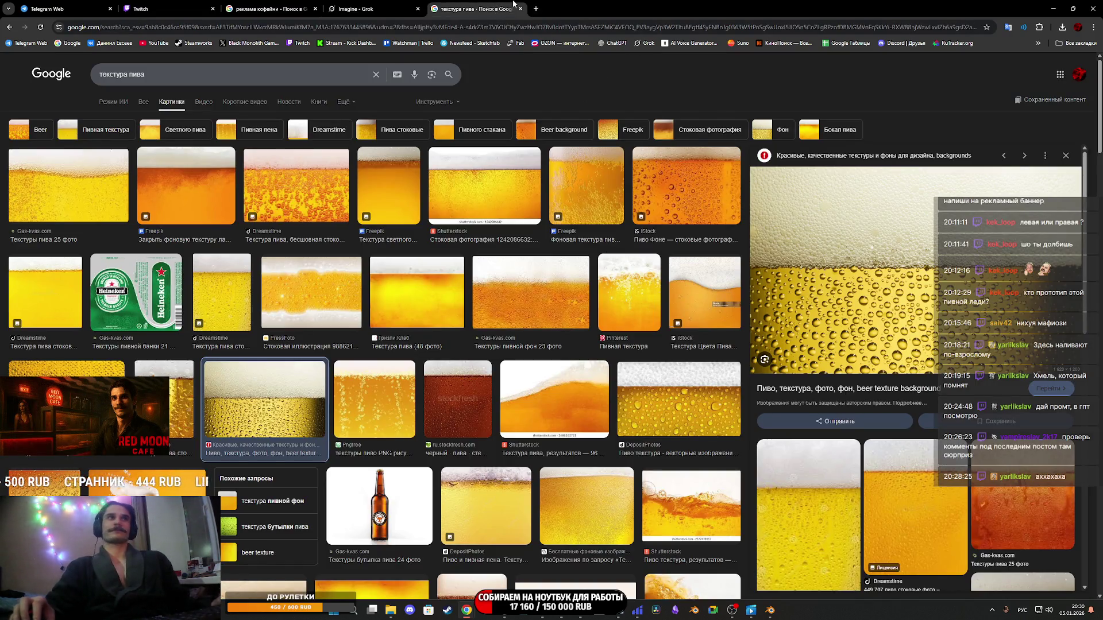
Close the 'текстура пива' and coffee-ads search tabs and show the Twitch stream manager.
click(520, 9)
click(281, 11)
click(315, 8)
click(193, 5)
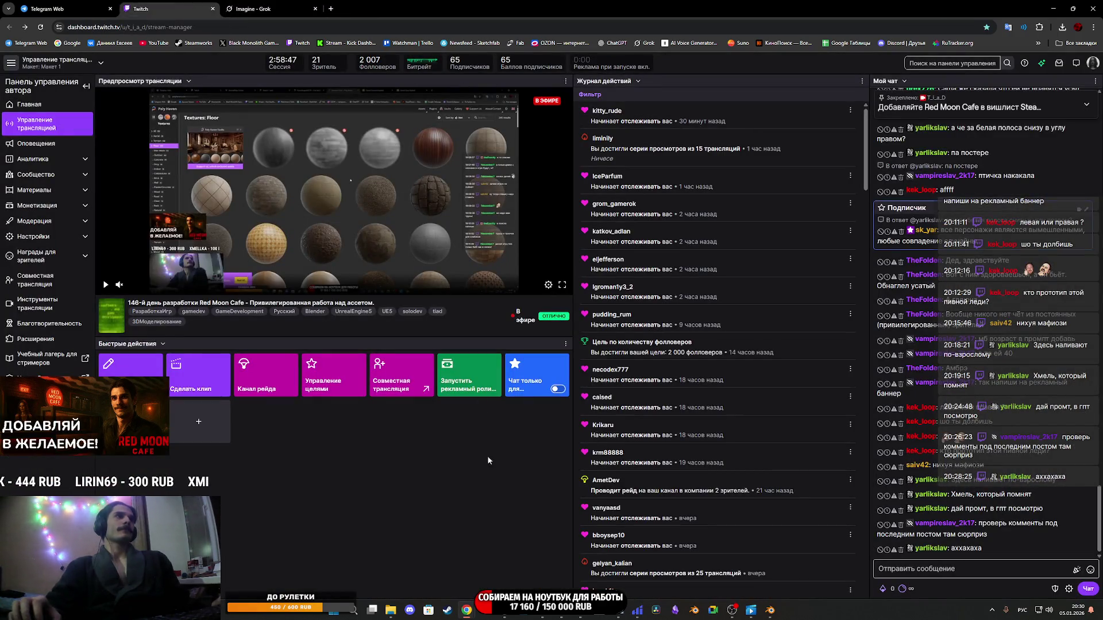
mouse_move(561, 616)
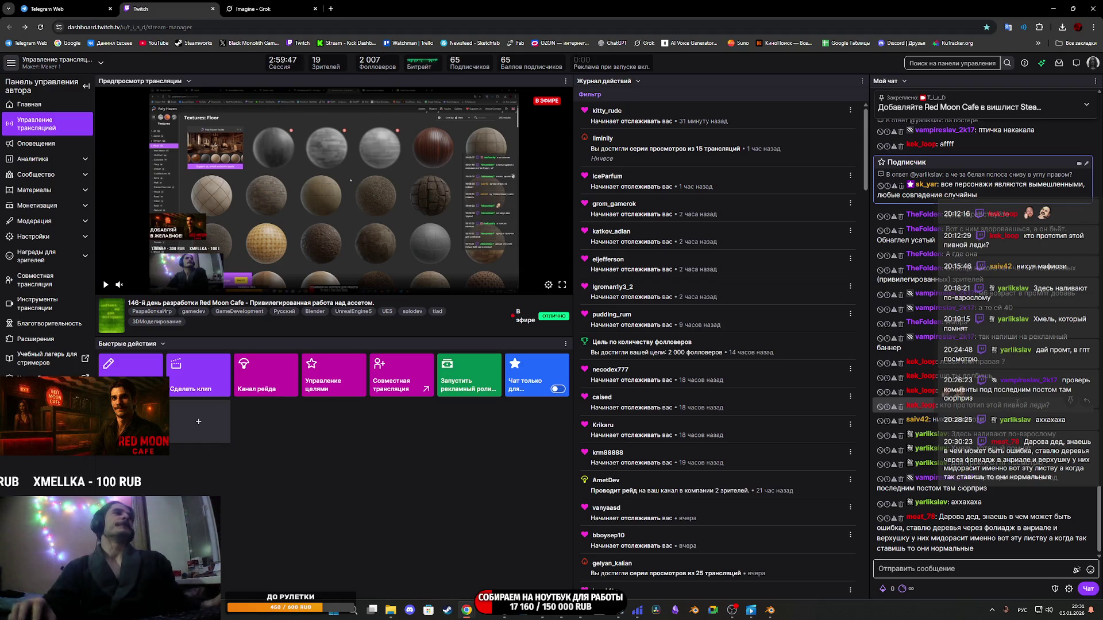
mouse_move(732, 611)
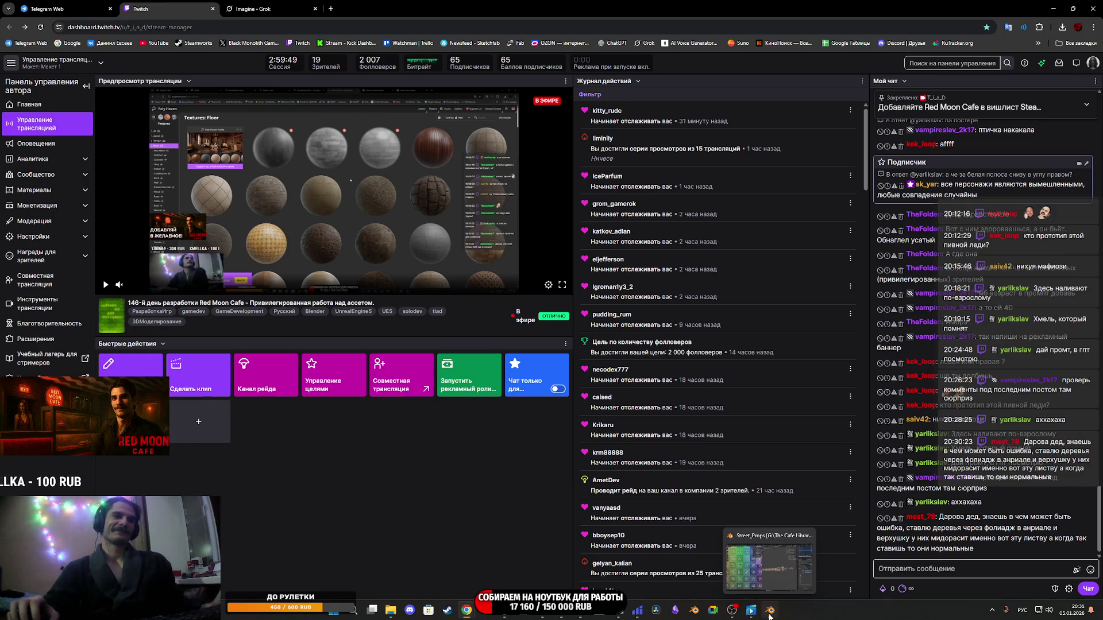
mouse_move(573, 616)
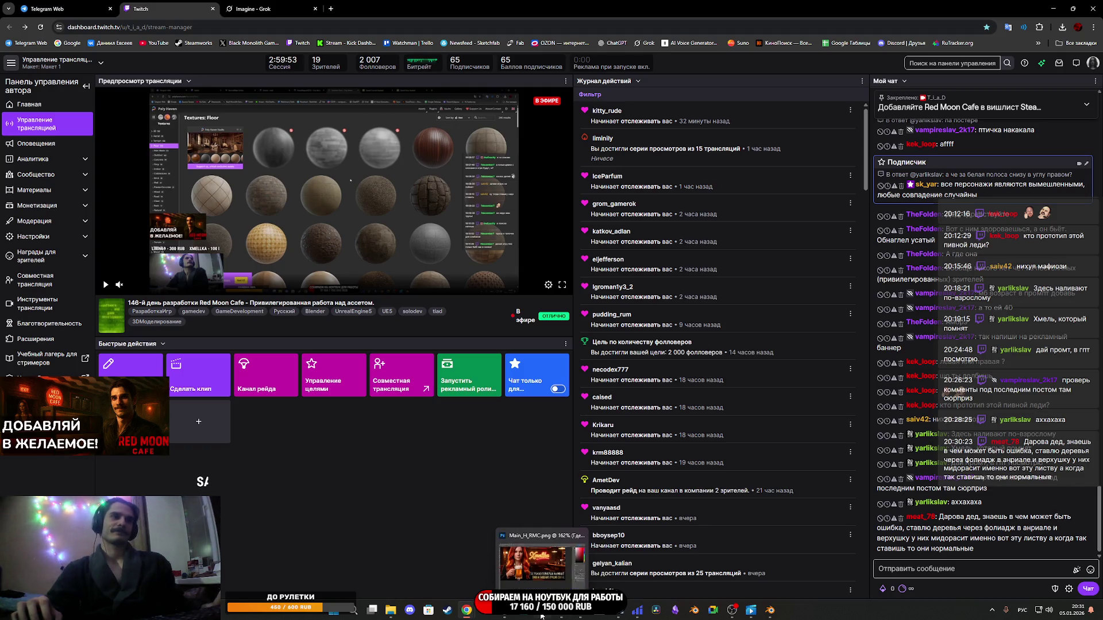
Back in Photoshop, open the slogan layer's Layer Style at Outer Glow.
click(544, 617)
click(1027, 552)
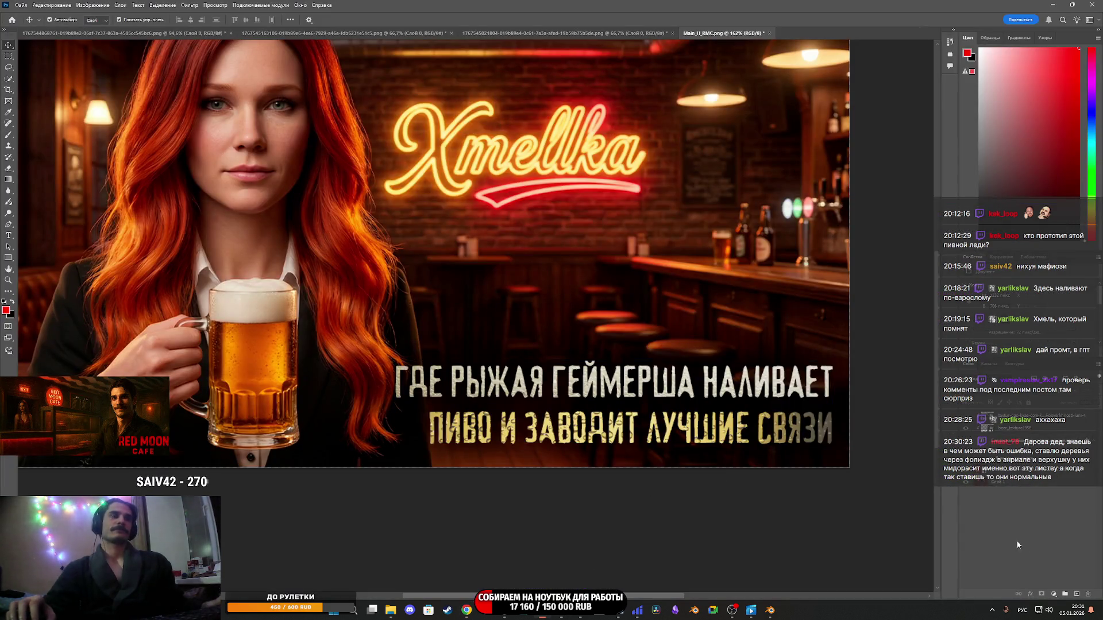
click(1015, 460)
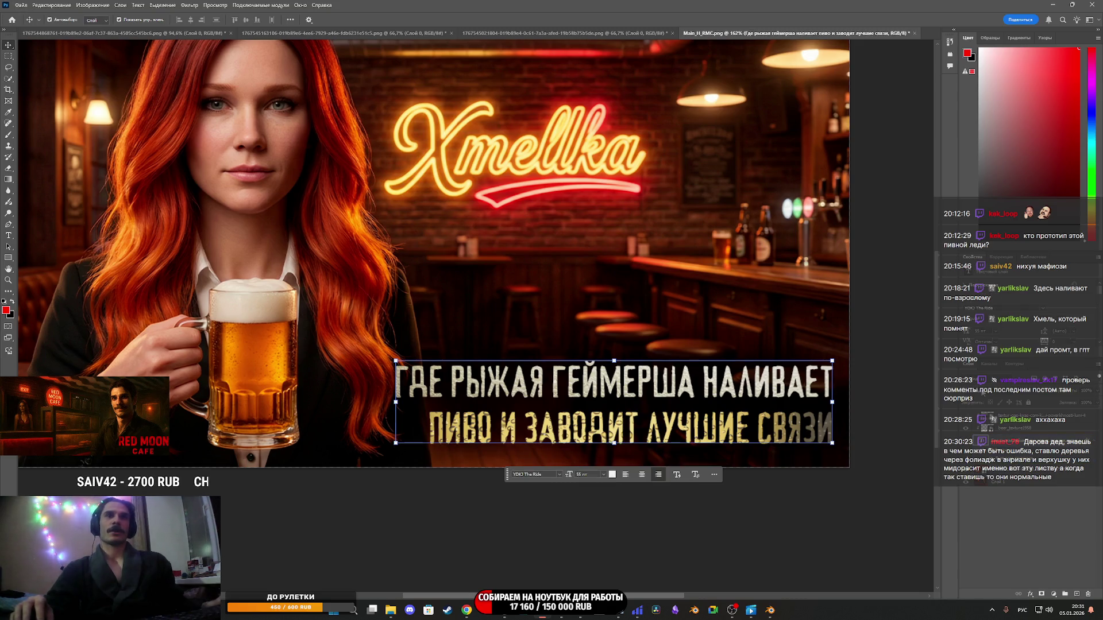
right_click(981, 445)
click(990, 438)
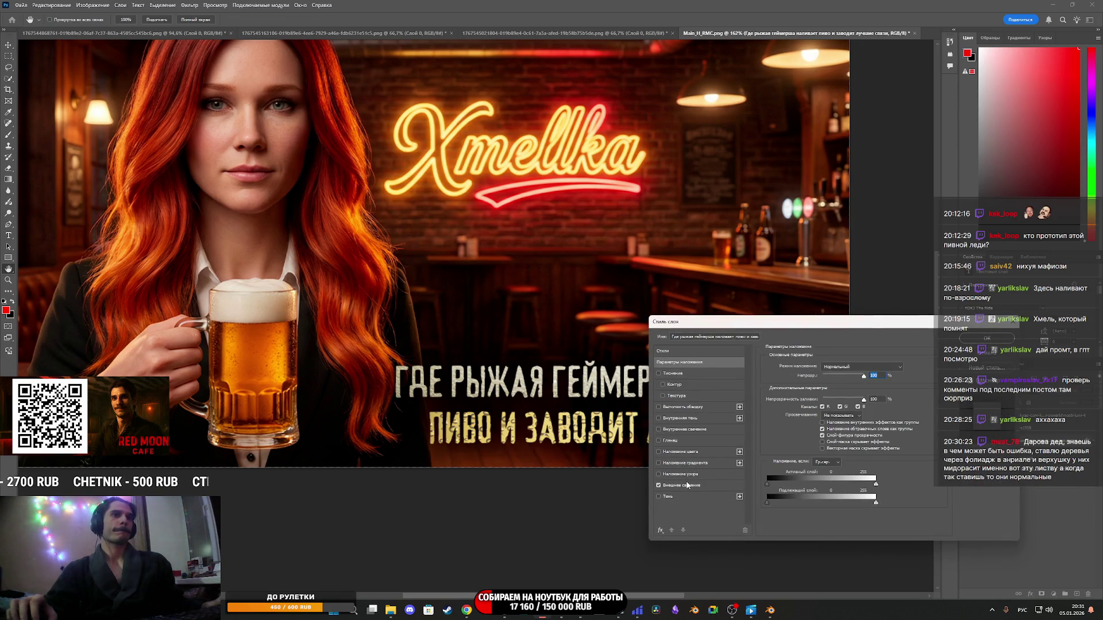
click(689, 486)
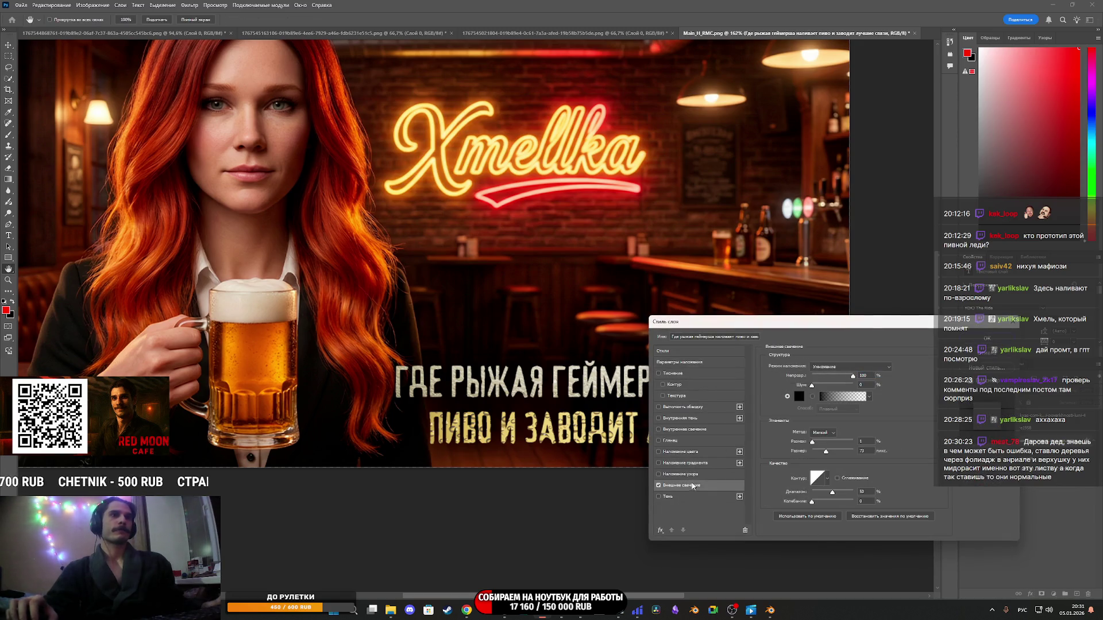
Choose a yellow shade for the slogan's outer glow.
click(799, 396)
click(548, 253)
mouse_move(503, 230)
mouse_down()
mouse_move(568, 204)
mouse_move(540, 166)
mouse_up()
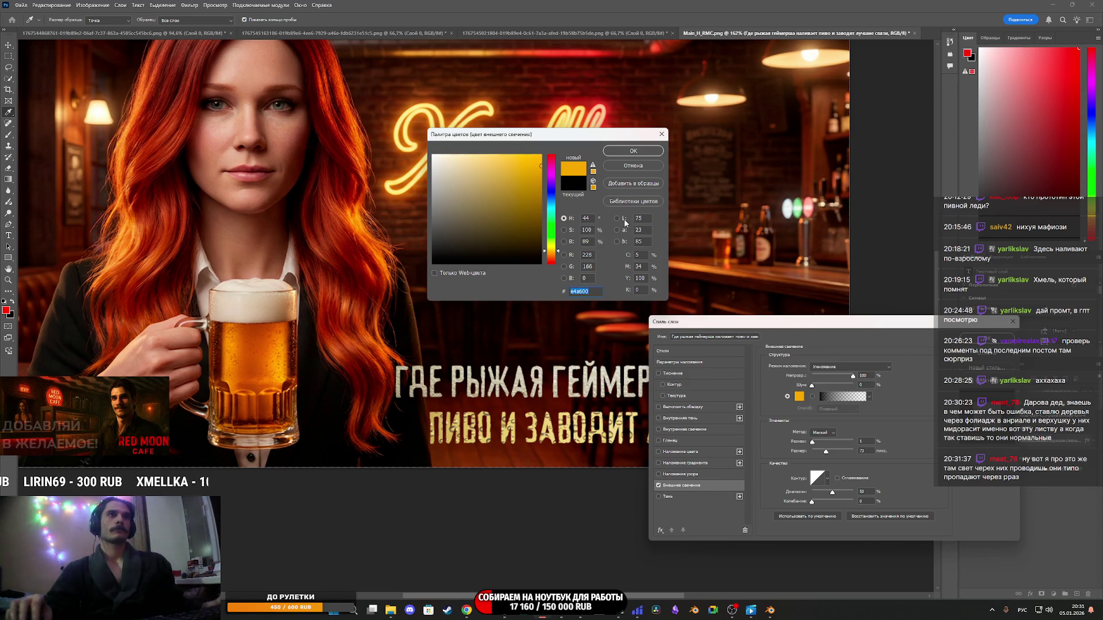
click(633, 151)
drag(767, 329, 775, 97)
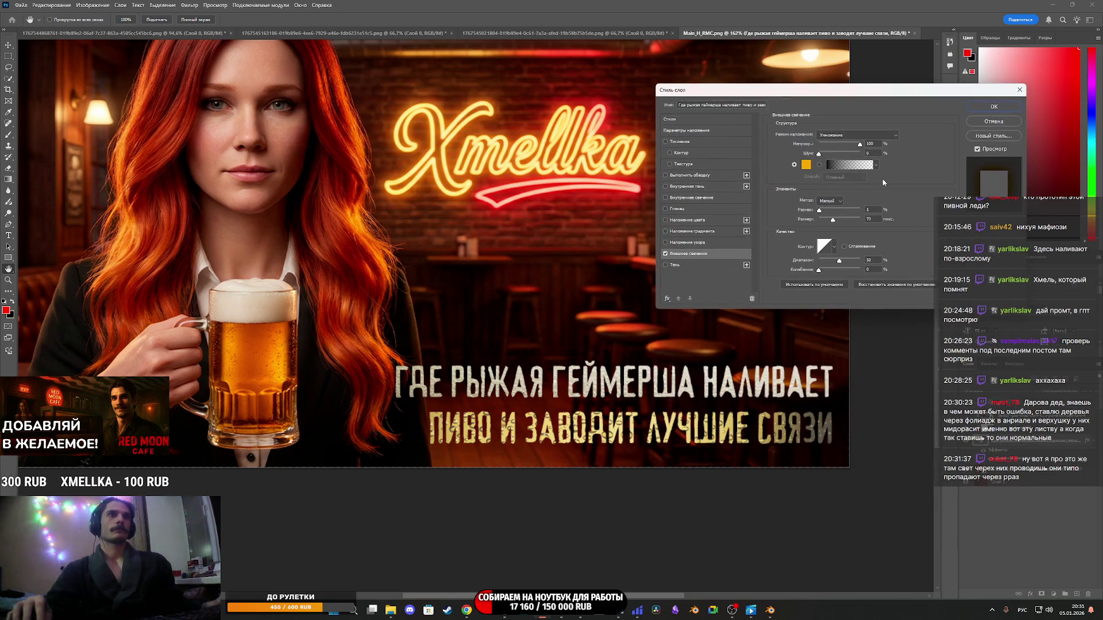
Set the outer glow to Screen blending, size 150 and 42% opacity, and apply it.
click(836, 138)
click(834, 140)
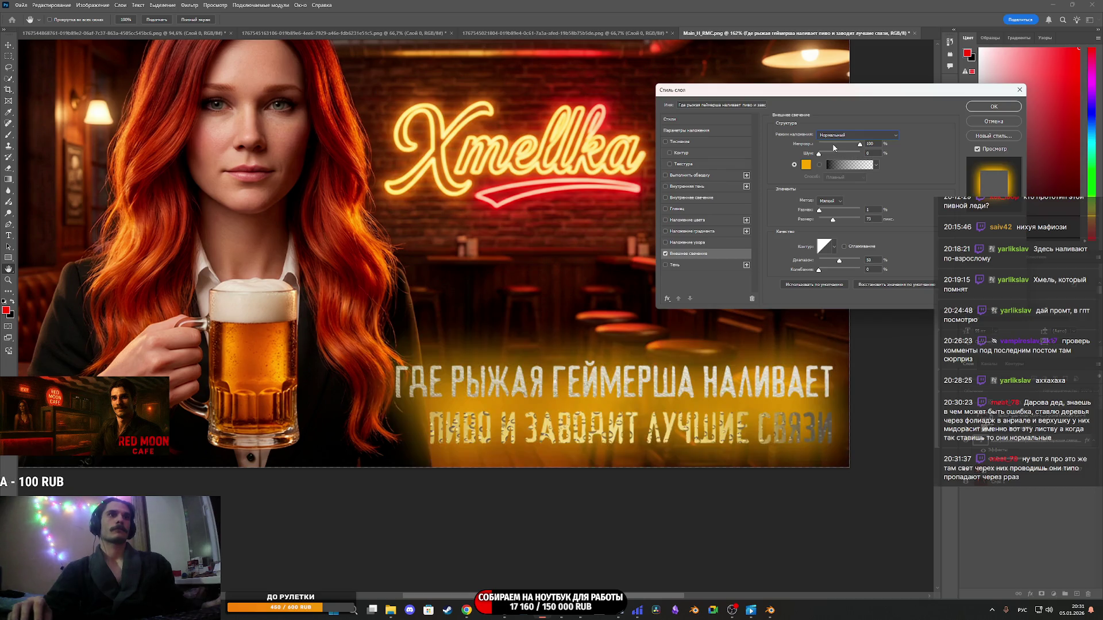
drag(860, 144, 831, 151)
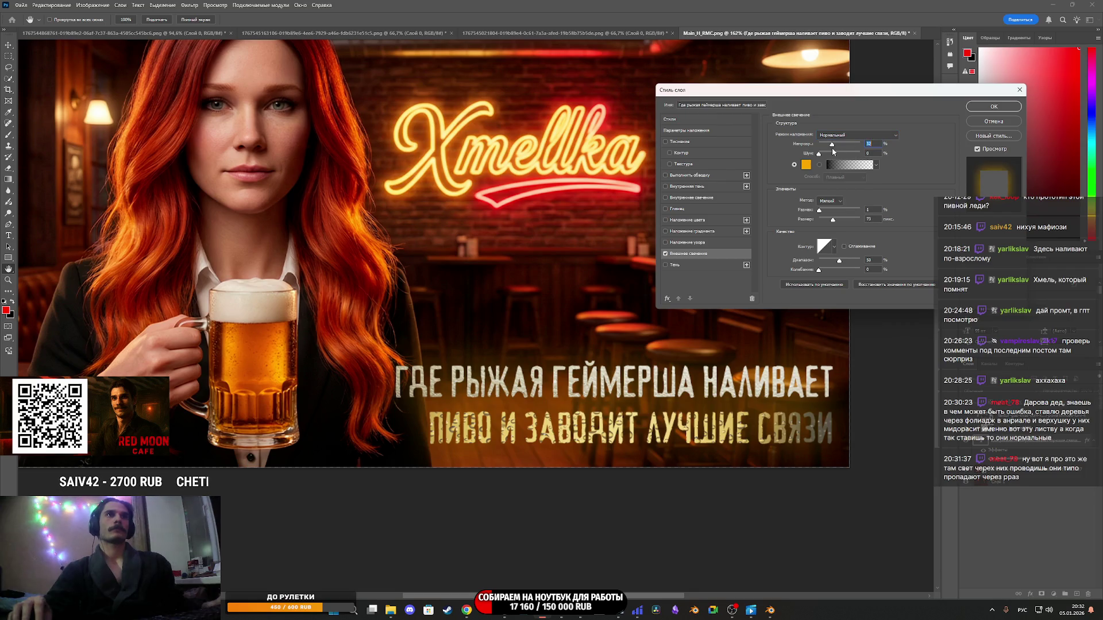
click(849, 137)
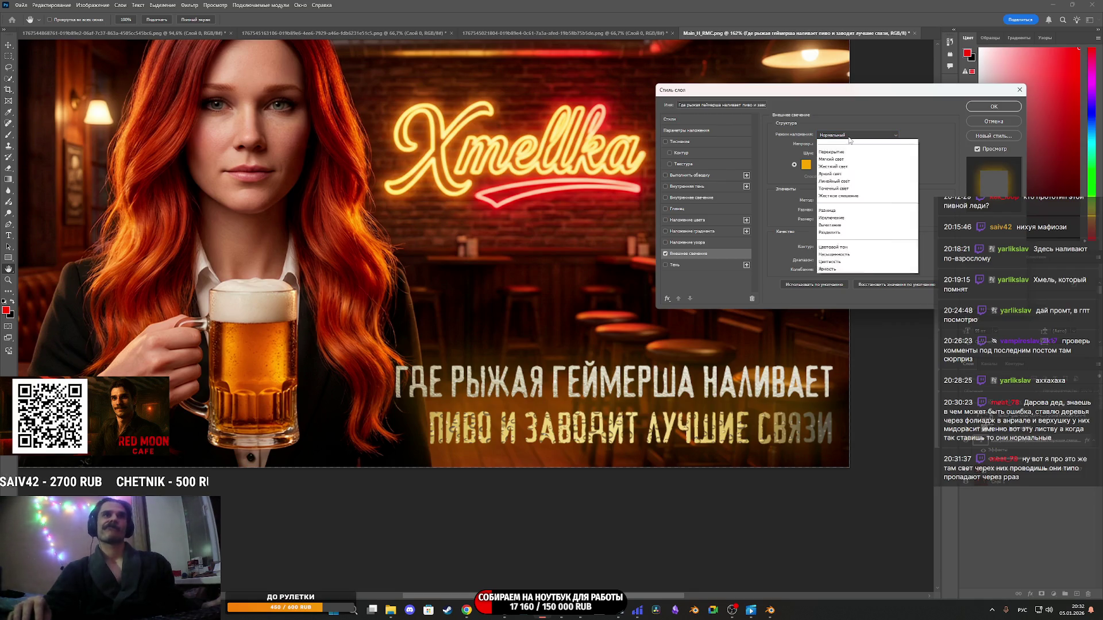
click(844, 221)
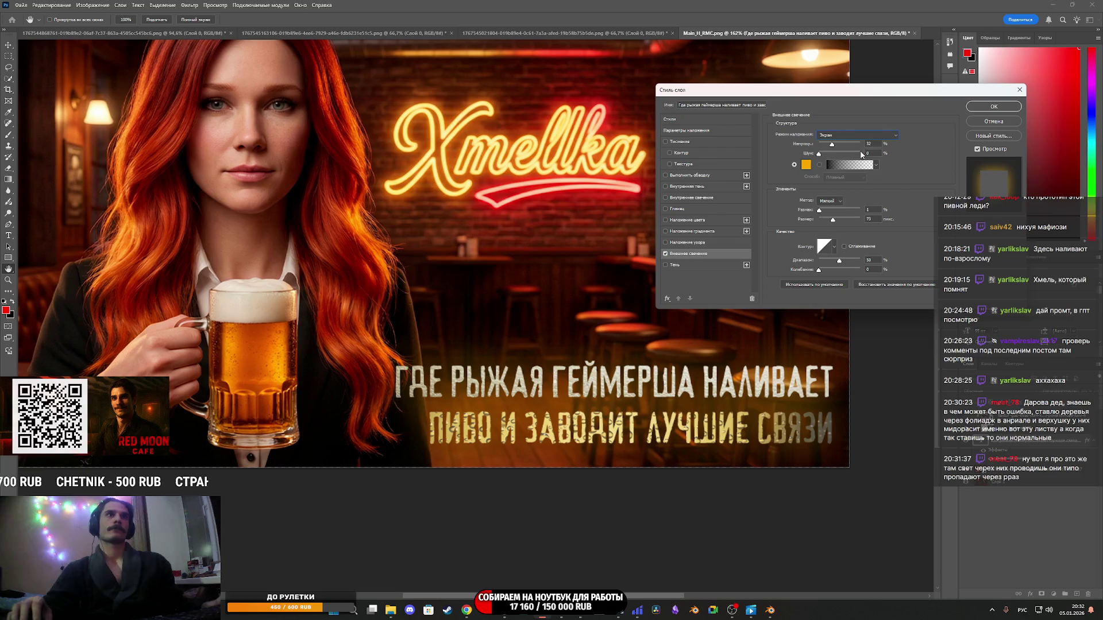
mouse_move(833, 223)
mouse_down()
mouse_move(853, 224)
mouse_move(843, 222)
mouse_up()
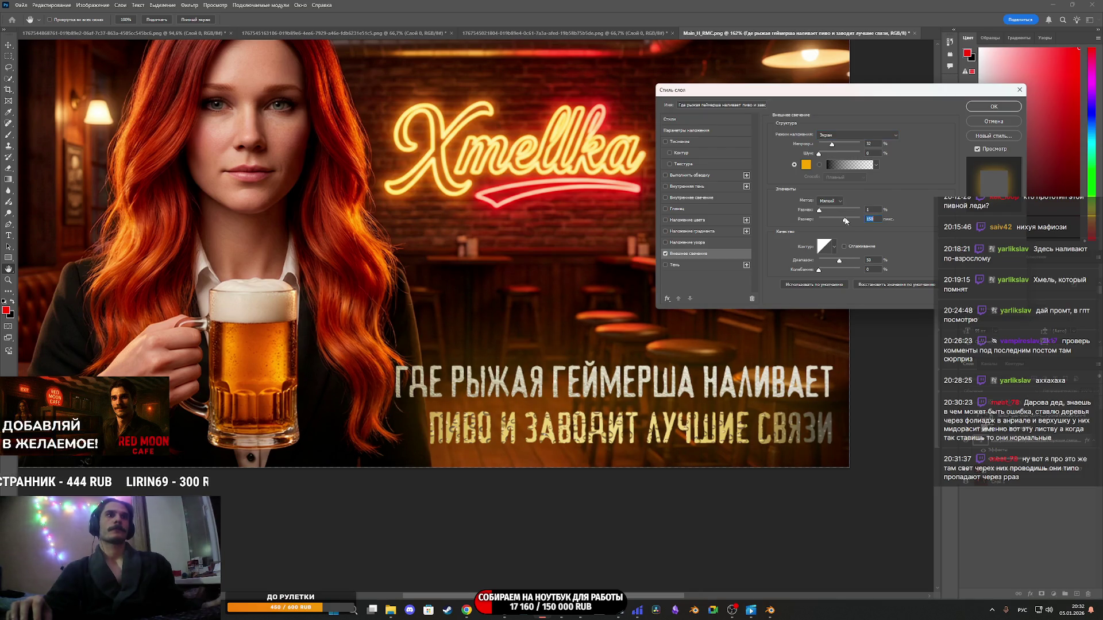
drag(832, 147, 836, 146)
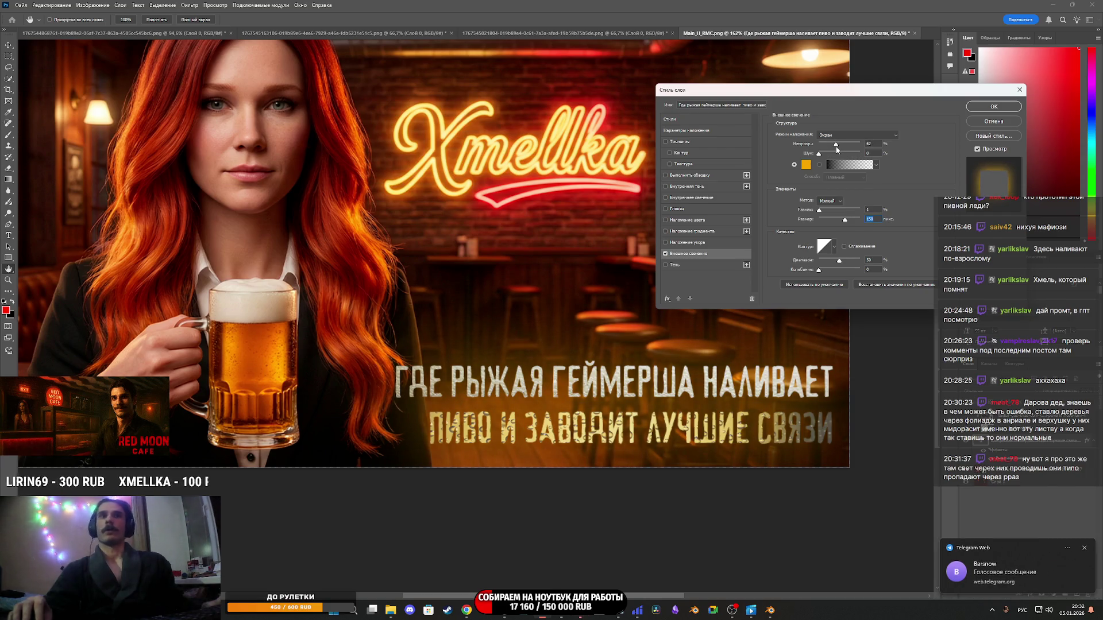
click(837, 150)
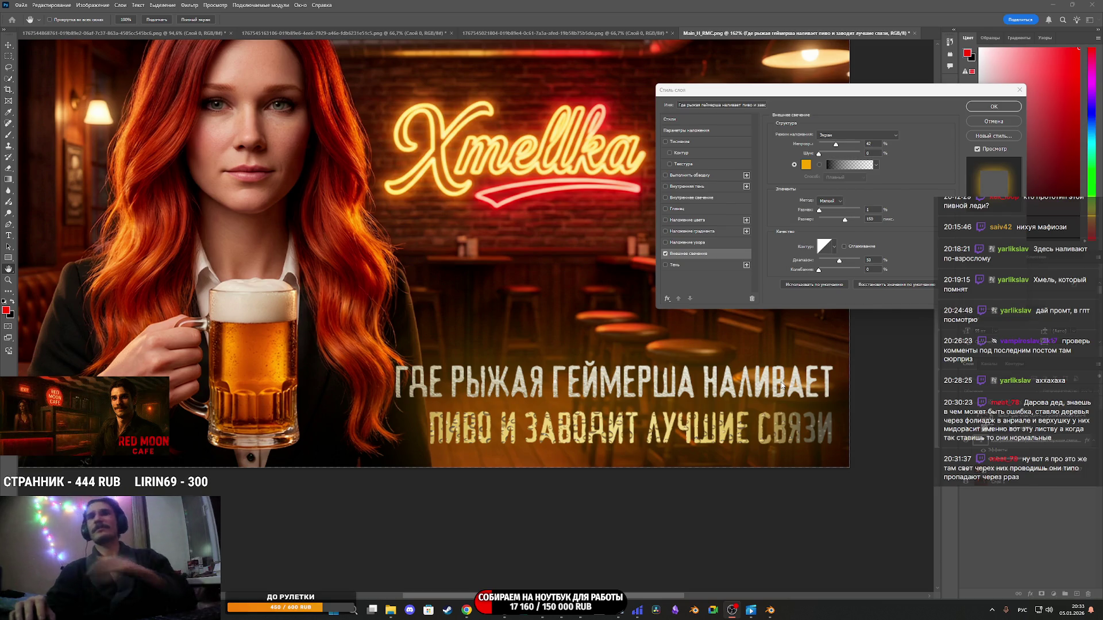
drag(930, 87, 880, 195)
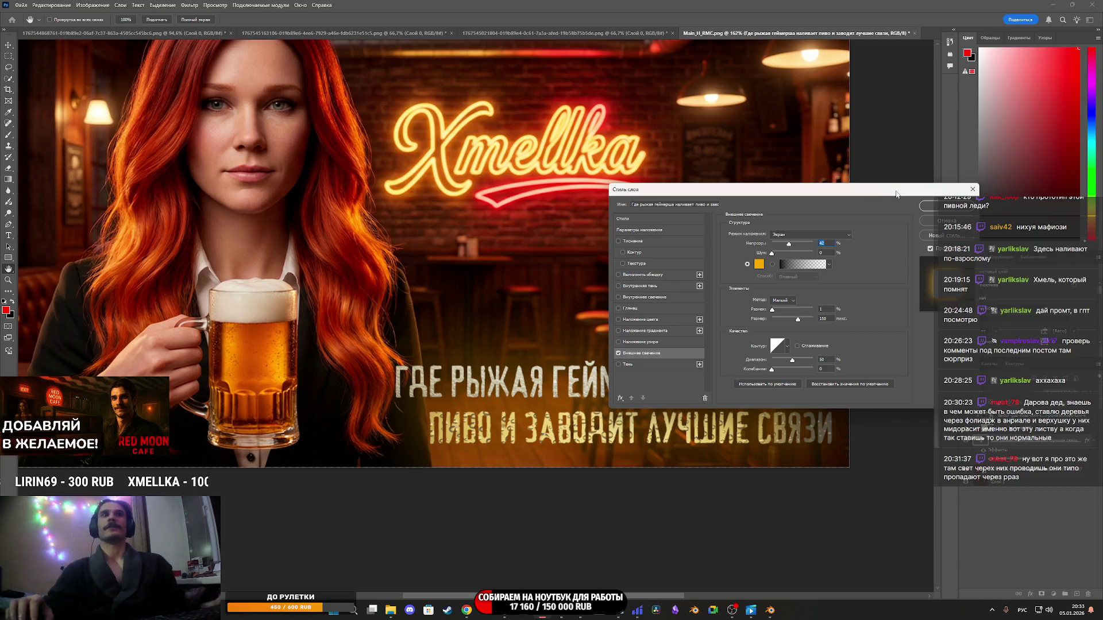
click(945, 206)
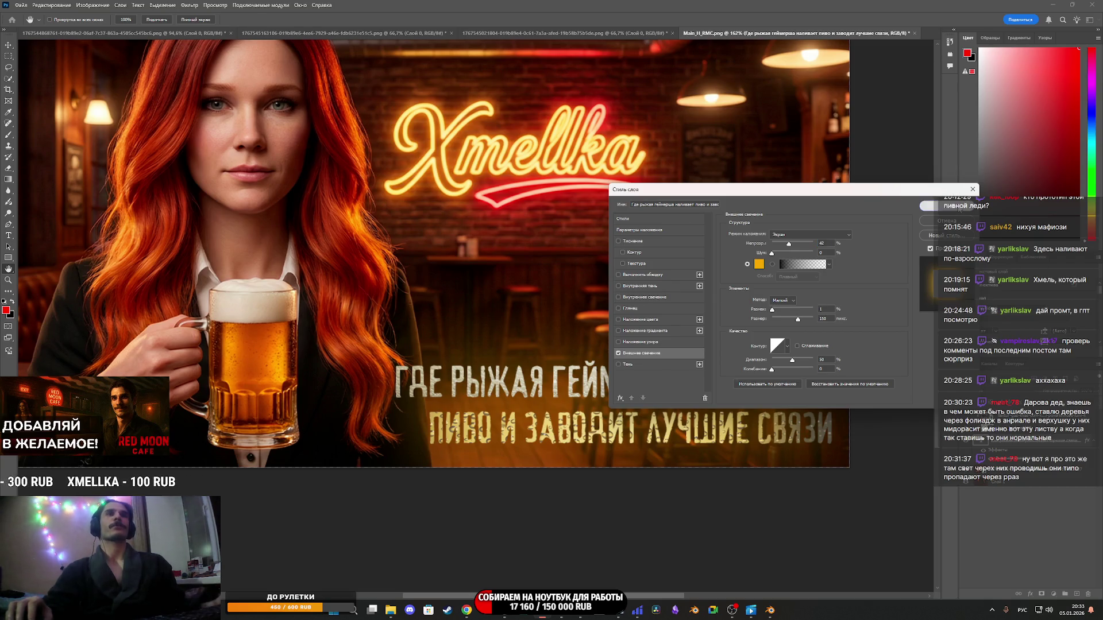
Check the beer_texture1958 blend modes, then reopen the slogan's Outer Glow settings.
scroll(666, 251, down, 3)
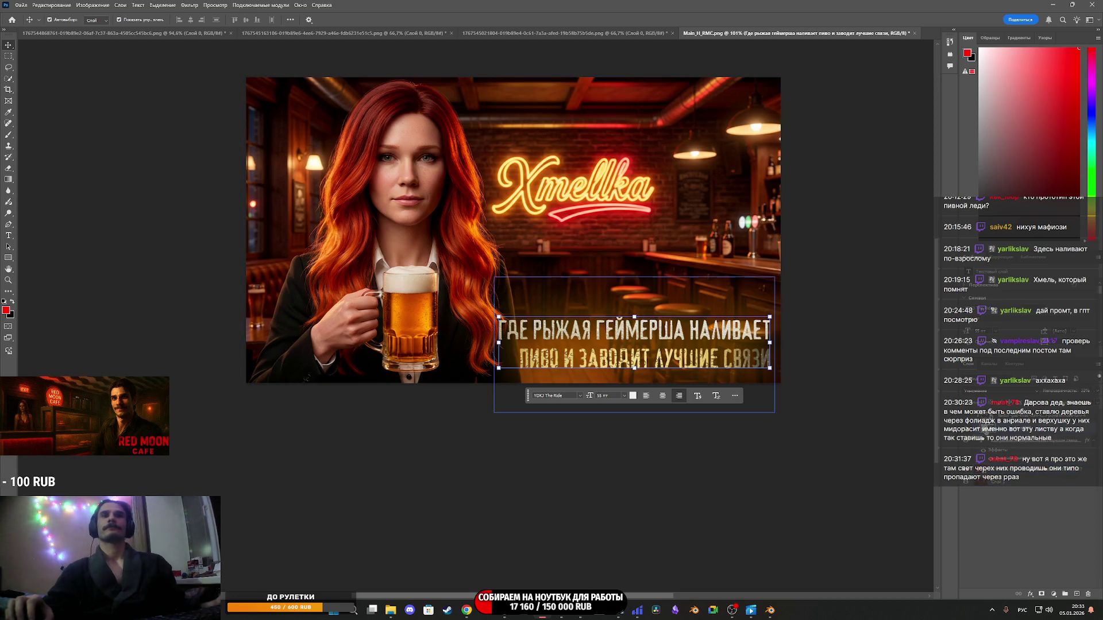
click(985, 394)
click(985, 394)
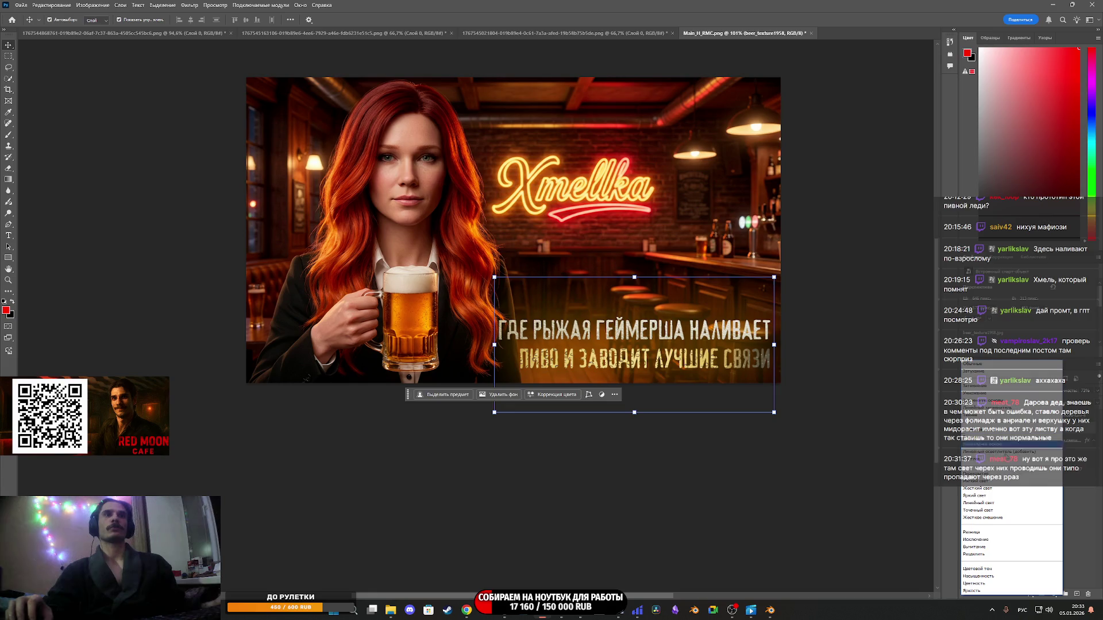
key(Escape)
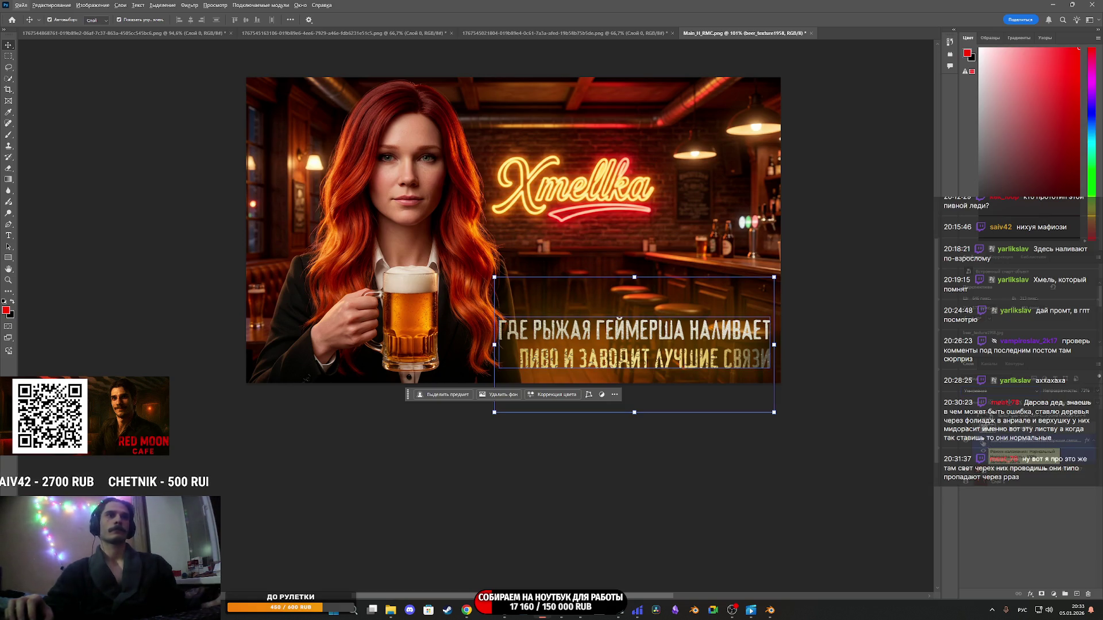
click(981, 444)
right_click(981, 443)
click(1014, 448)
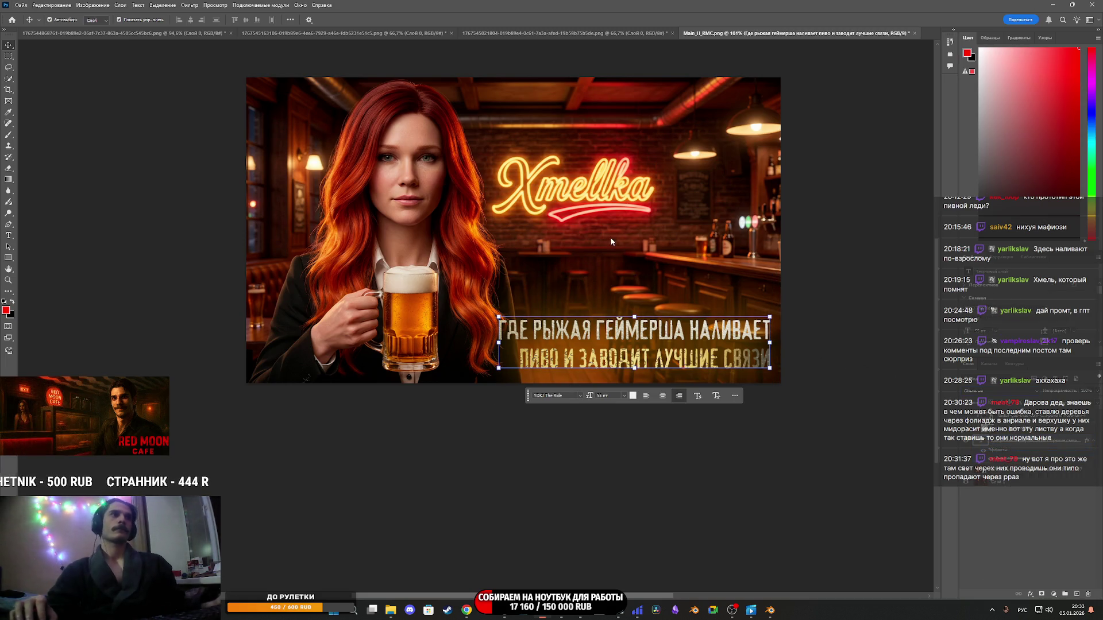
click(642, 353)
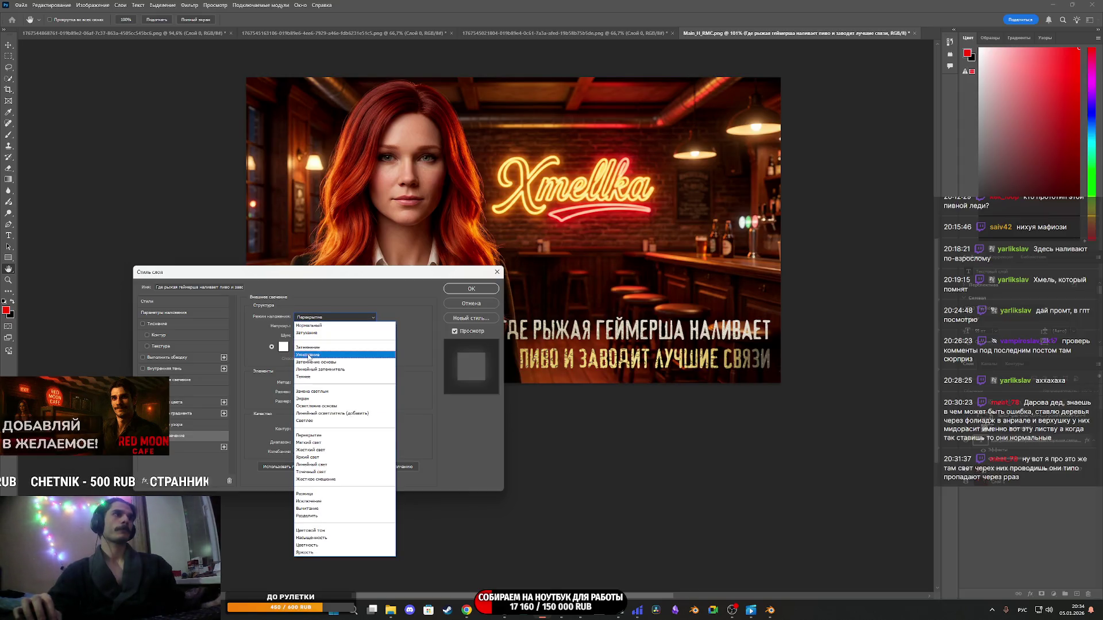
Try a red outer glow in Screen mode at about 58% opacity.
click(310, 399)
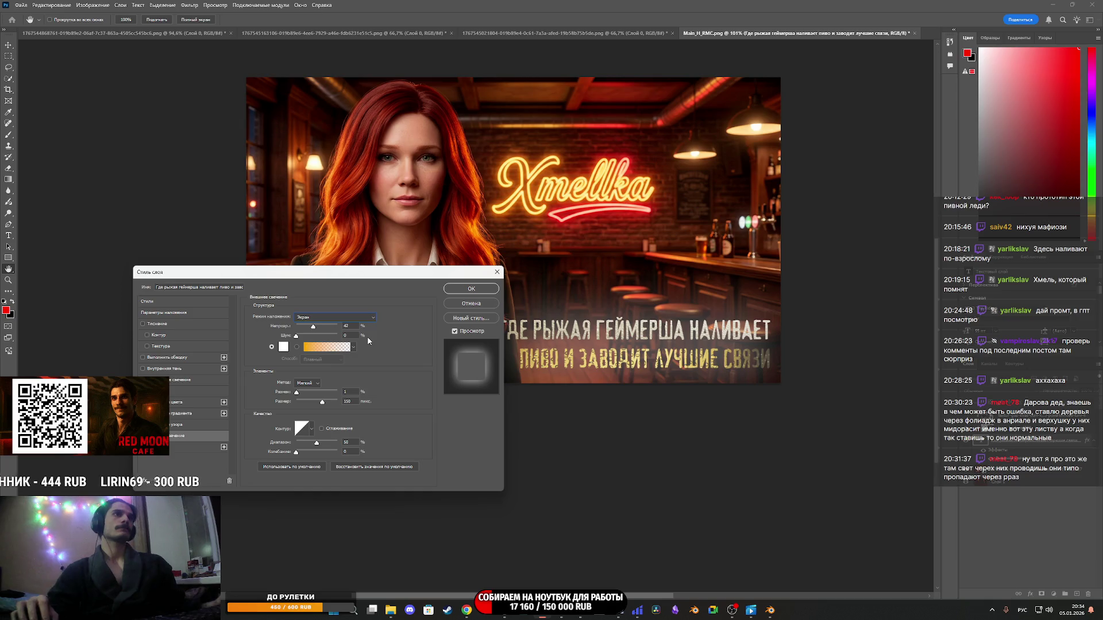
click(283, 347)
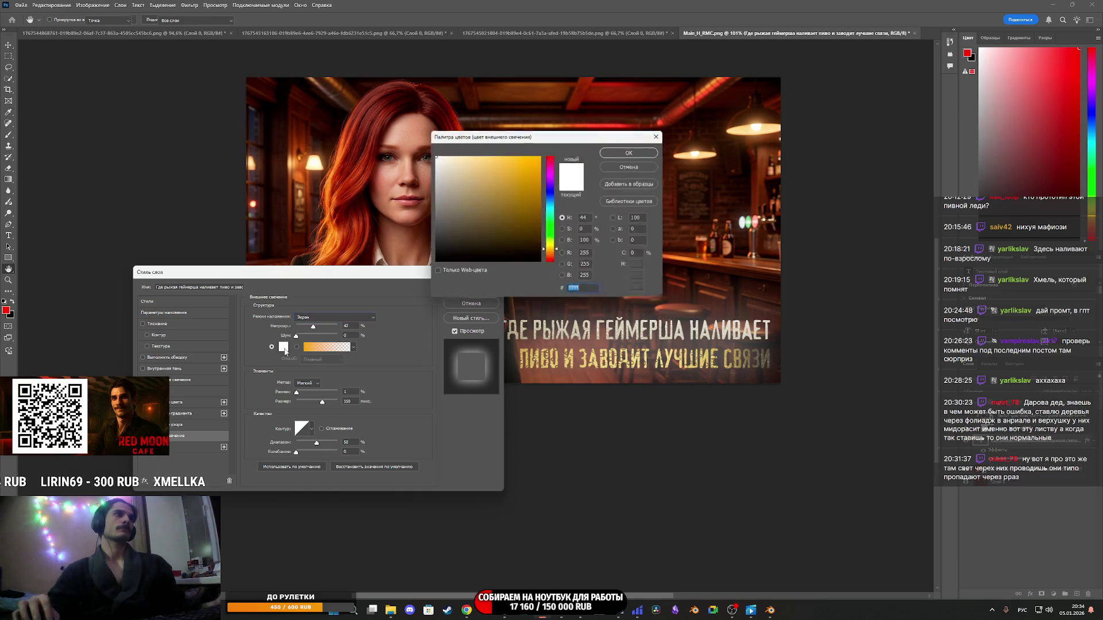
click(490, 224)
click(550, 264)
click(518, 165)
click(634, 152)
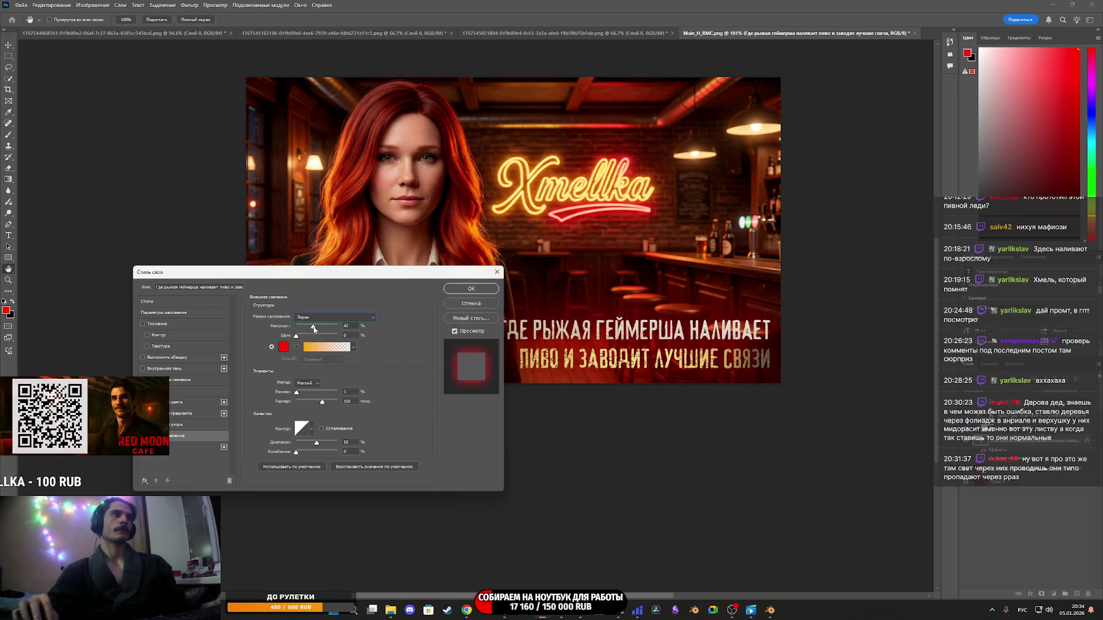
drag(313, 331, 315, 332)
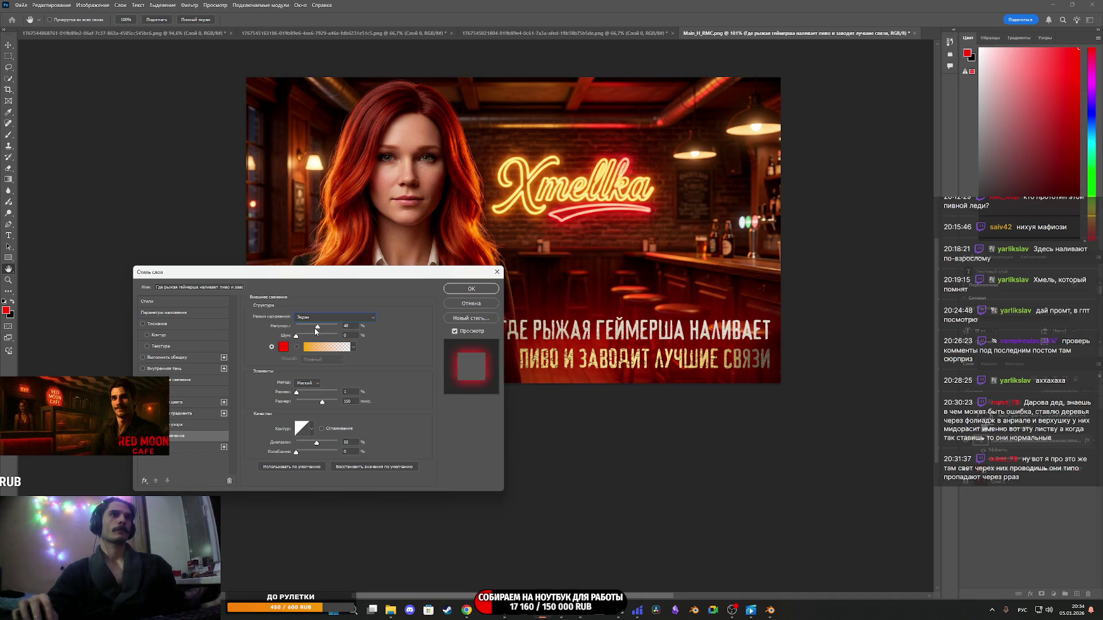
drag(317, 329, 321, 326)
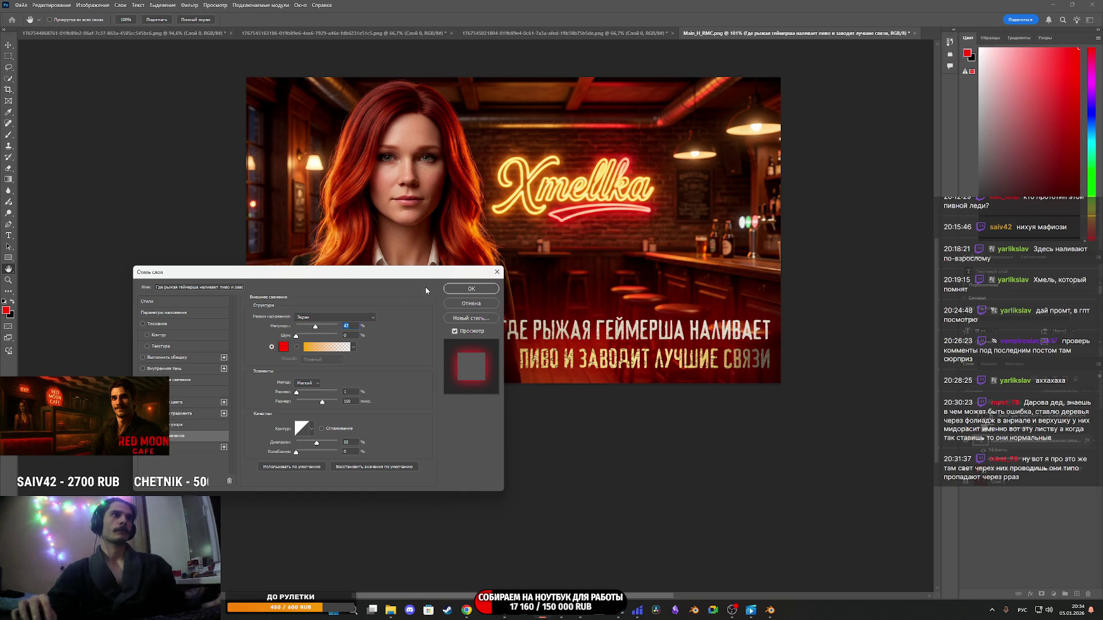
Change the glow to black with Normal blending and apply it to the slogan.
click(284, 347)
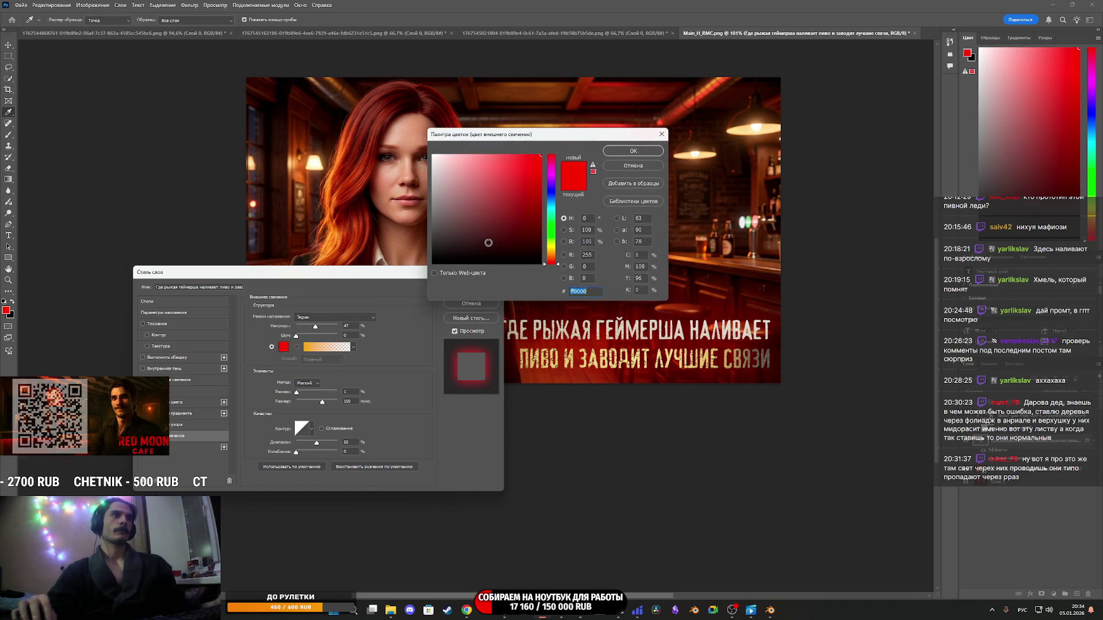
drag(500, 231, 556, 287)
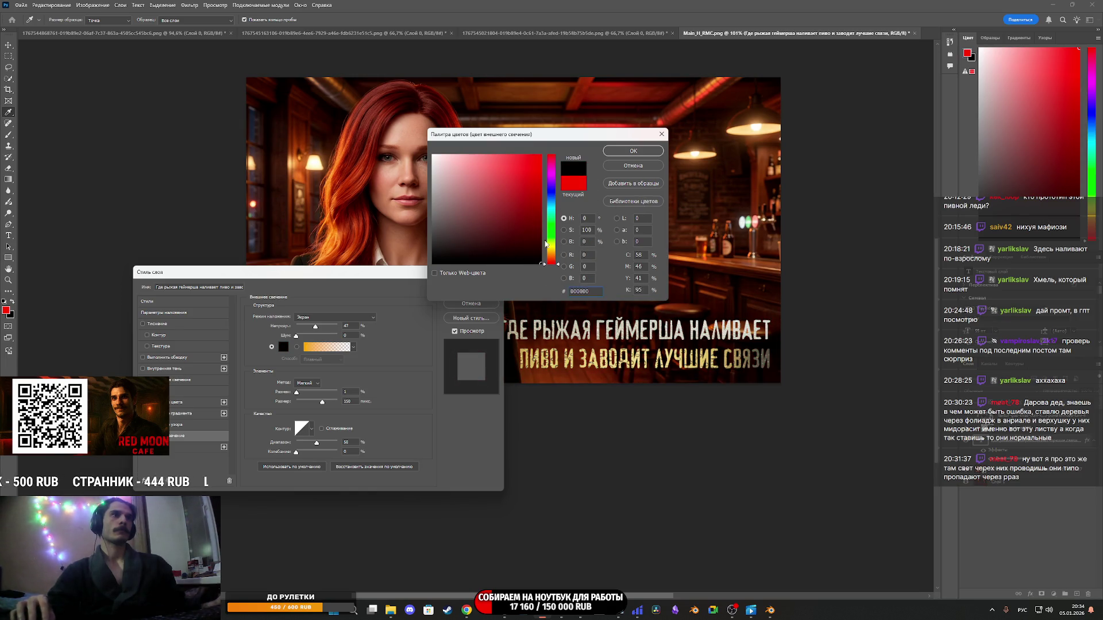
click(632, 151)
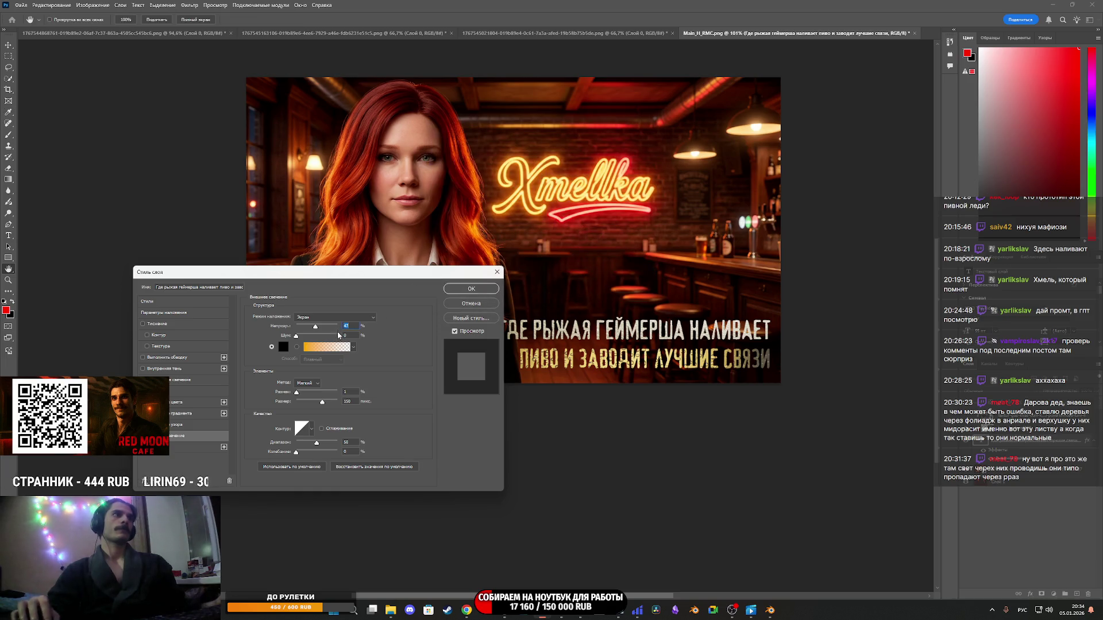
click(326, 319)
click(322, 321)
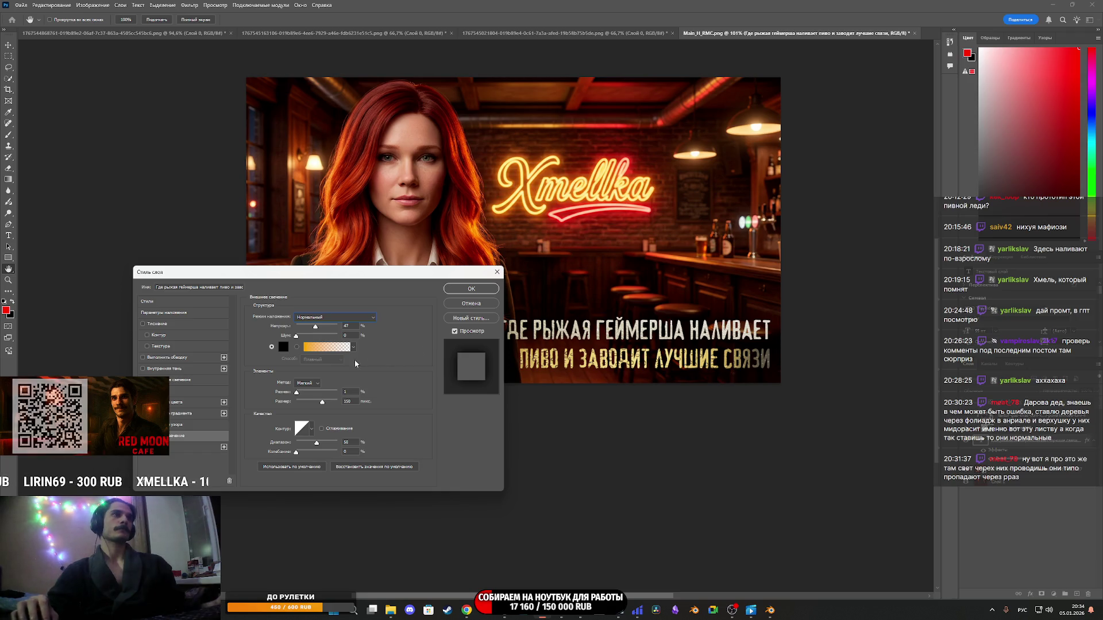
click(472, 289)
click(605, 303)
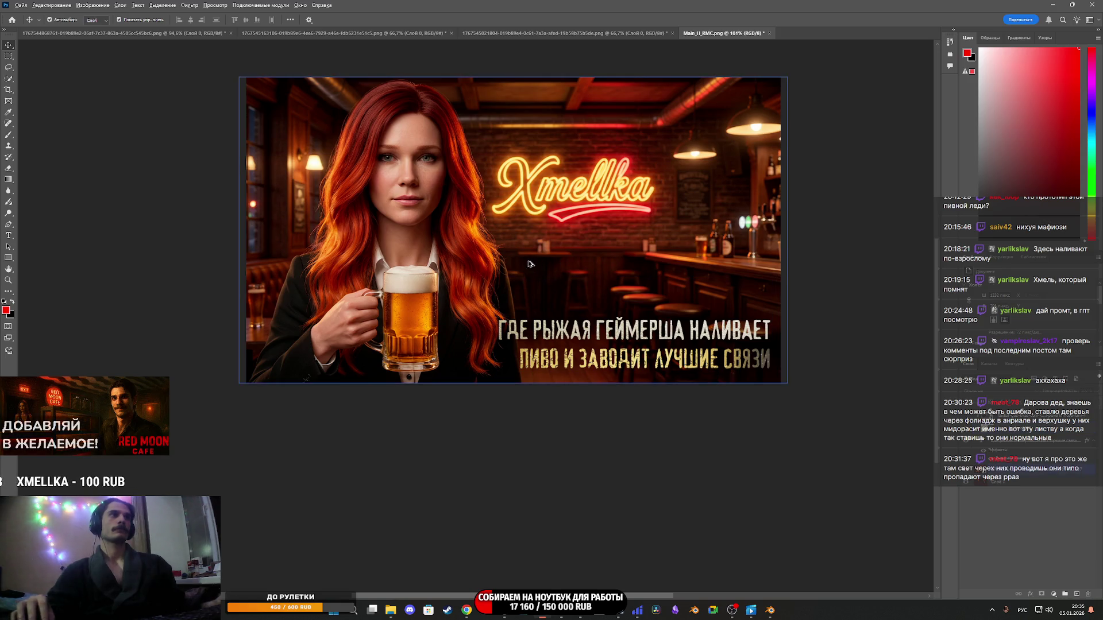
Zoom out to the whole banner and preview slogan blend modes, keeping Normal.
key(ctrl+minus)
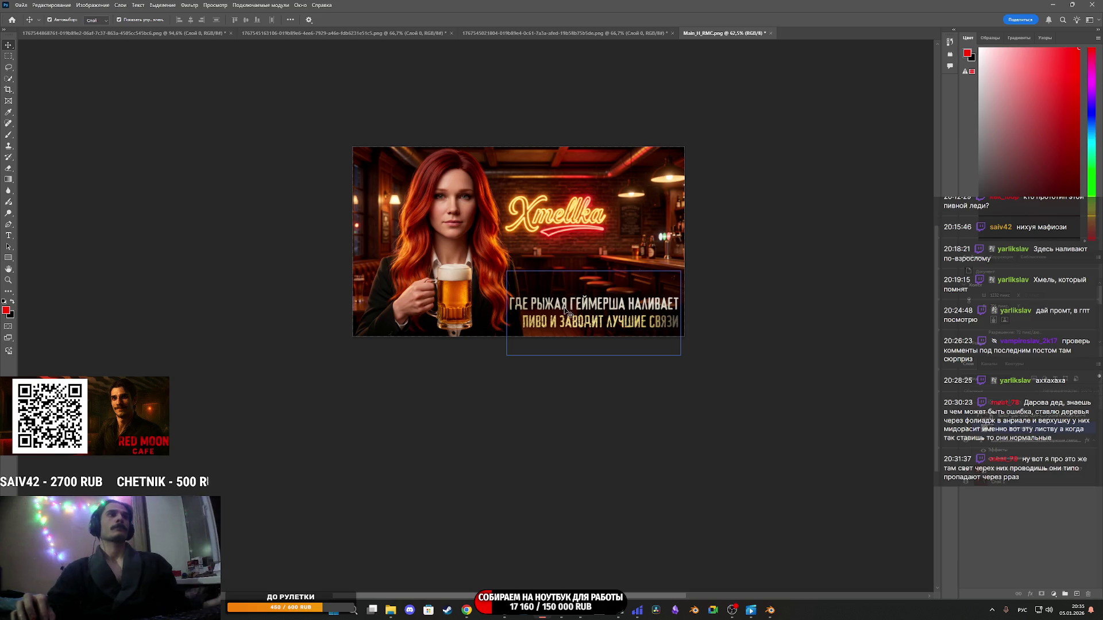
click(669, 352)
click(1040, 537)
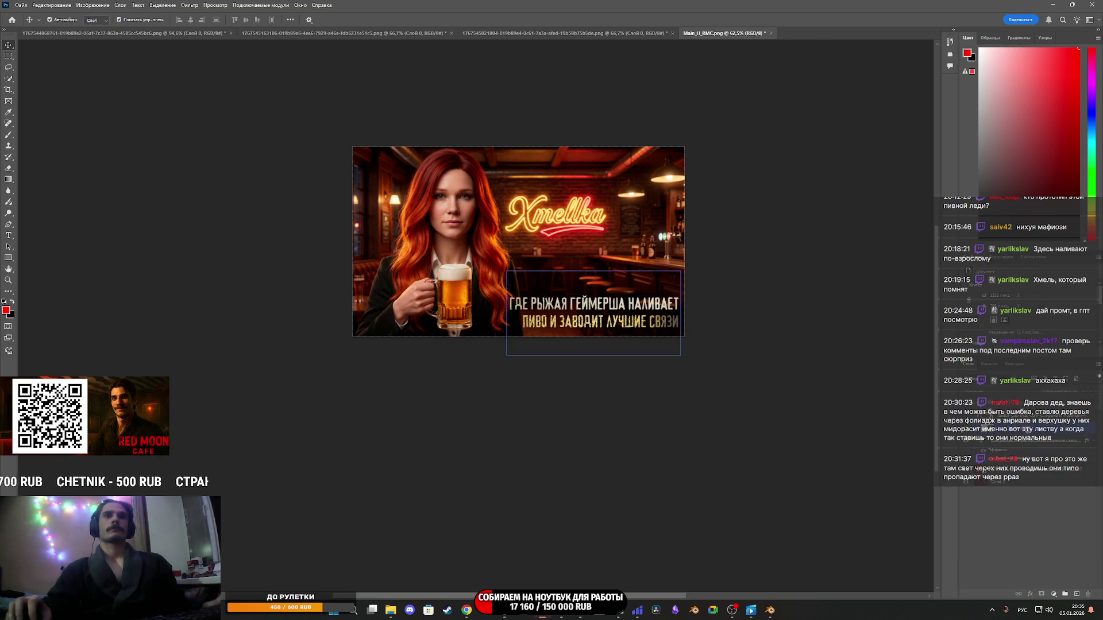
click(1011, 441)
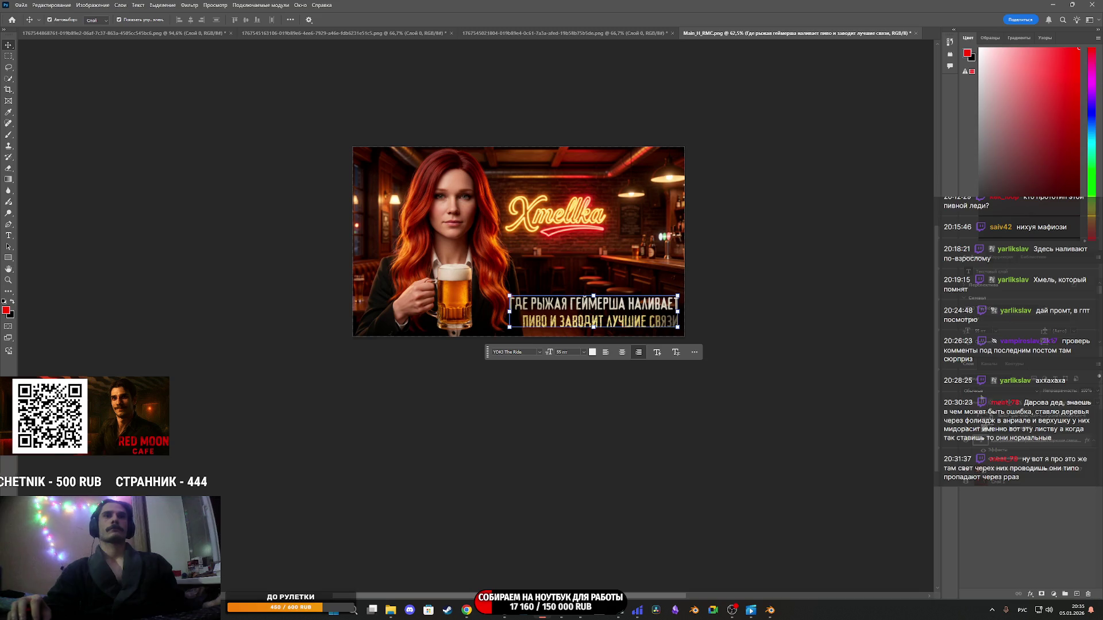
click(988, 391)
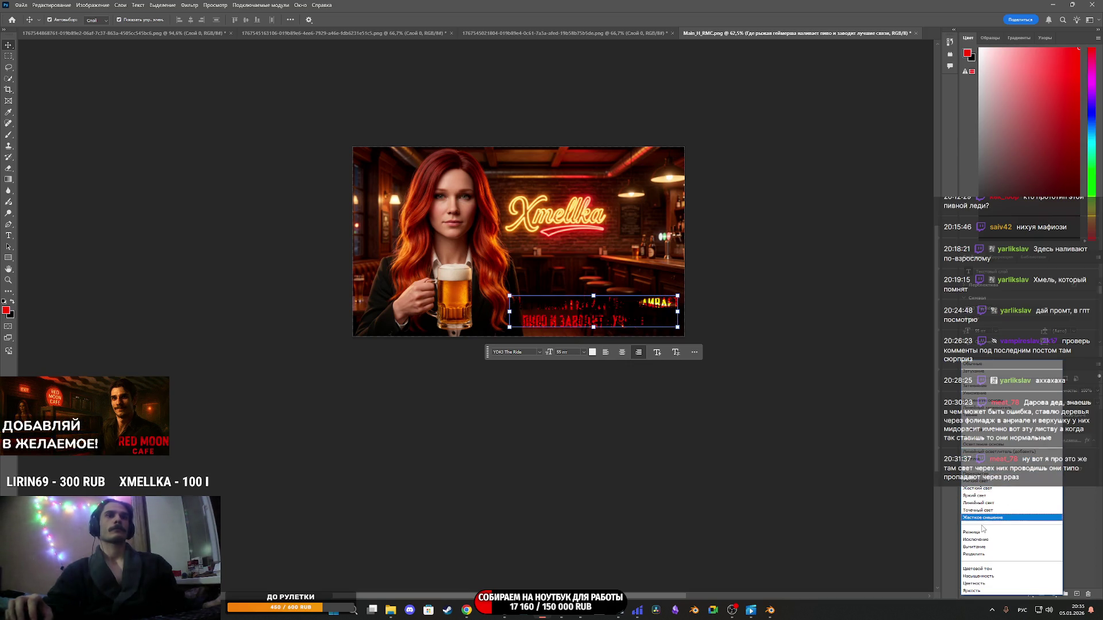
click(983, 367)
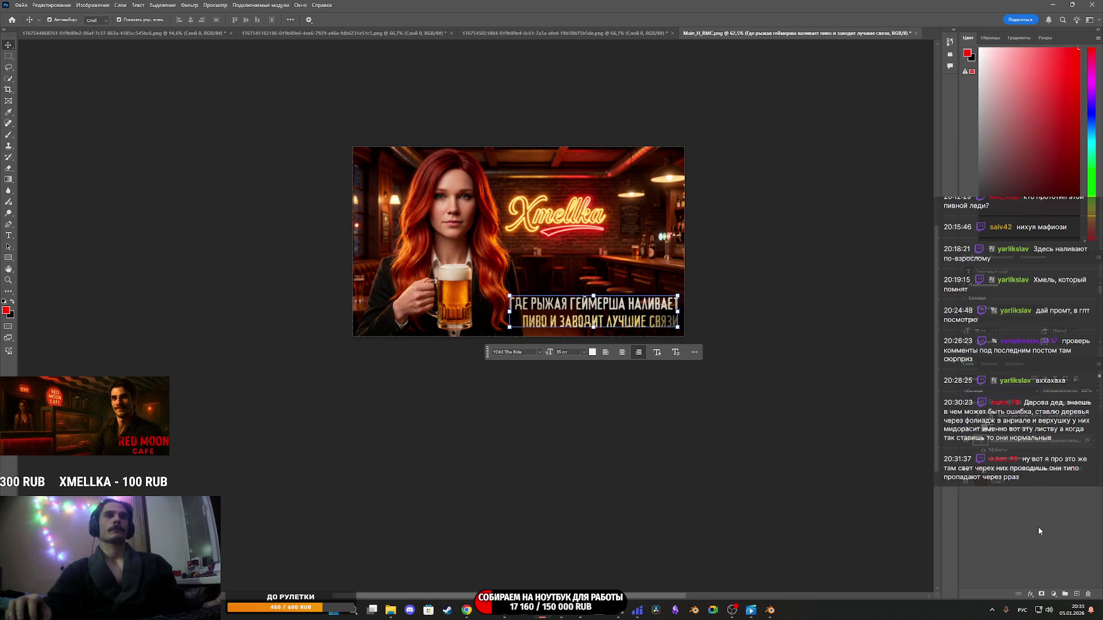
click(1011, 546)
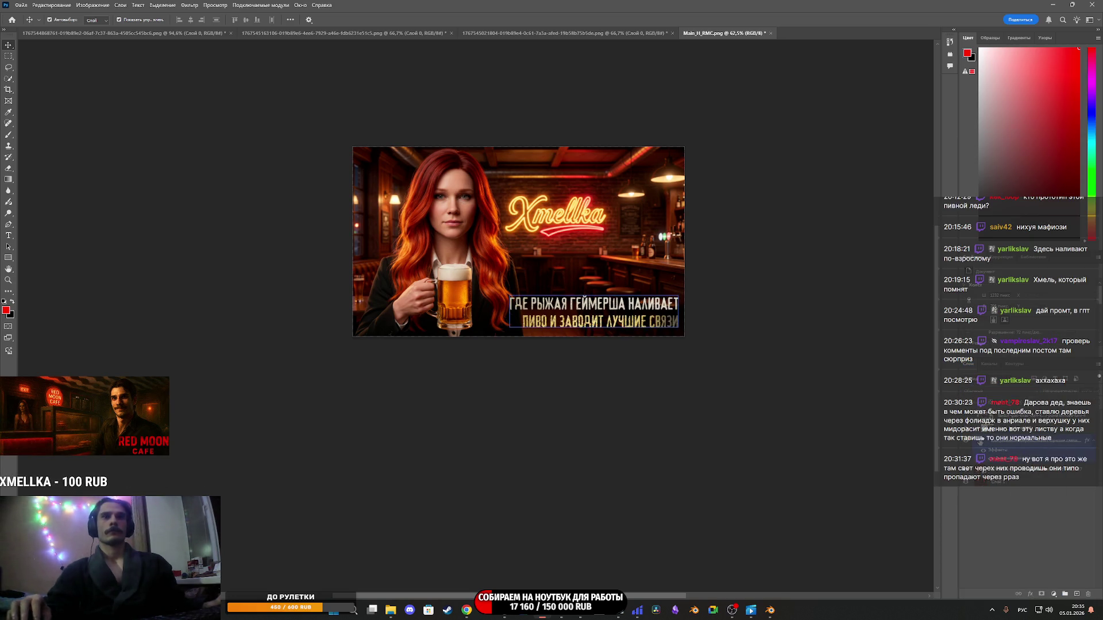
Duplicate the slogan text layer (Ctrl+J) and set the copy to Screen blending.
click(982, 444)
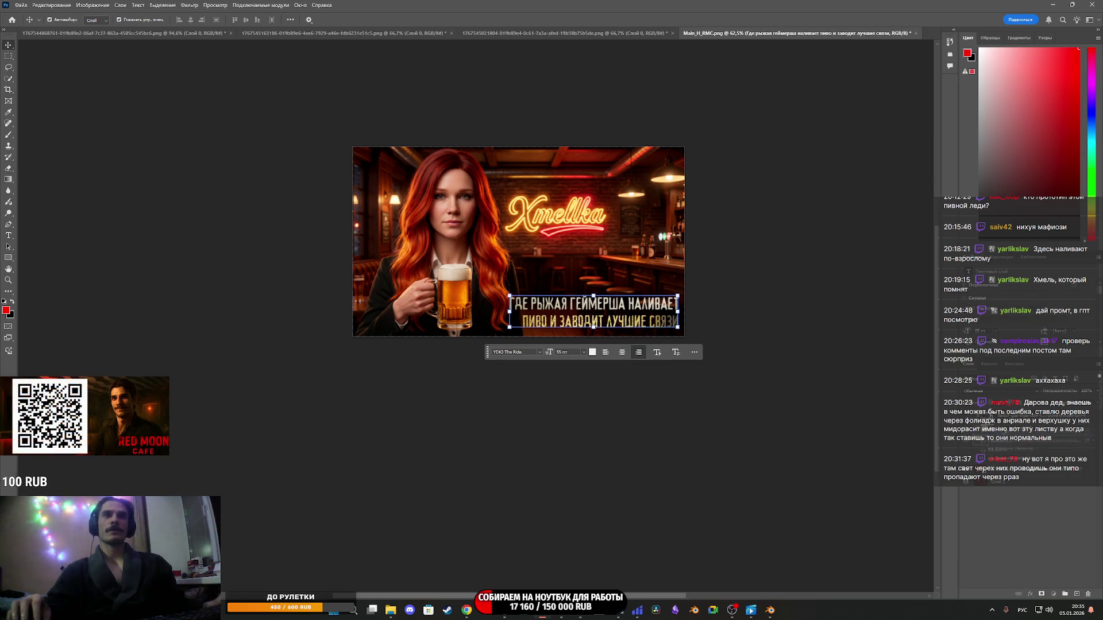
key(ctrl+j)
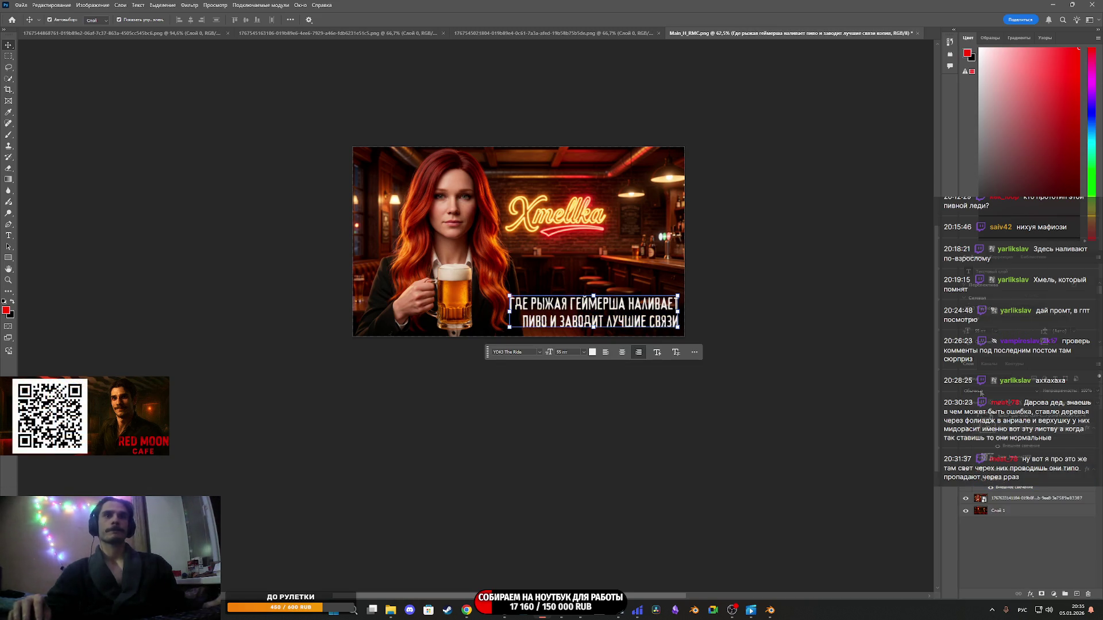
click(980, 391)
click(979, 440)
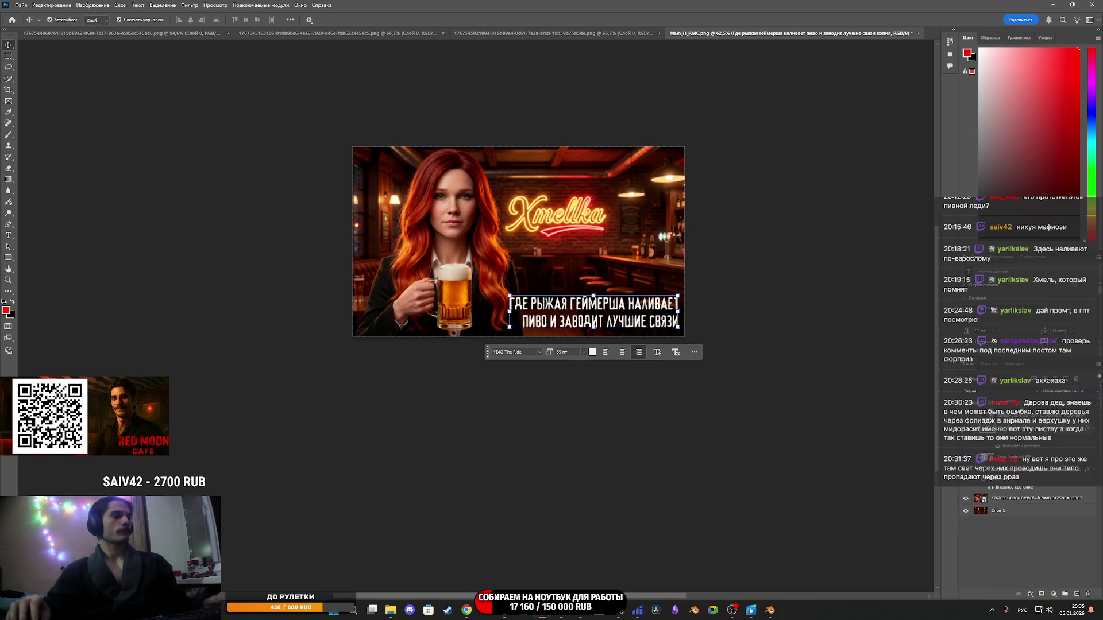
click(1057, 547)
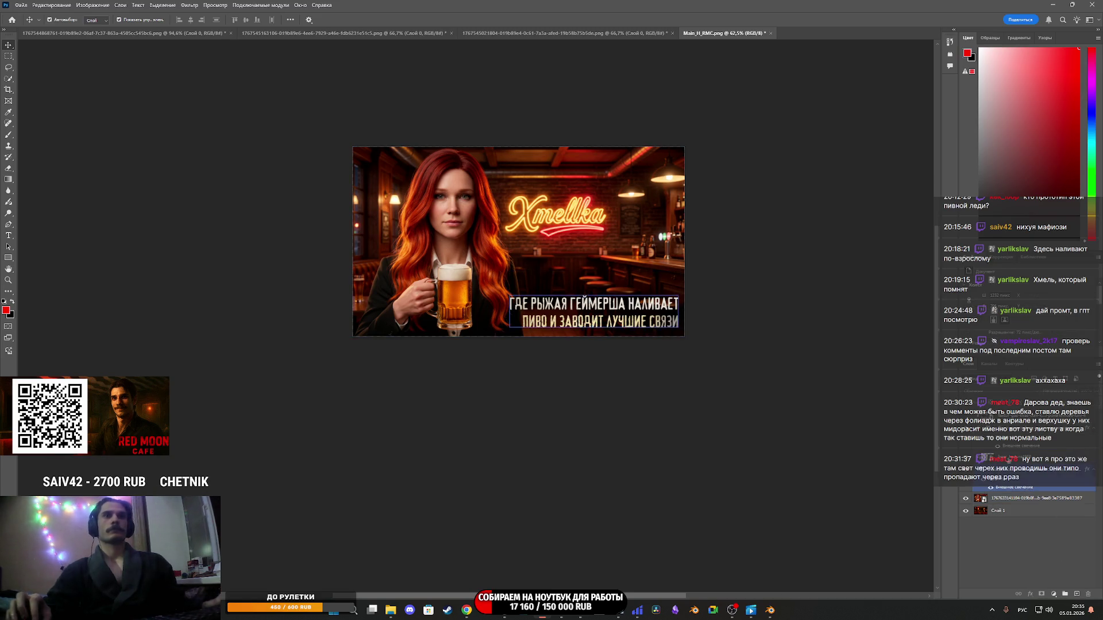
Clip the beer_texture1958 layer onto the slogan with Ctrl+Alt+G and check the result.
key(ctrl+alt+g)
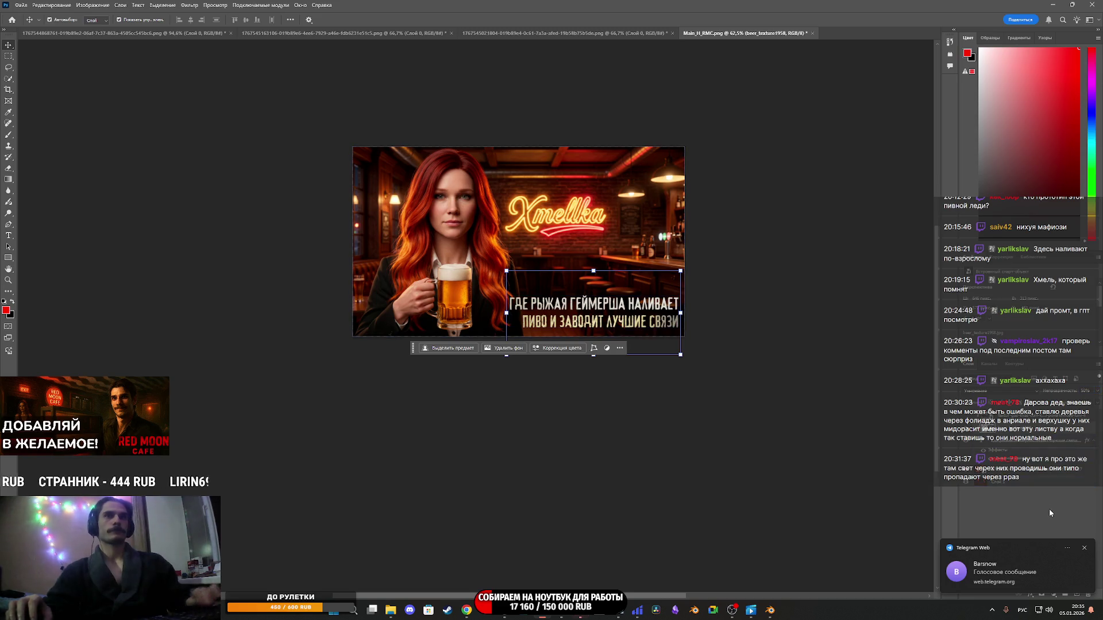
click(1039, 522)
scroll(622, 305, up, 3)
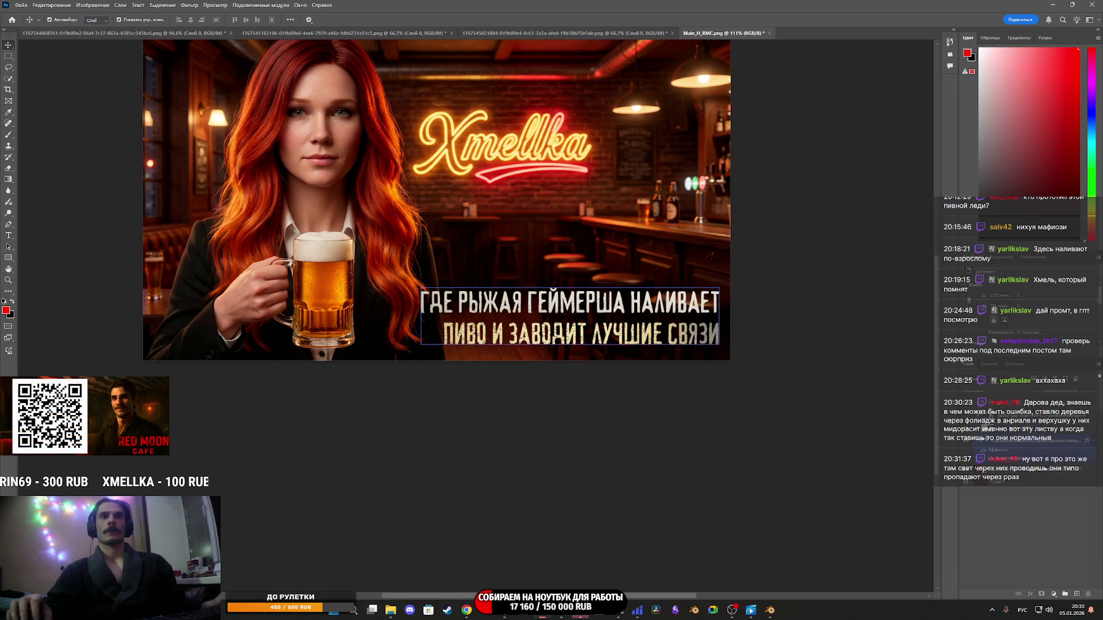
click(569, 316)
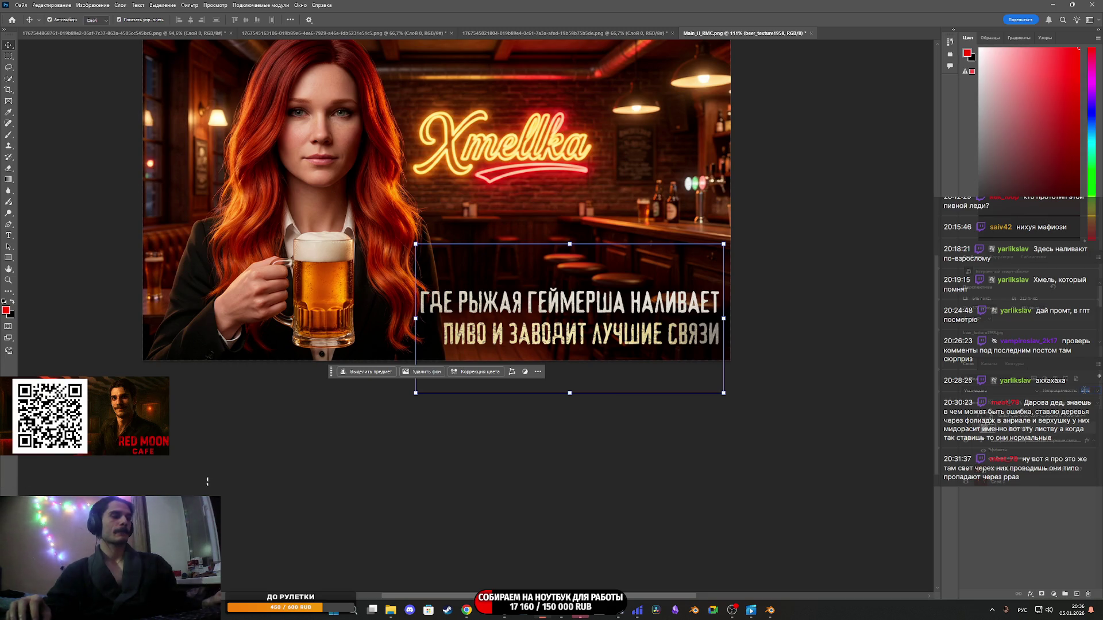
click(1050, 532)
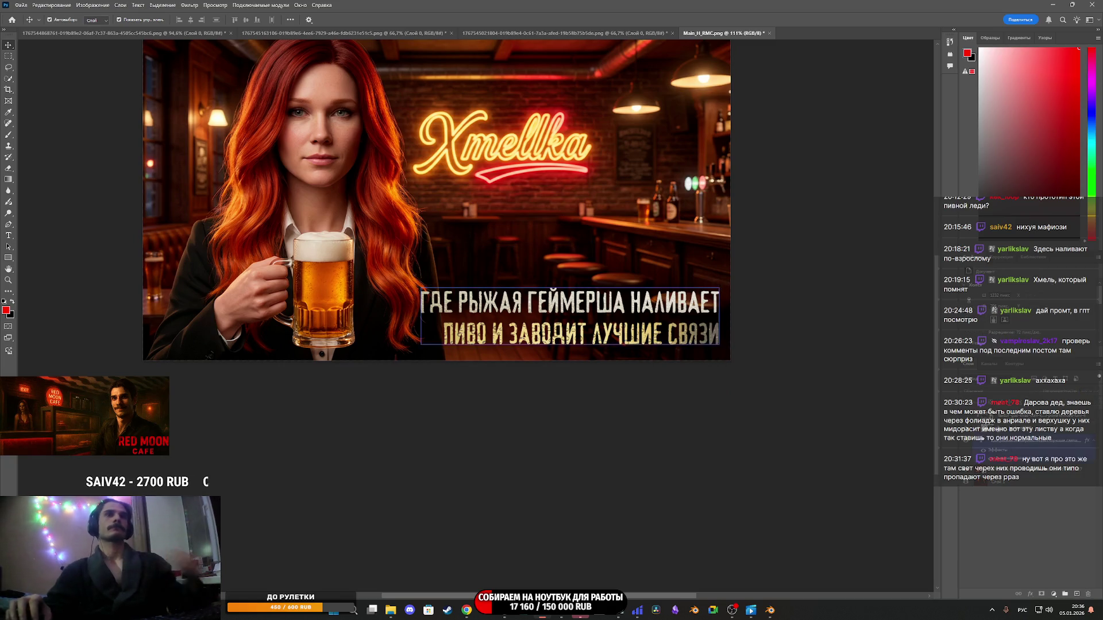
click(1022, 440)
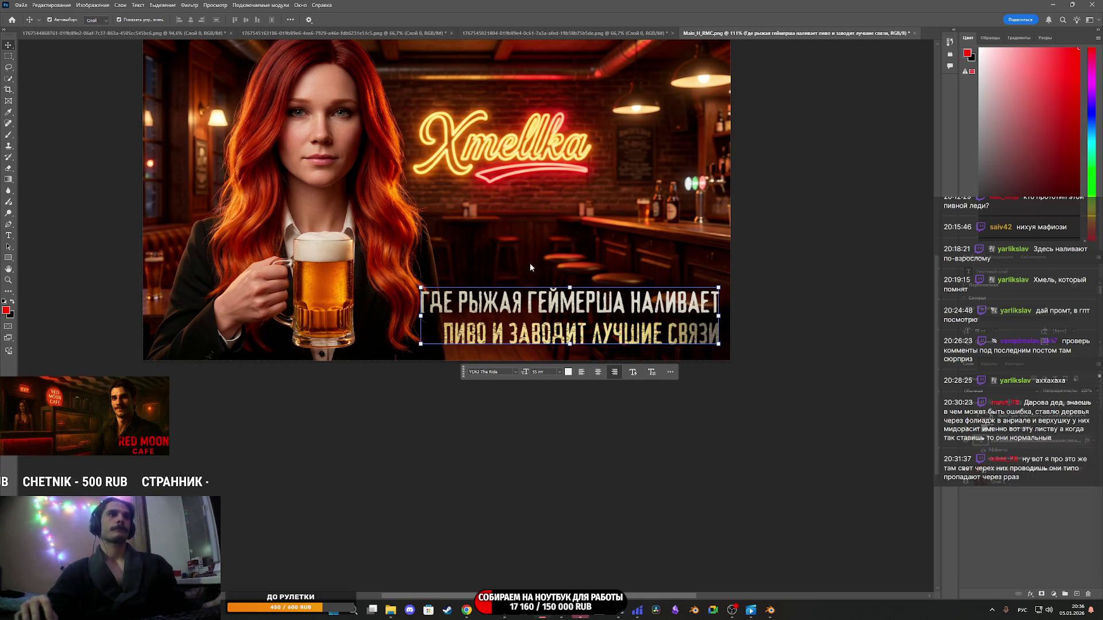
Give the slogan text a Normal-mode Outer Glow in warm orange (b76c00).
double_click(1063, 440)
click(178, 436)
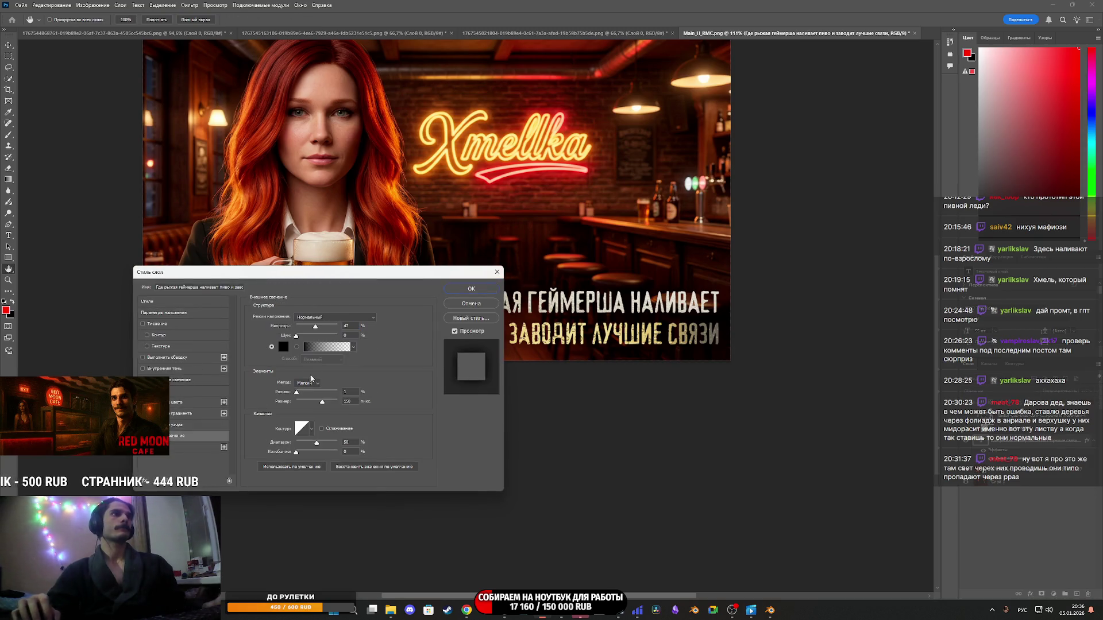
click(324, 319)
click(326, 325)
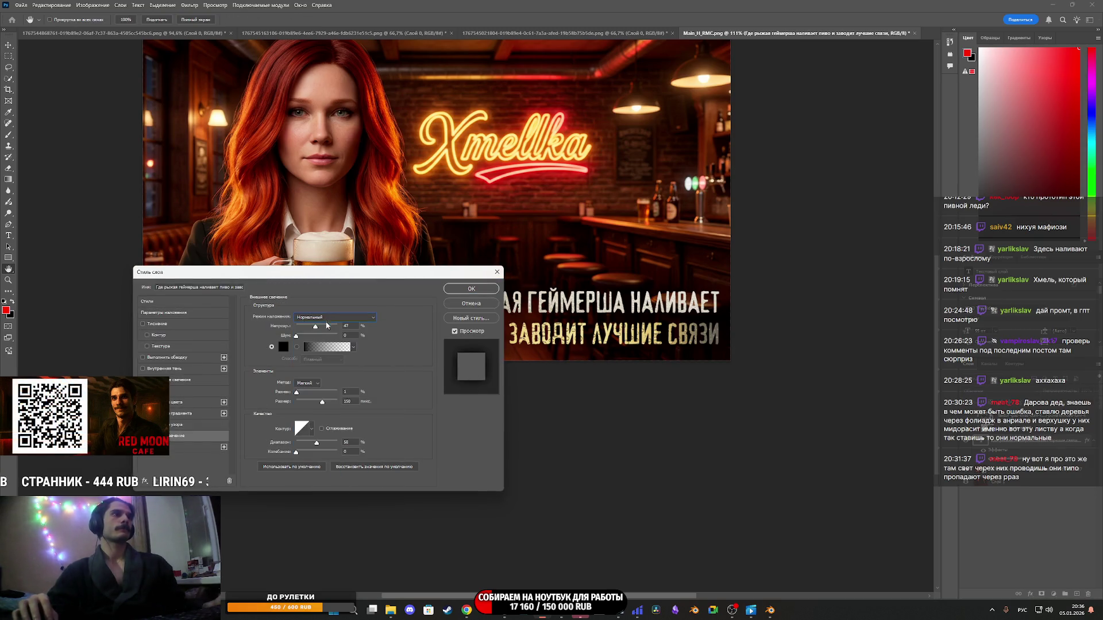
click(283, 346)
click(540, 186)
drag(551, 253, 550, 257)
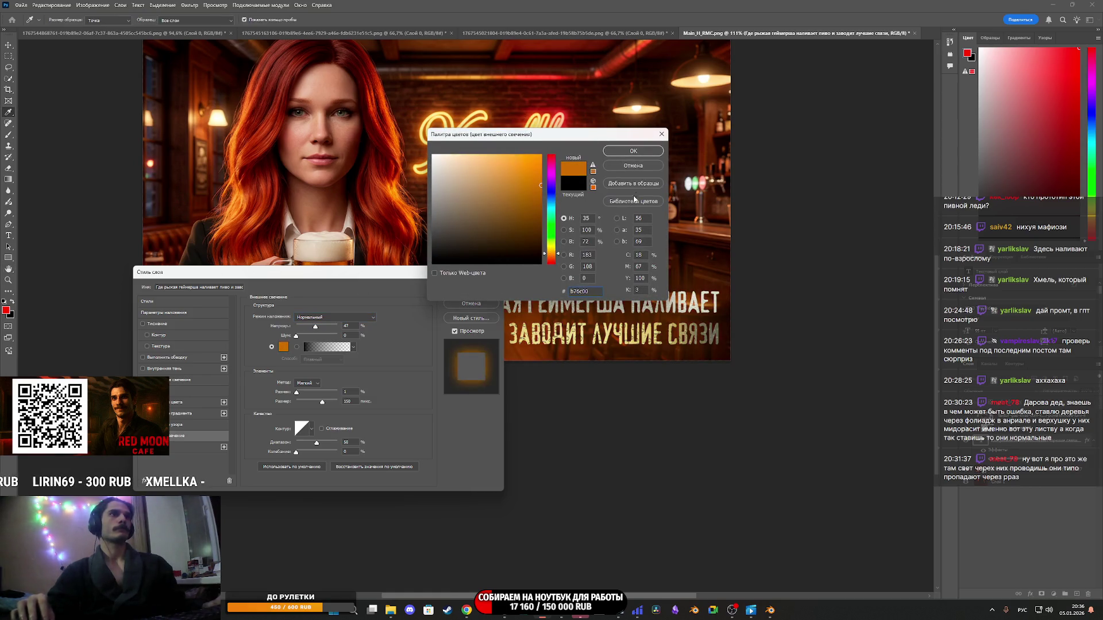
click(630, 152)
mouse_move(392, 280)
mouse_down()
mouse_move(277, 362)
mouse_move(318, 320)
mouse_up()
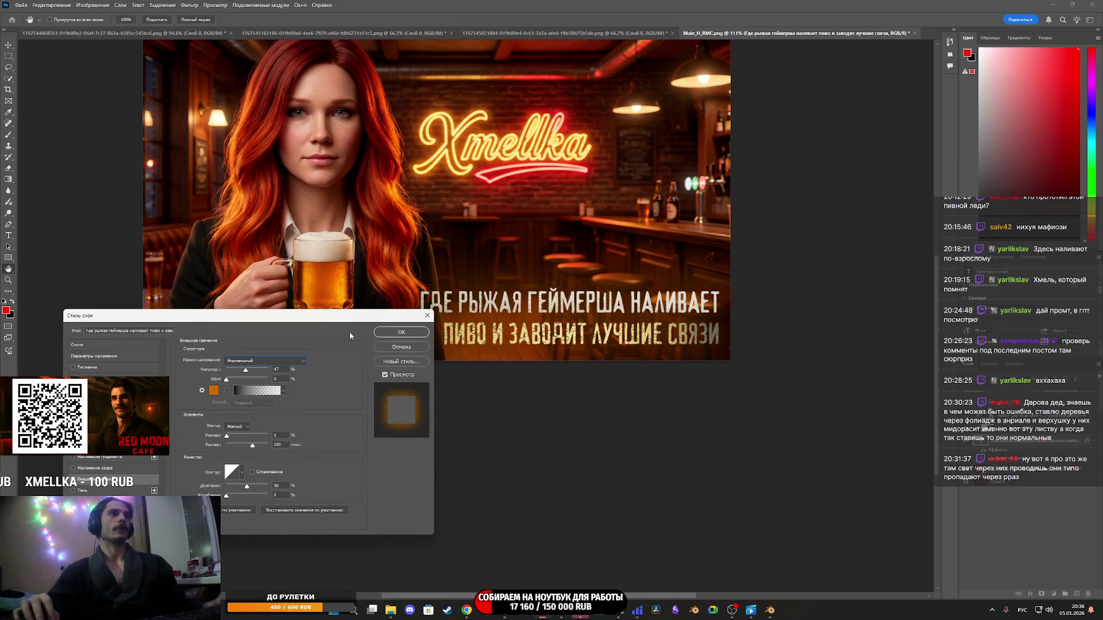
click(401, 332)
scroll(549, 328, down, 5)
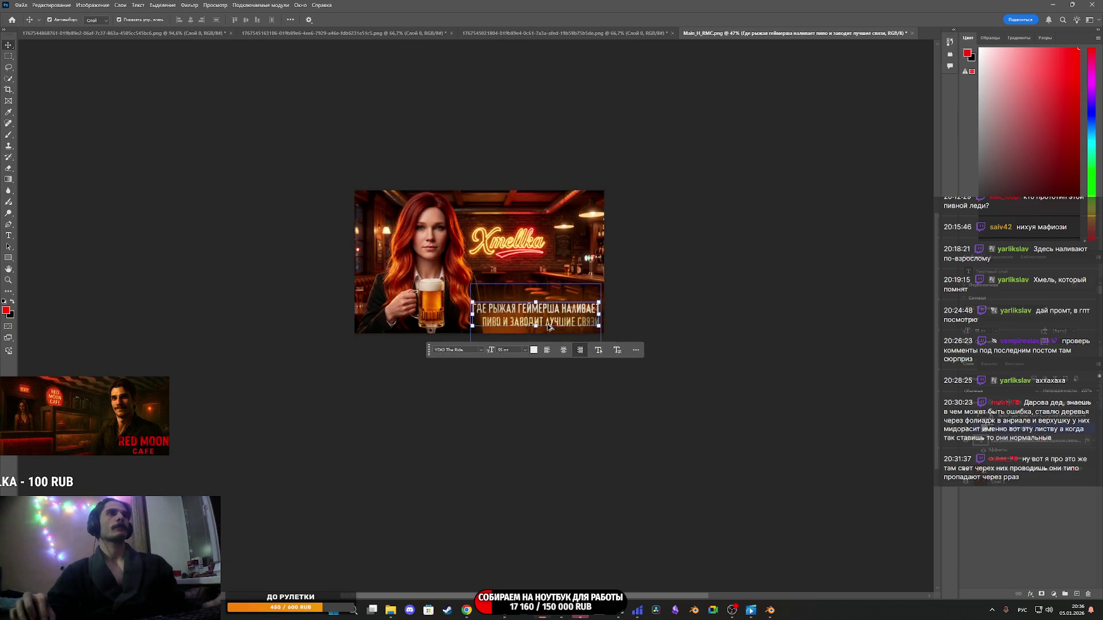
Drag the beer texture lower and slightly right over the slogan.
scroll(548, 328, up, 4)
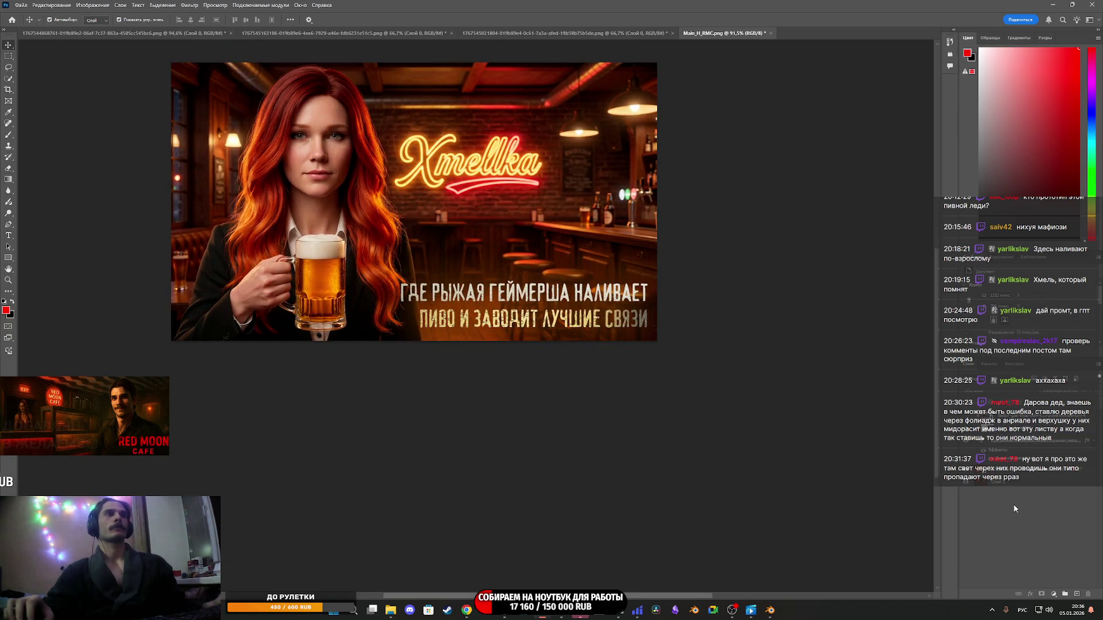
scroll(433, 256, up, 3)
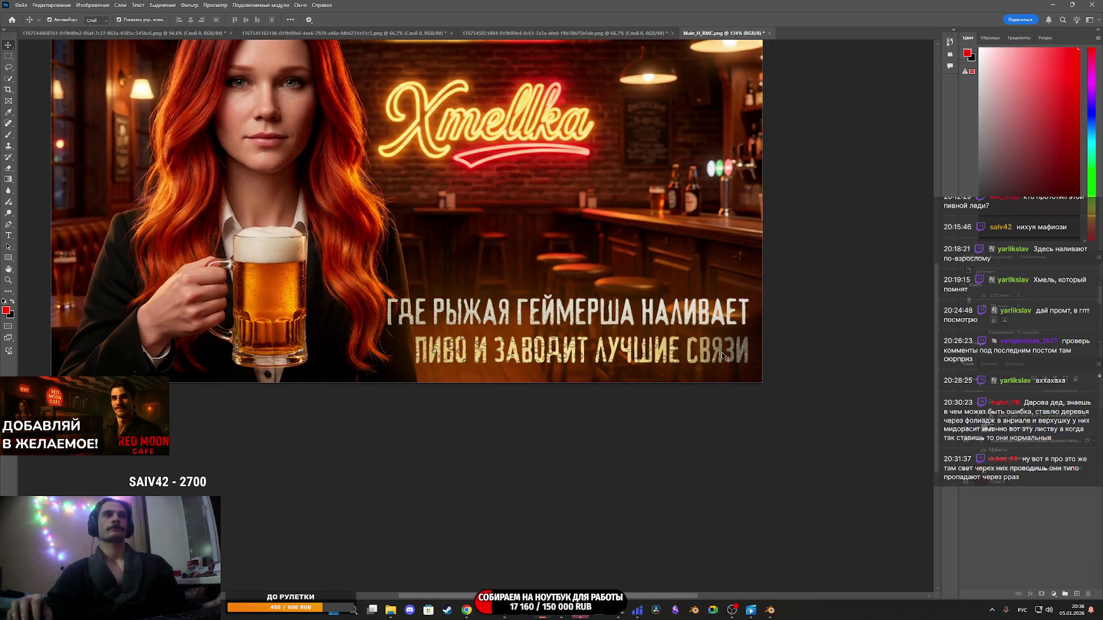
mouse_move(670, 336)
mouse_down()
mouse_move(648, 352)
mouse_move(657, 361)
mouse_move(657, 340)
mouse_up()
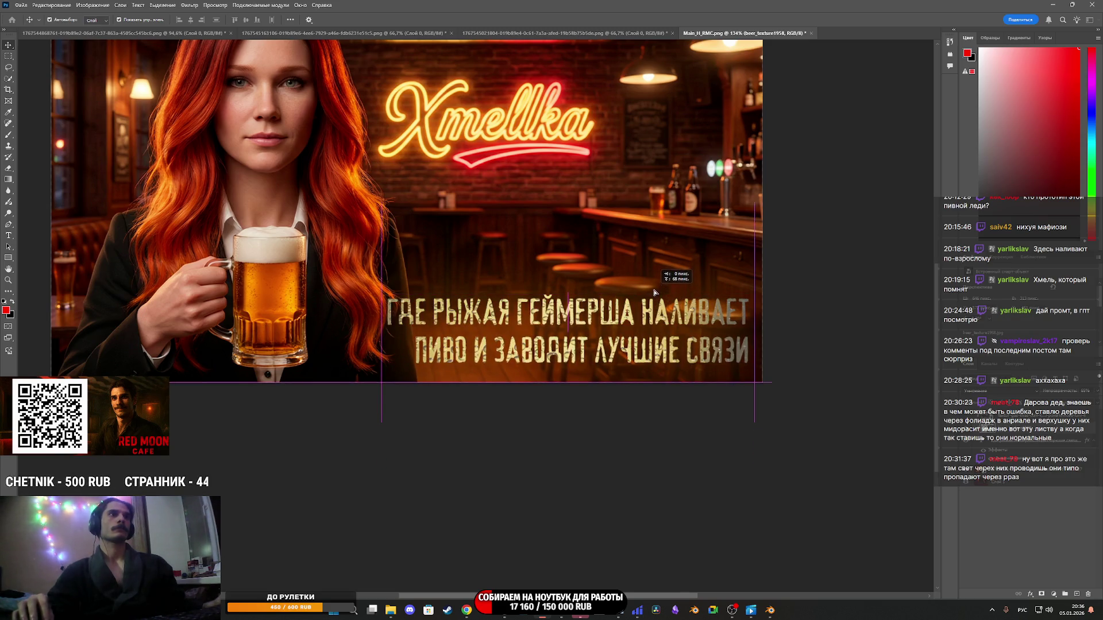
drag(655, 293, 653, 329)
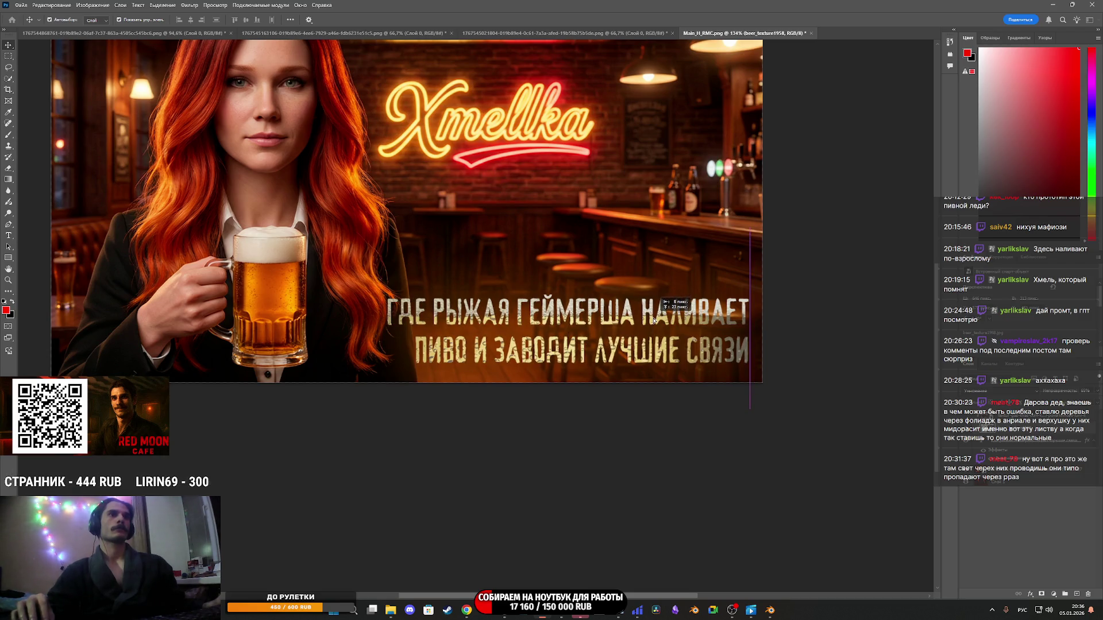
mouse_move(652, 321)
mouse_down()
mouse_move(664, 321)
mouse_move(645, 317)
mouse_move(653, 345)
mouse_move(653, 326)
mouse_up()
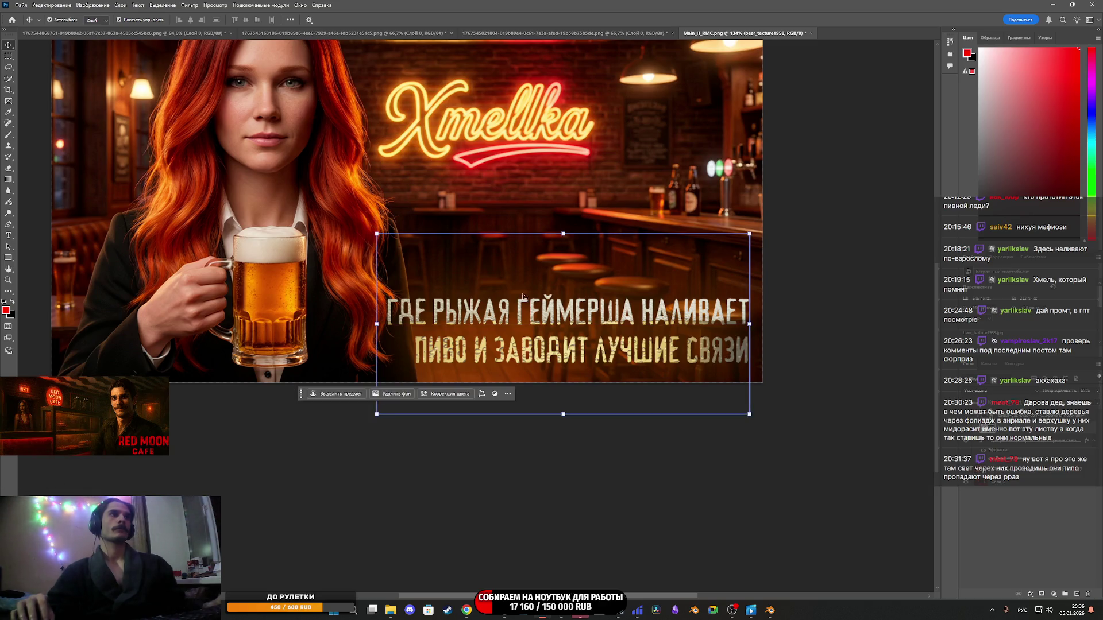
Enlarge the slogan with Free Transform and shift it down and to the right.
drag(377, 233, 297, 204)
mouse_move(536, 270)
mouse_down()
mouse_move(553, 293)
mouse_move(549, 311)
mouse_move(553, 281)
mouse_move(552, 293)
mouse_up()
key(Return)
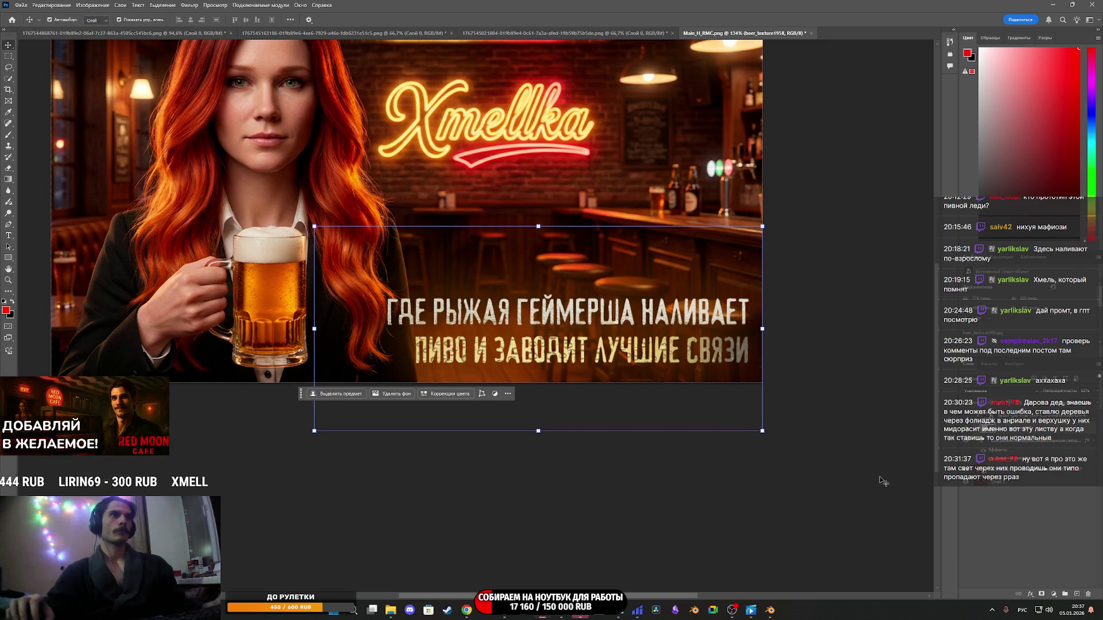
Nudge beer_texture1958 slightly higher so it covers the enlarged lettering.
click(555, 277)
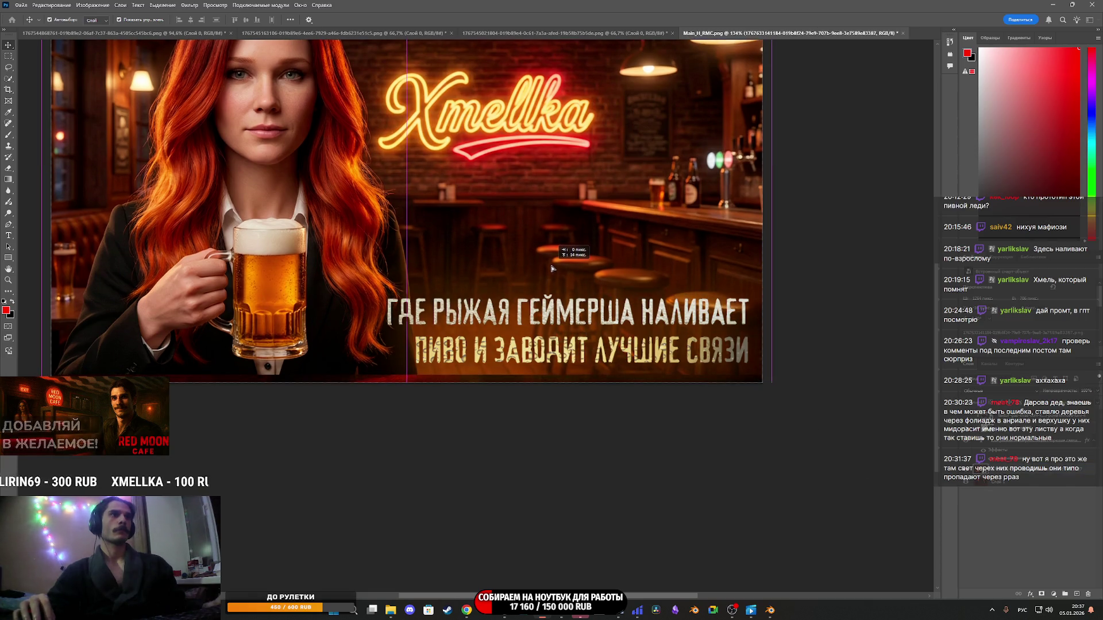
click(597, 305)
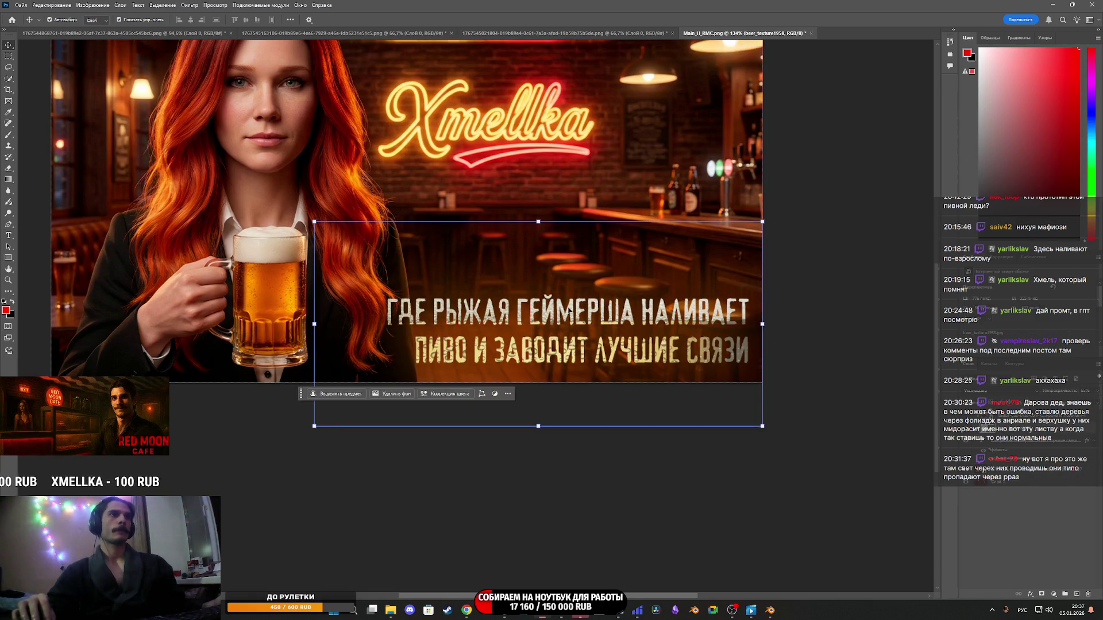
drag(570, 315, 569, 310)
click(783, 425)
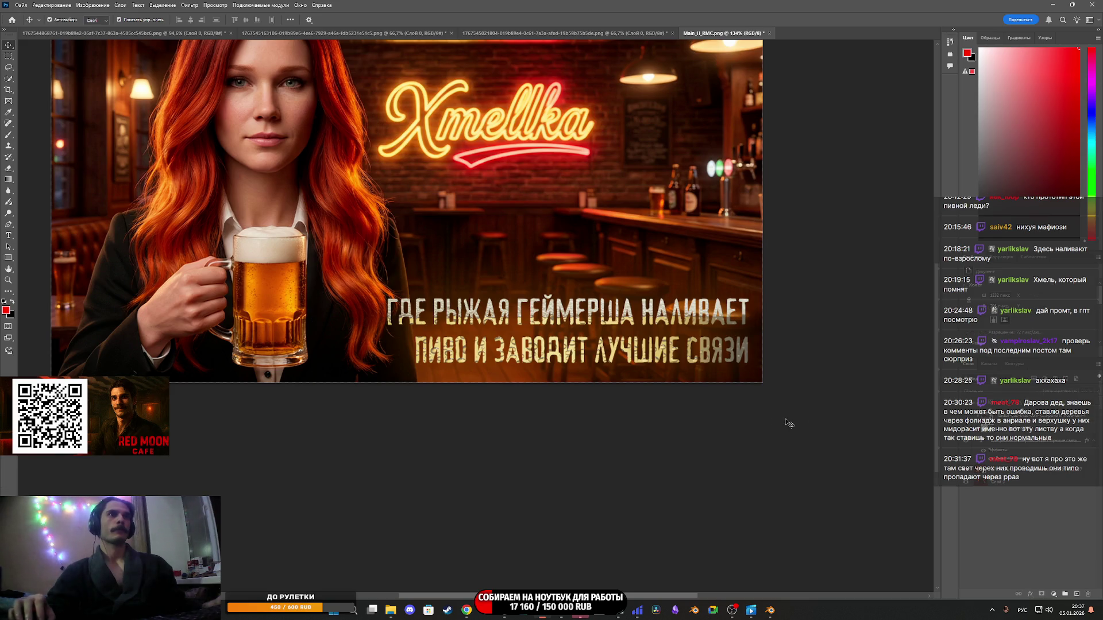
click(1008, 447)
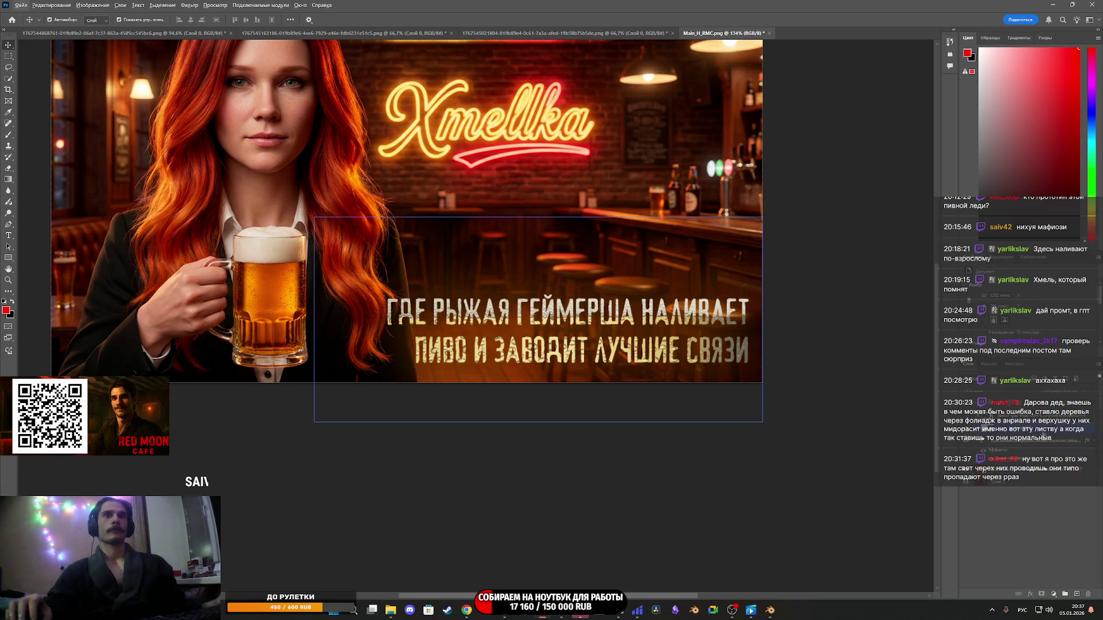
Add an Exposure adjustment layer that brightens the banner to about +1.31.
click(1053, 594)
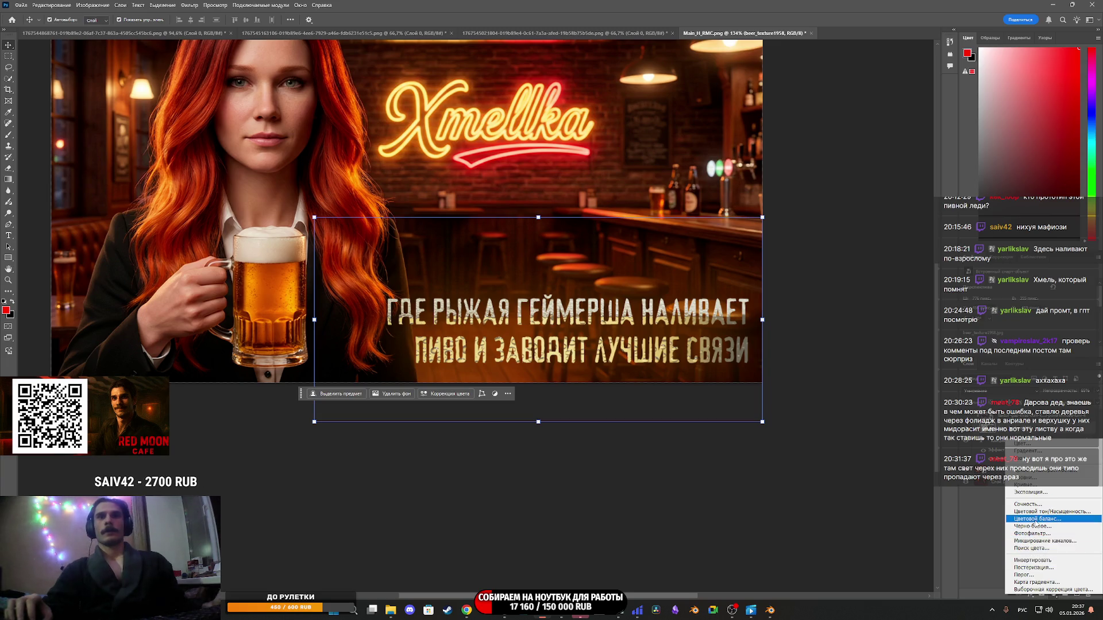
click(1001, 448)
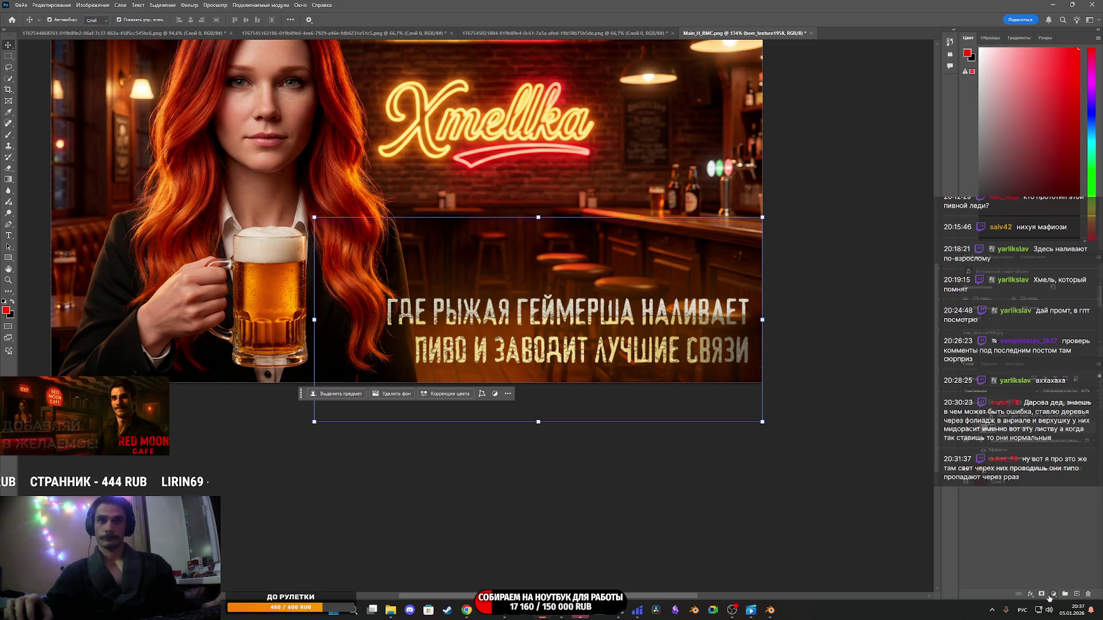
click(1052, 595)
click(1028, 508)
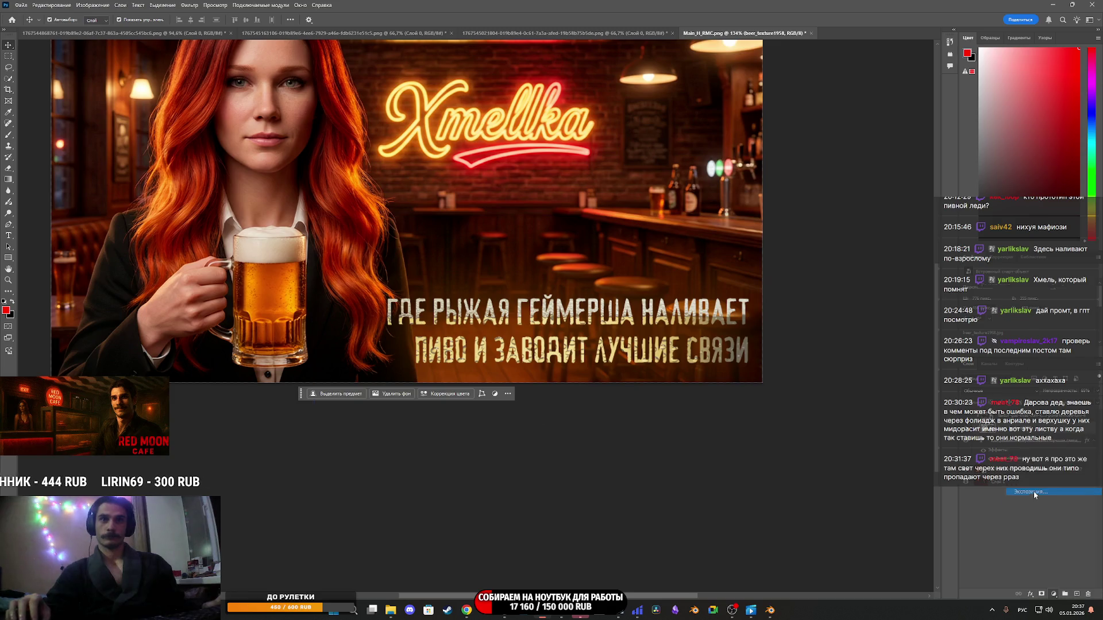
click(999, 440)
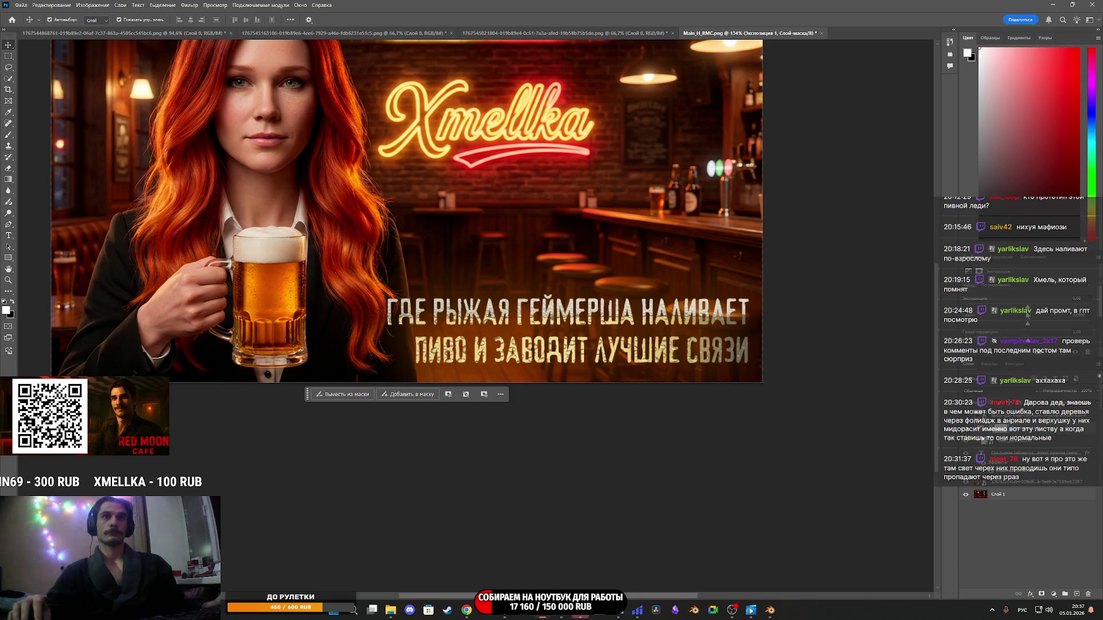
mouse_move(1028, 307)
mouse_down()
mouse_move(1041, 308)
mouse_move(1044, 376)
mouse_up()
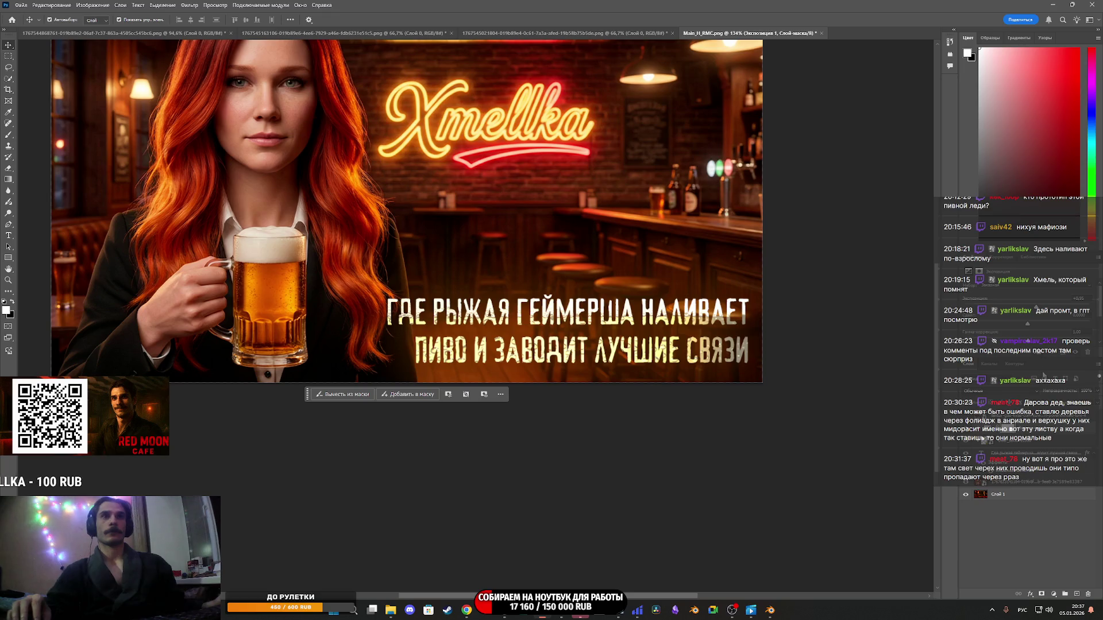
mouse_move(1038, 311)
mouse_down()
mouse_move(1050, 310)
mouse_move(1040, 313)
mouse_up()
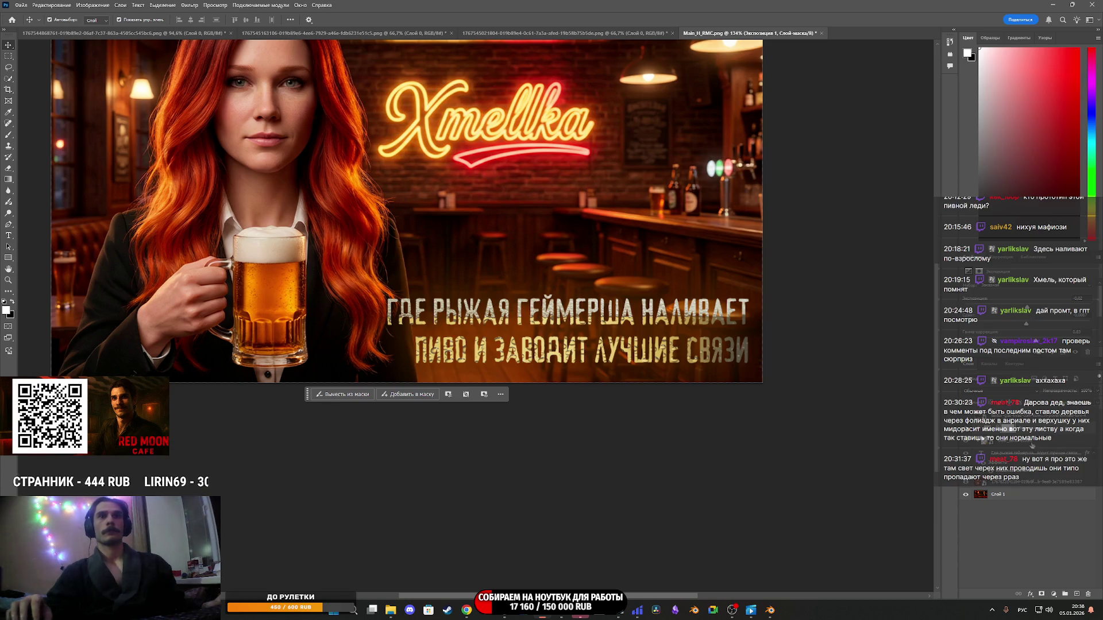
key(ctrl+2)
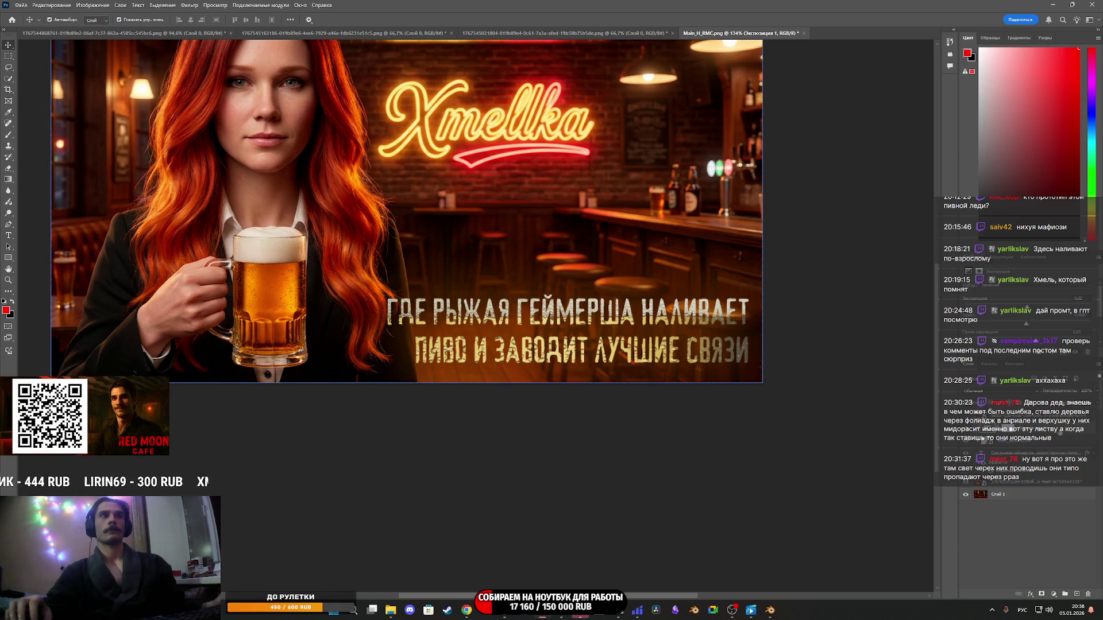
Add a Vibrance adjustment layer above beer_texture1958 with vibrance set to +100.
click(1046, 448)
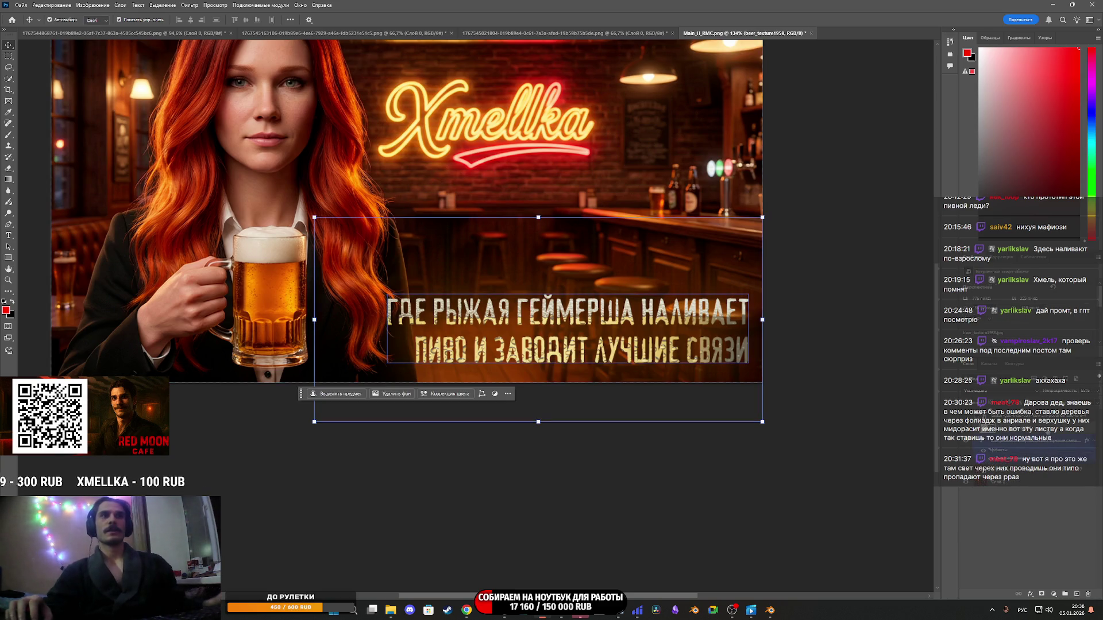
click(1053, 596)
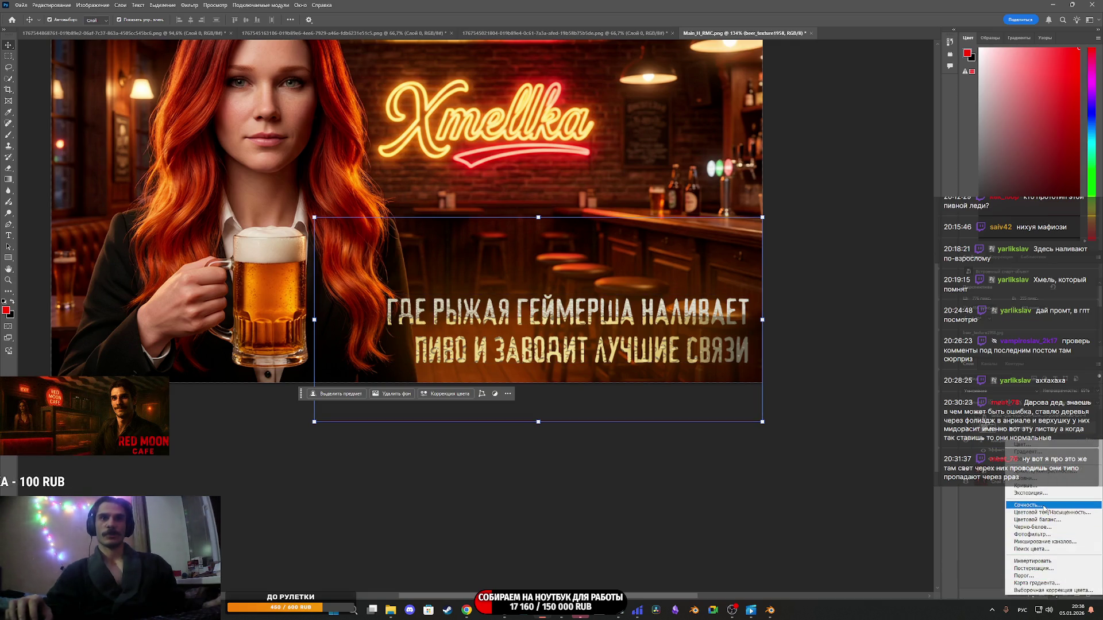
click(1044, 506)
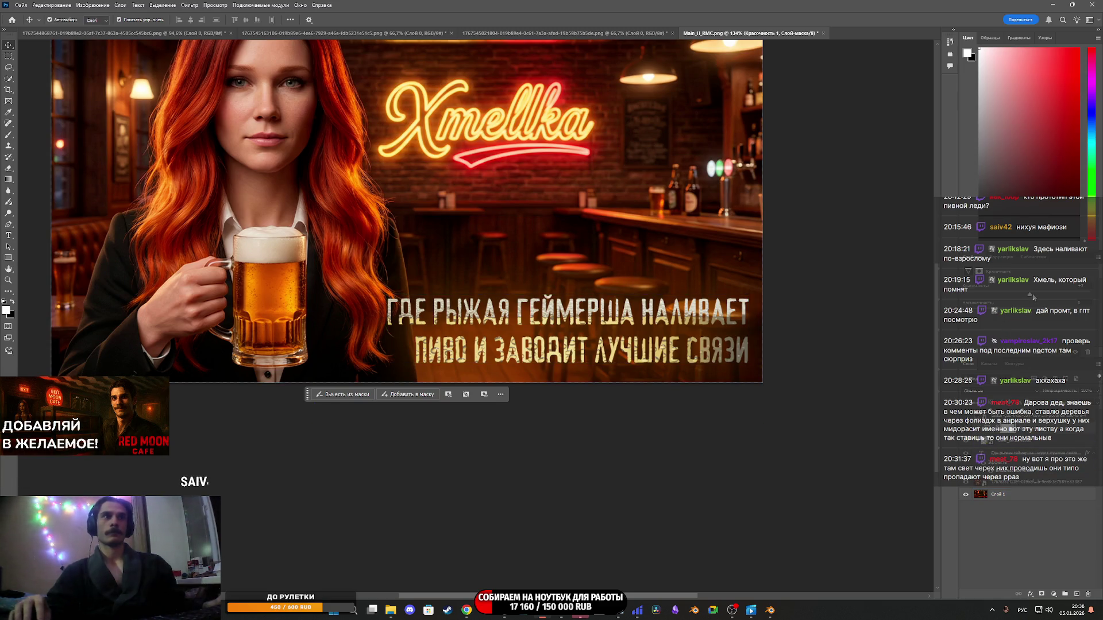
drag(1077, 295, 1089, 295)
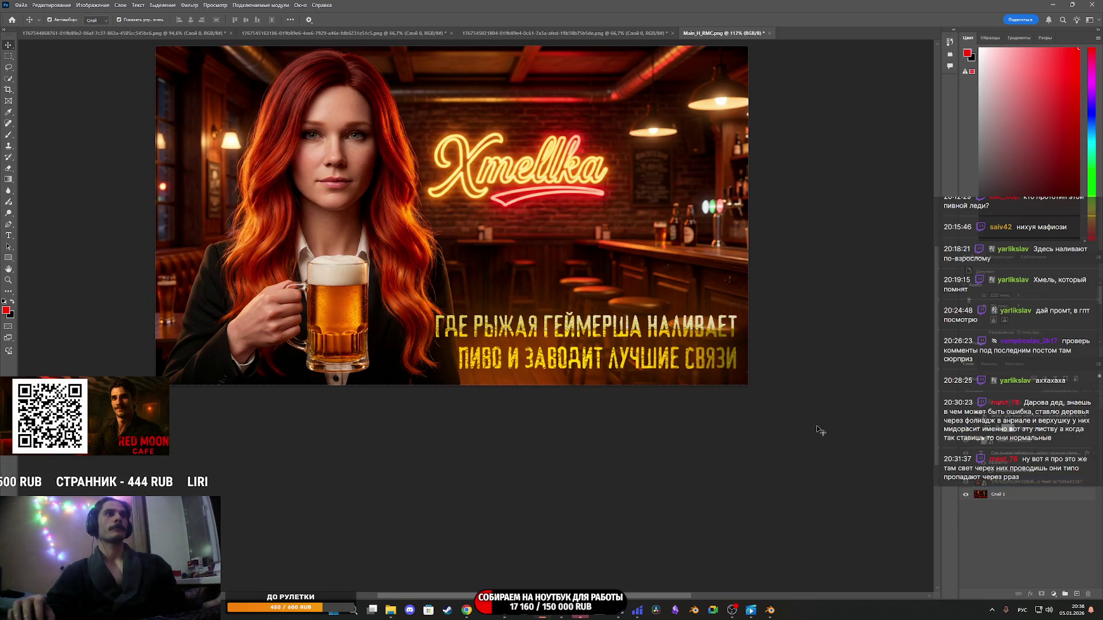
Zoom in to inspect the slogan, deselect the text layer, and open the File menu.
scroll(741, 373, down, 5)
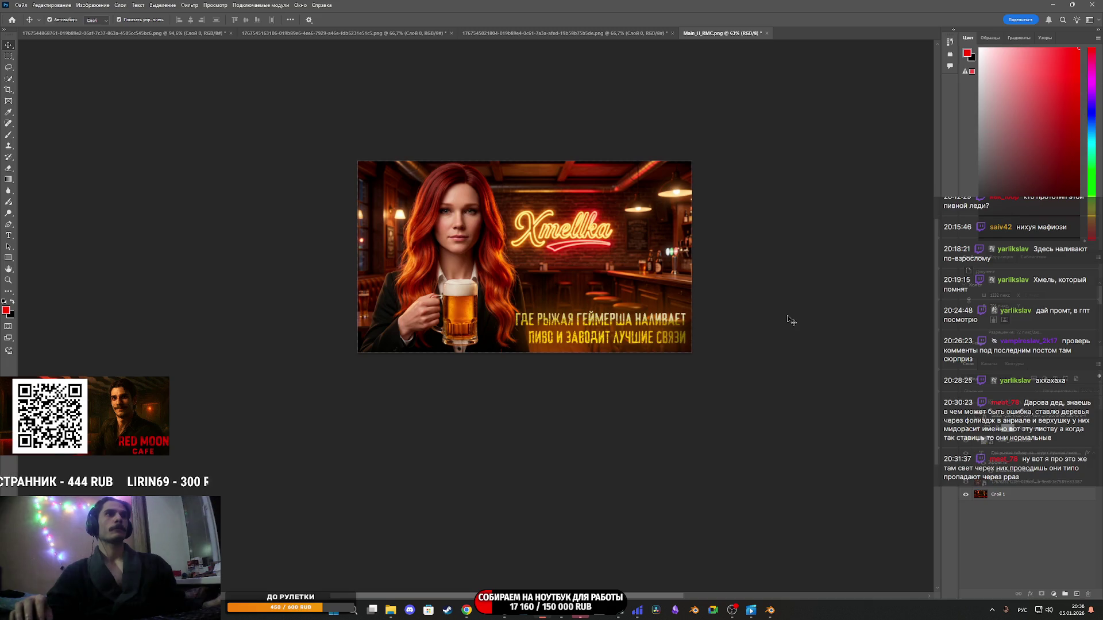
scroll(715, 303, down, 2)
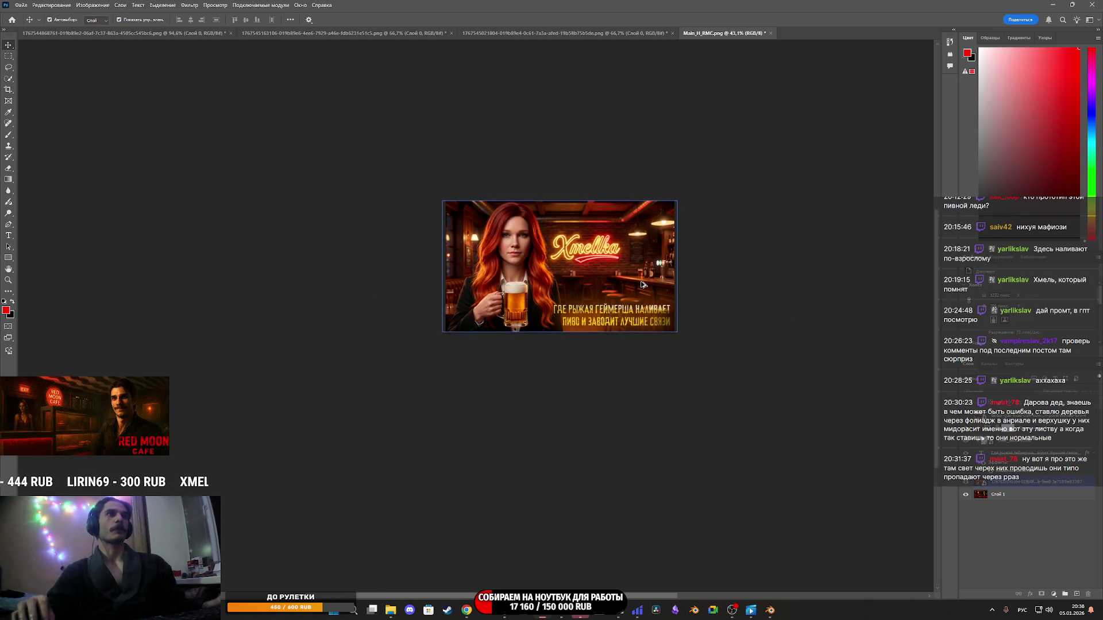
scroll(642, 284, up, 1)
scroll(642, 284, up, 2)
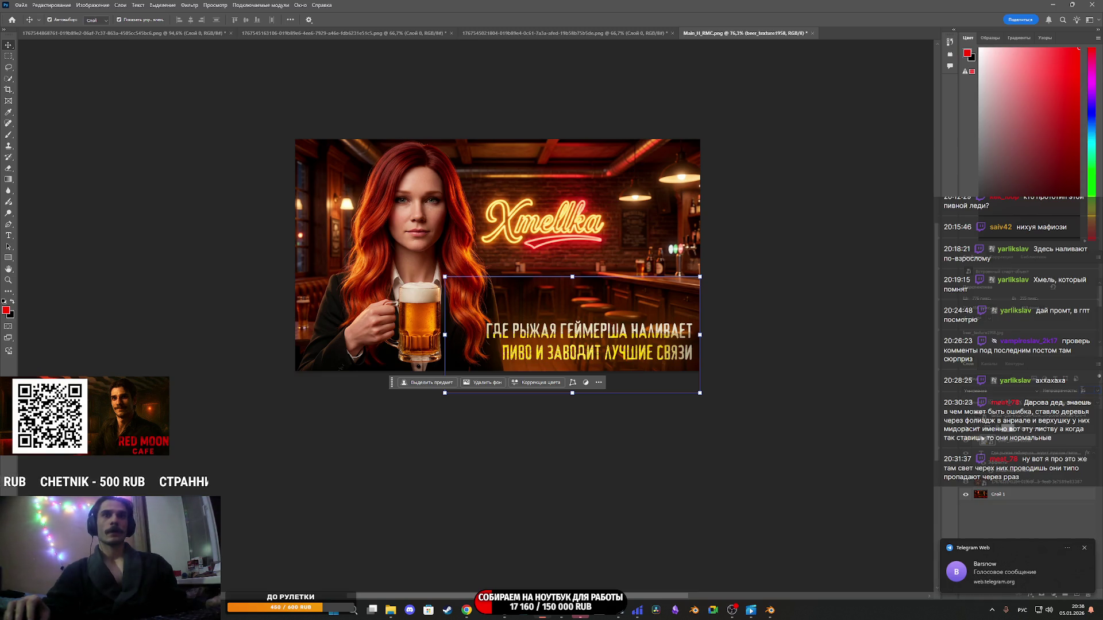
click(1028, 520)
scroll(580, 332, up, 3)
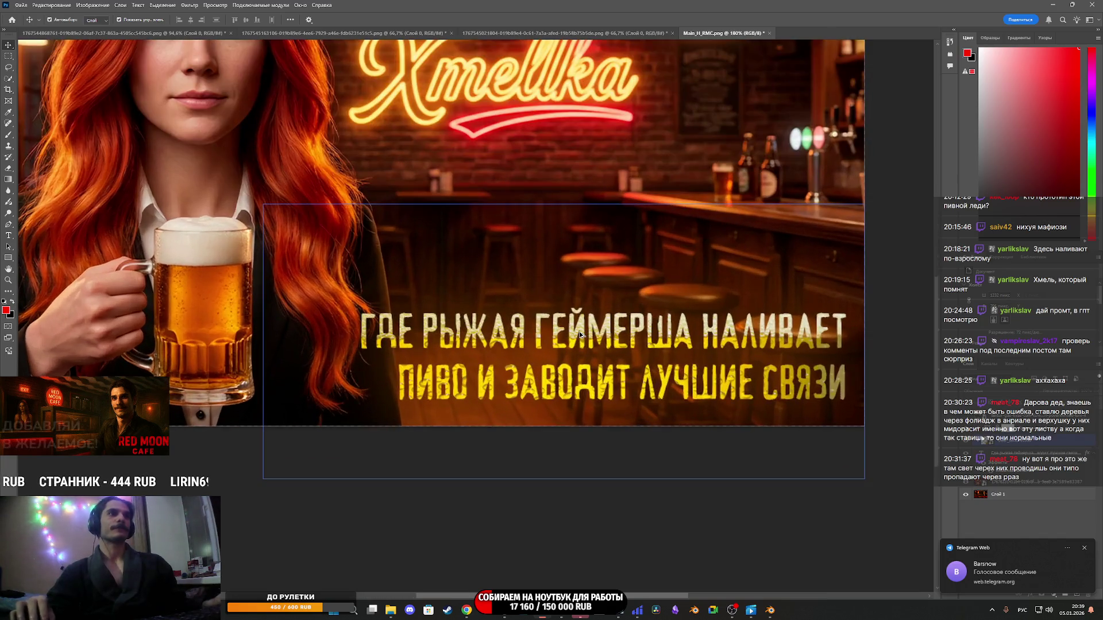
scroll(580, 332, down, 2)
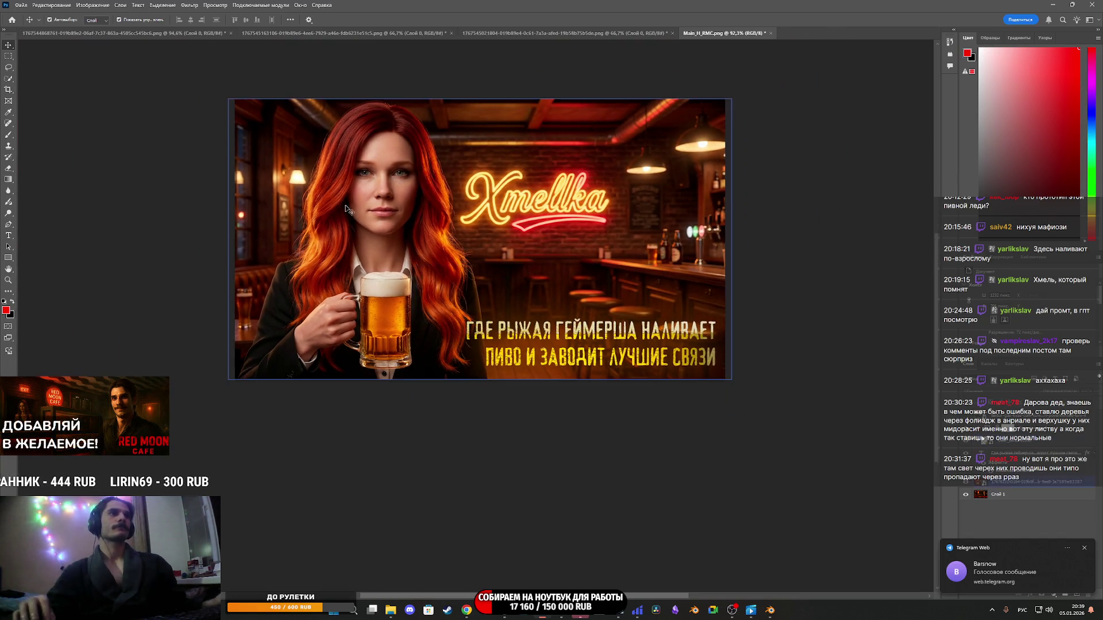
click(21, 4)
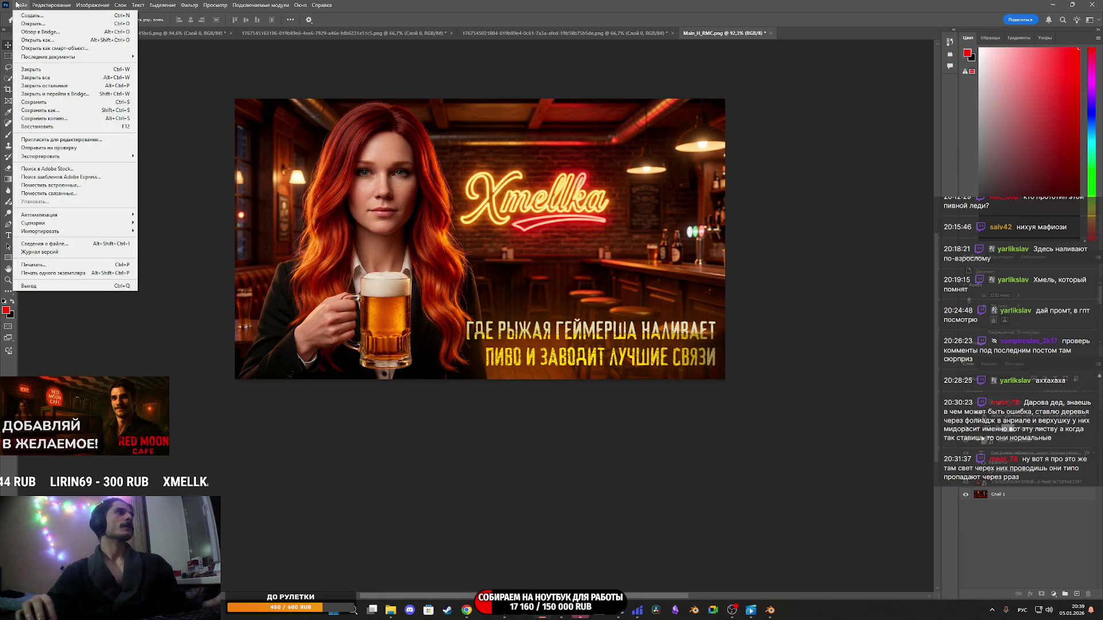
Export the banner with Export As as a PNG named 7 into Street_Props.
mouse_move(67, 232)
mouse_move(53, 157)
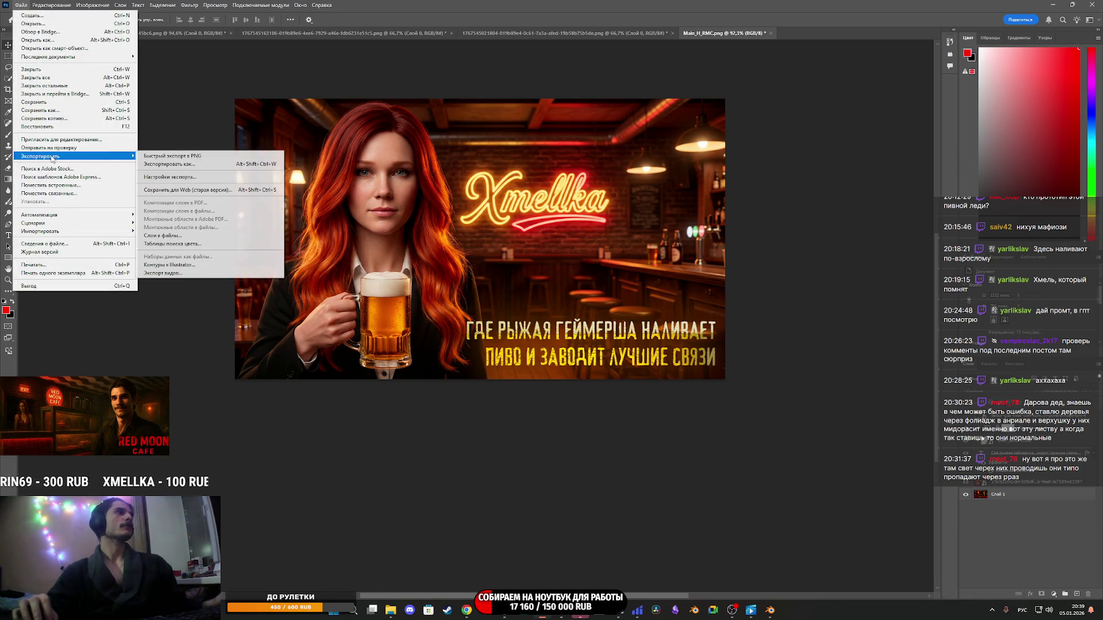
click(188, 165)
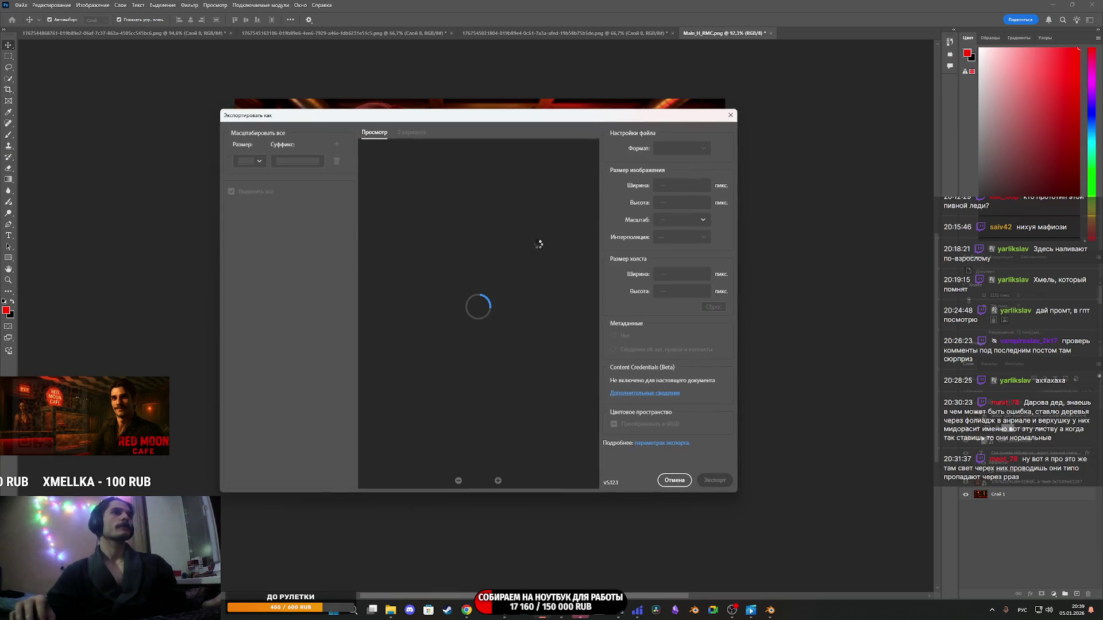
click(715, 482)
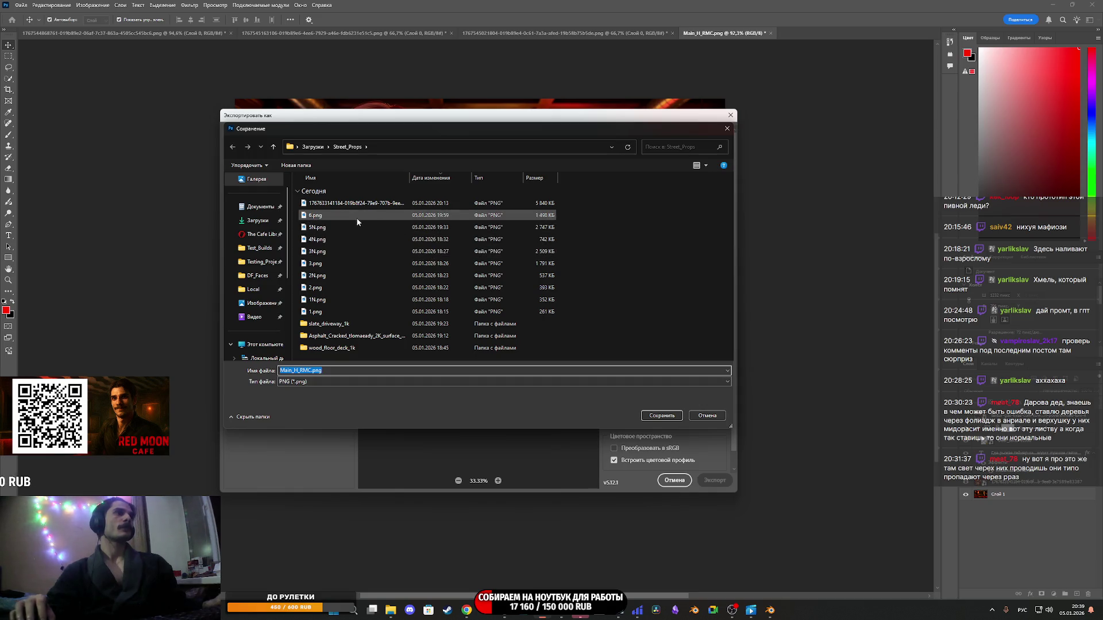
text(7)
click(658, 414)
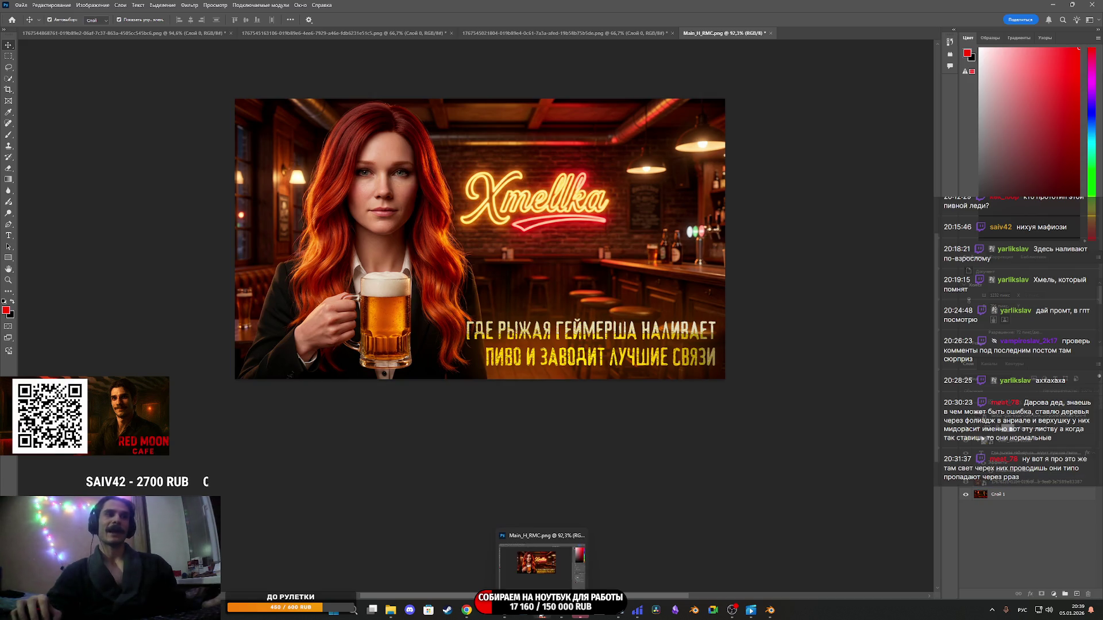
Drag 7.png into Substance Painter's Assets panel and import it as a texture.
click(564, 616)
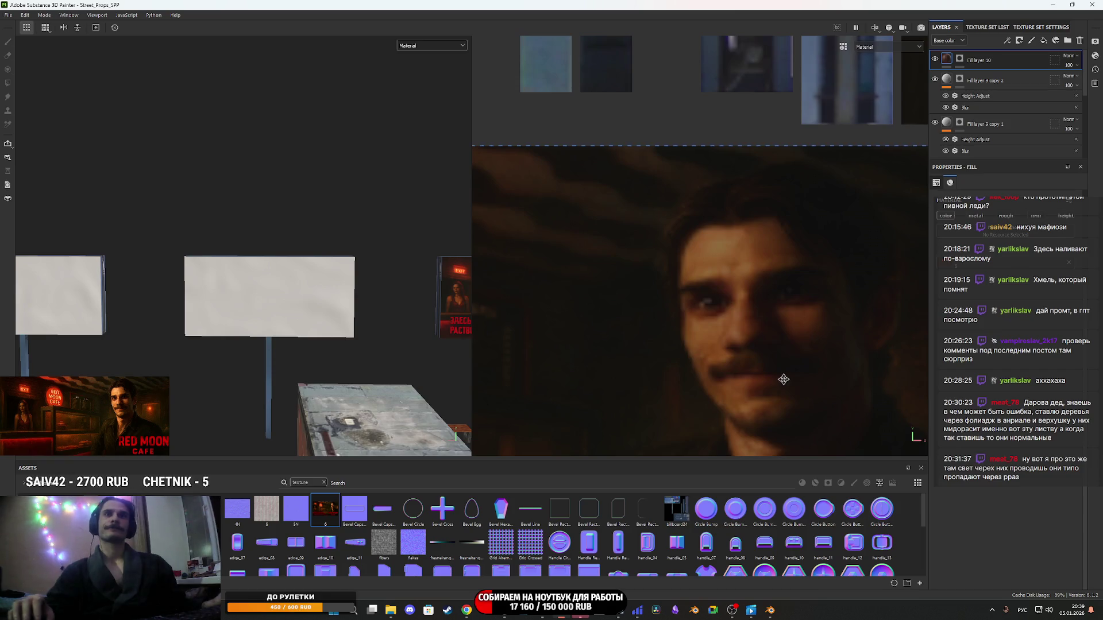
scroll(783, 379, down, 2)
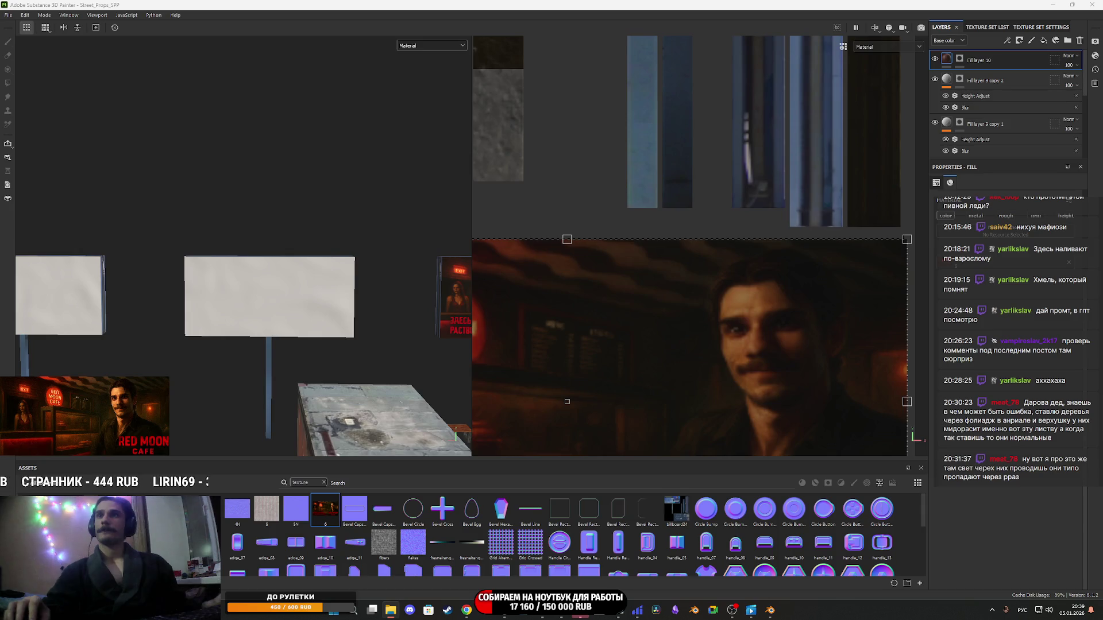
drag(1029, 417, 781, 522)
click(661, 218)
click(674, 248)
click(652, 407)
click(632, 424)
click(618, 422)
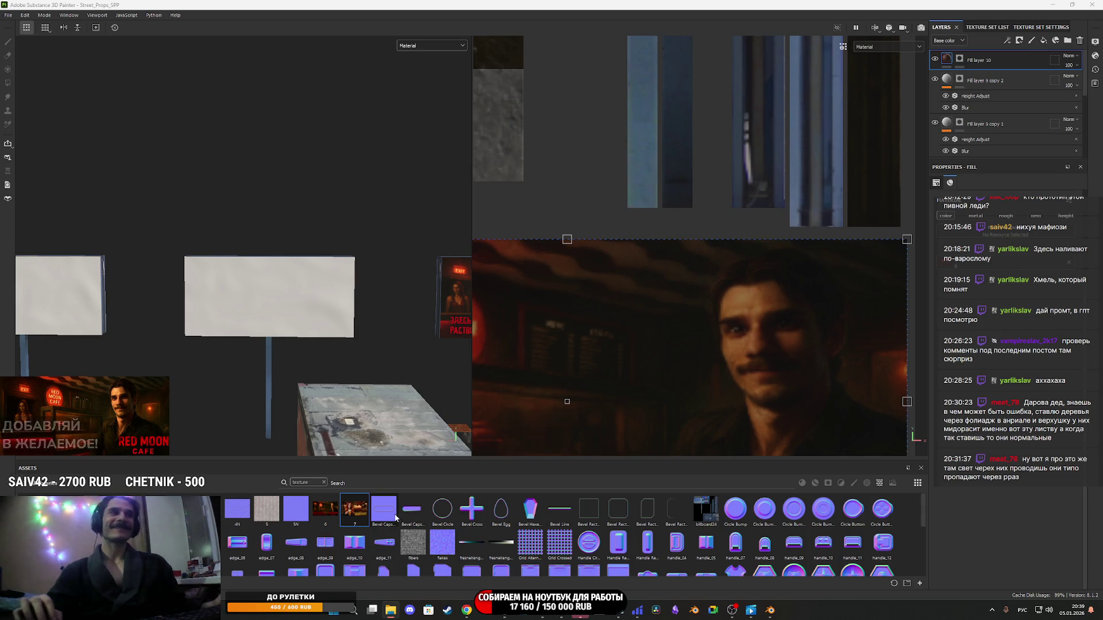
Add a fill layer using texture 7 as Base Color, with metalness and roughness disabled.
click(1043, 40)
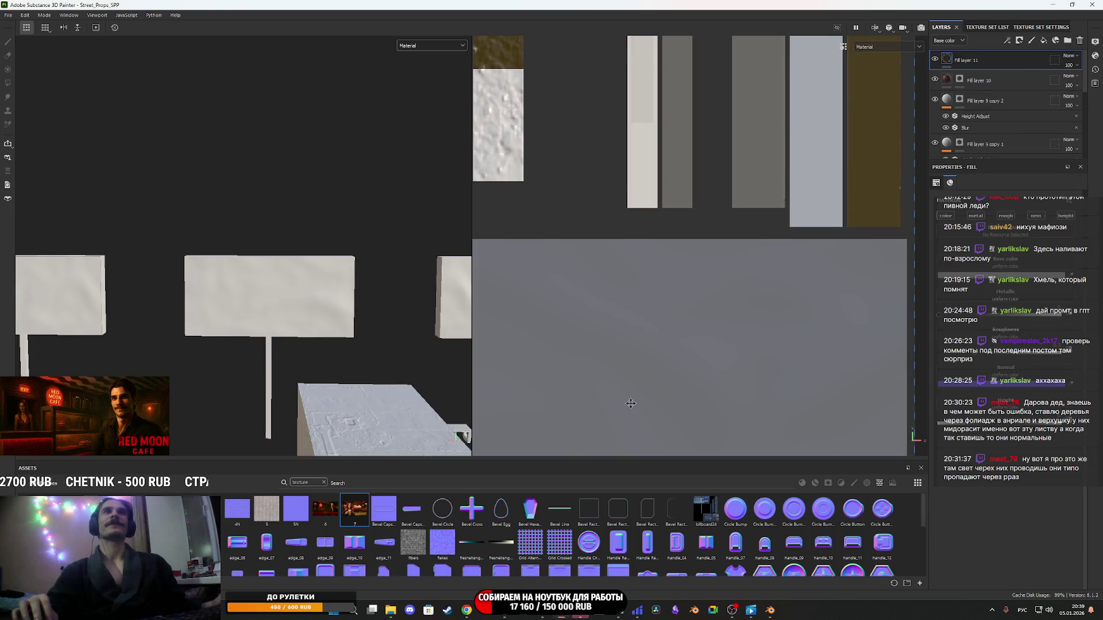
mouse_move(367, 514)
mouse_down()
mouse_move(916, 360)
mouse_move(1011, 268)
mouse_up()
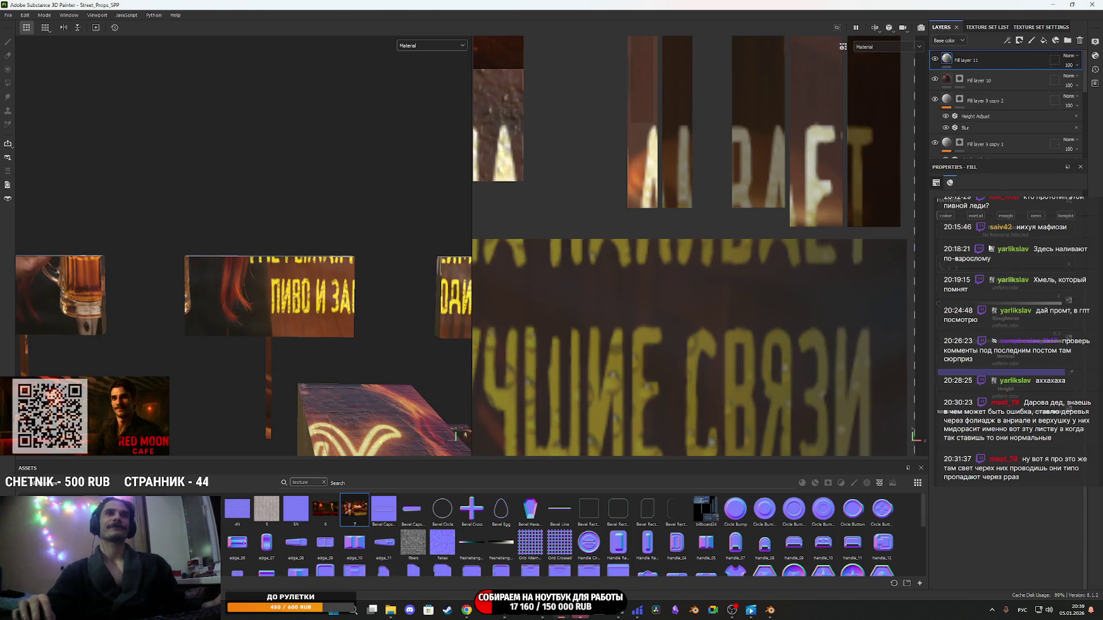
click(977, 216)
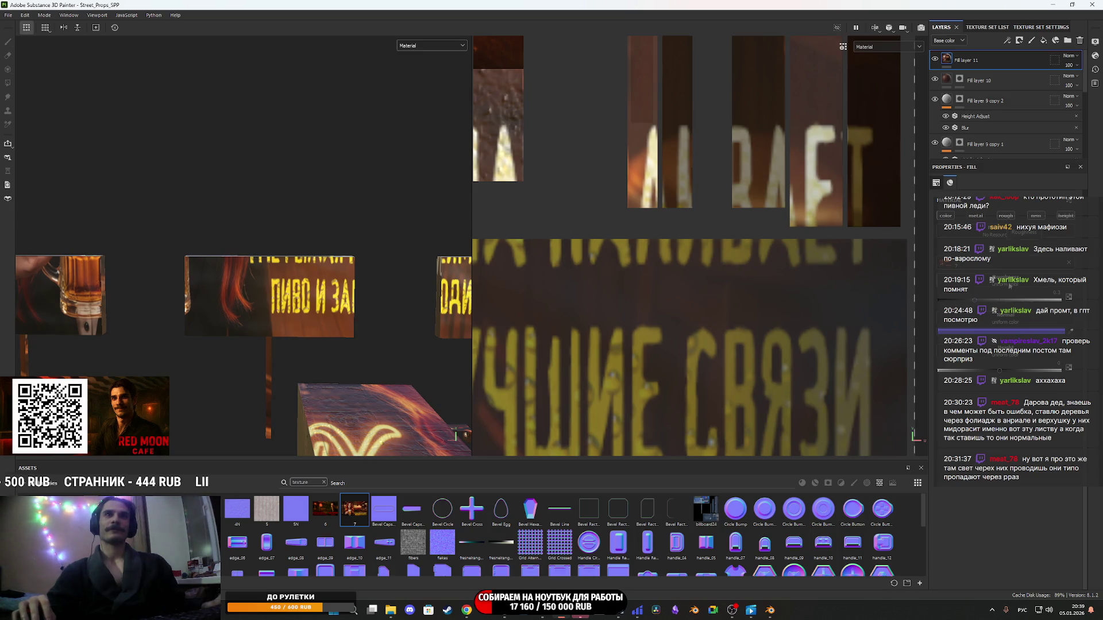
click(1005, 216)
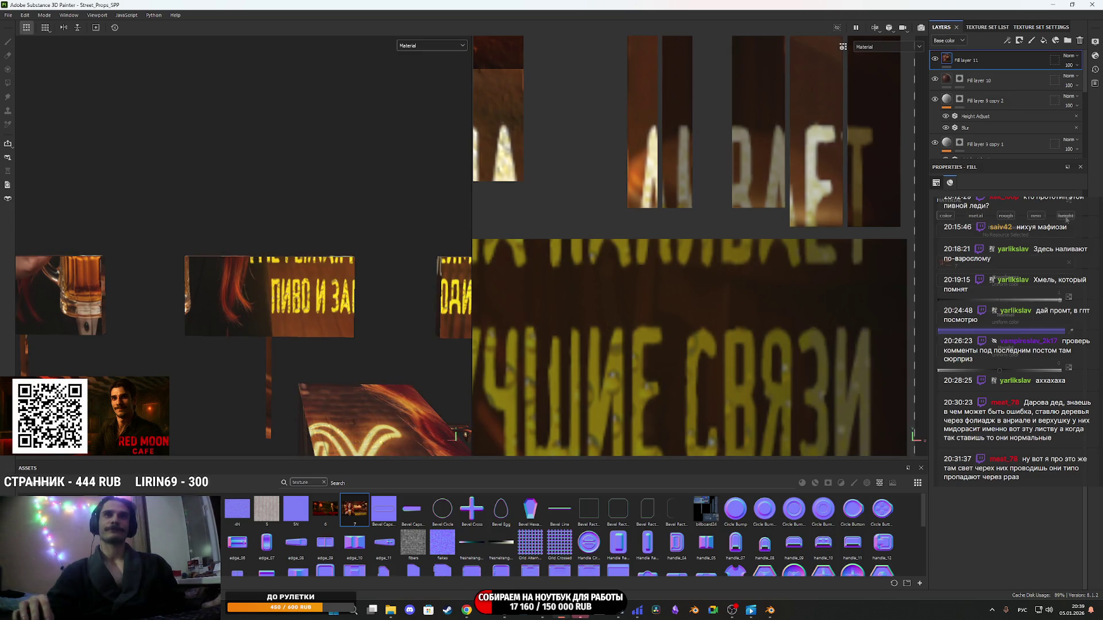
Add a black mask to the fill and reveal it on the blank billboard face.
right_click(958, 60)
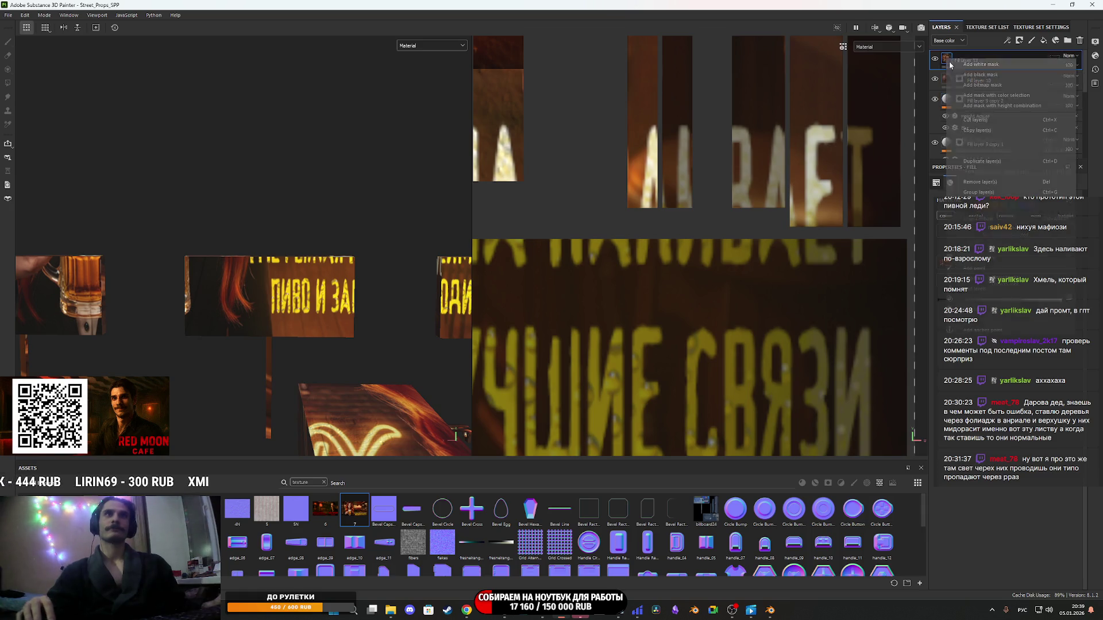
click(968, 75)
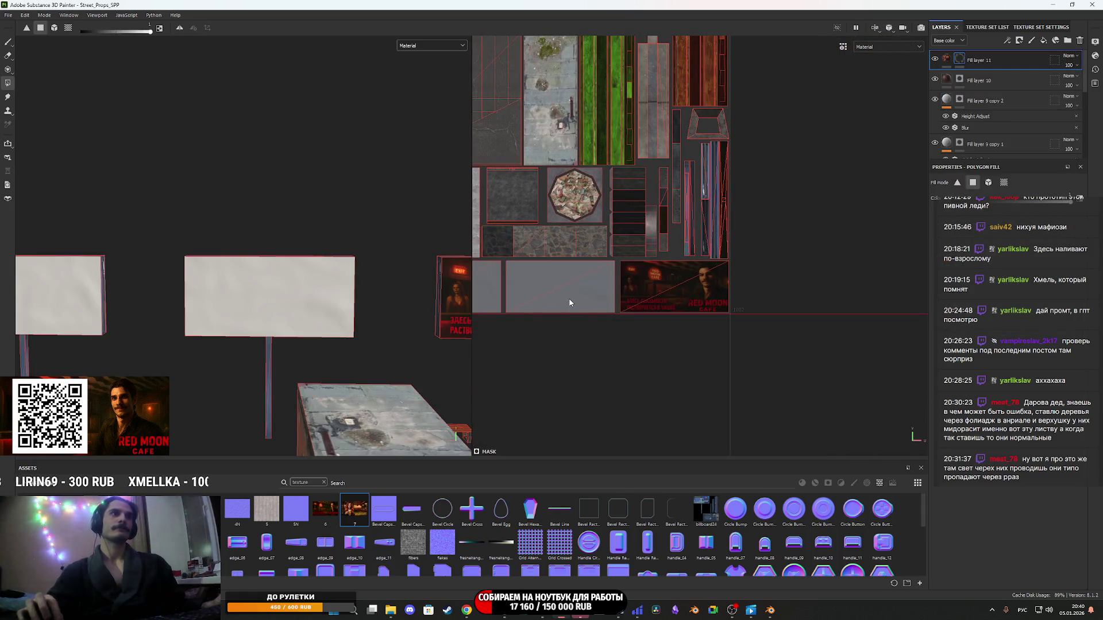
click(946, 58)
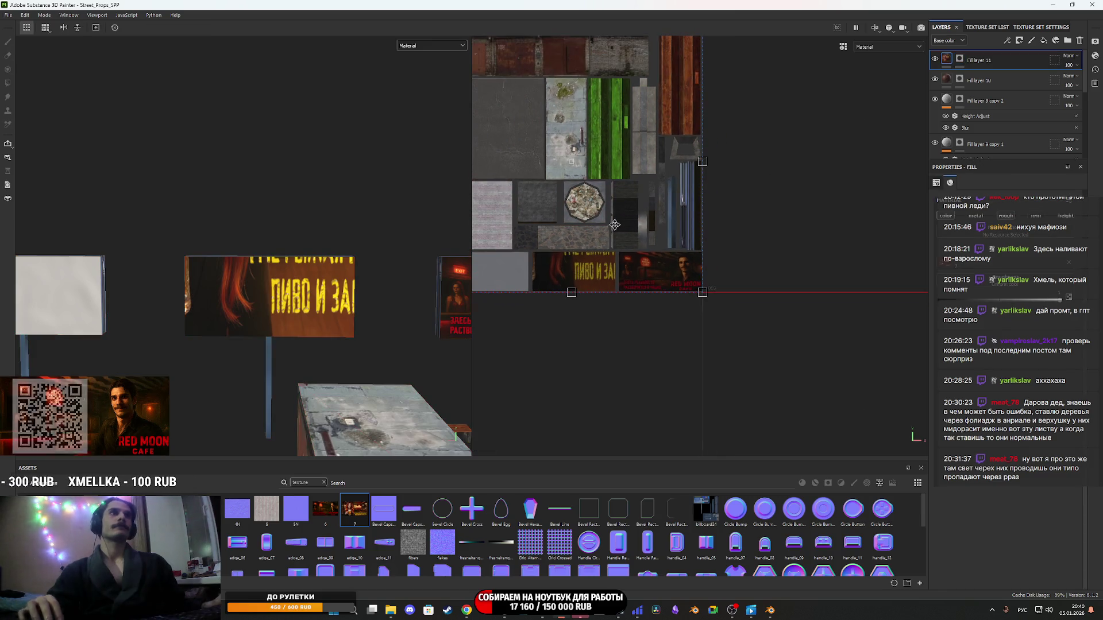
Adjust the UV projection so the banner image fits the billboard's sign area.
mouse_move(702, 290)
mouse_down()
mouse_move(617, 289)
mouse_move(648, 275)
mouse_up()
scroll(614, 293, up, 5)
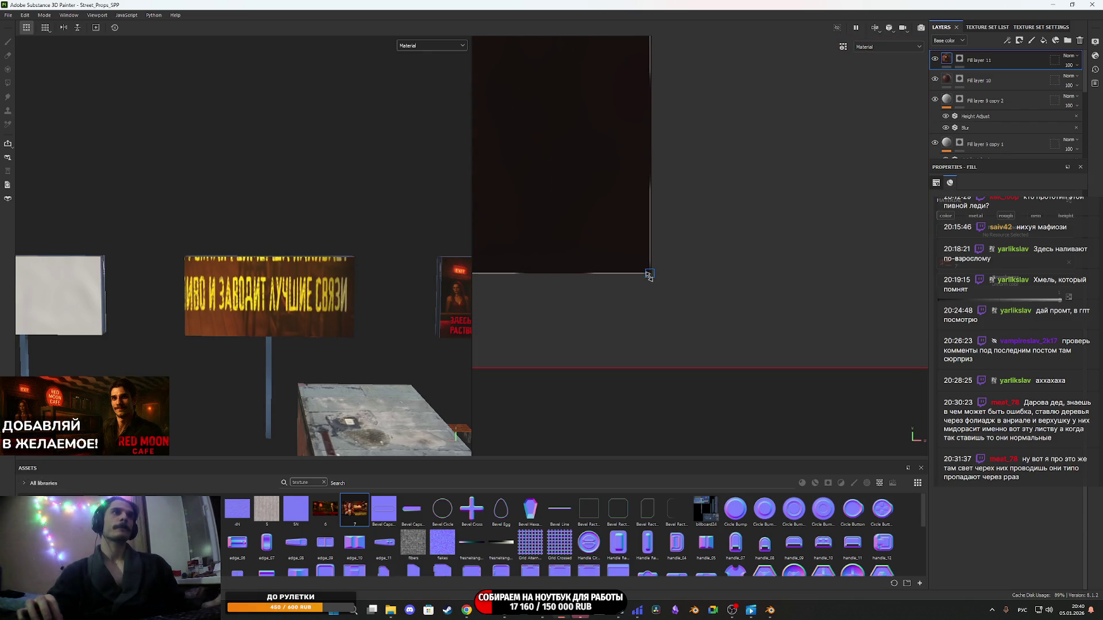
scroll(648, 275, down, 5)
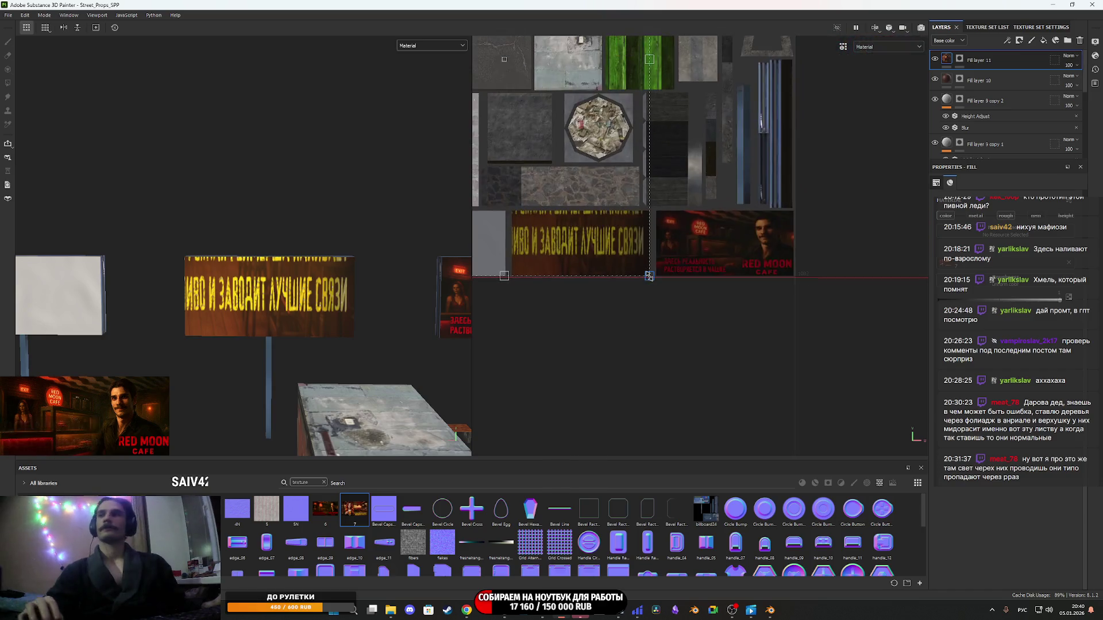
mouse_move(614, 236)
mouse_down()
mouse_move(738, 332)
mouse_move(839, 386)
mouse_up()
mouse_move(677, 127)
mouse_down()
mouse_move(746, 345)
mouse_move(782, 386)
mouse_up()
scroll(781, 386, up, 5)
mouse_move(761, 337)
mouse_down()
mouse_move(769, 312)
mouse_move(740, 293)
mouse_move(743, 258)
mouse_up()
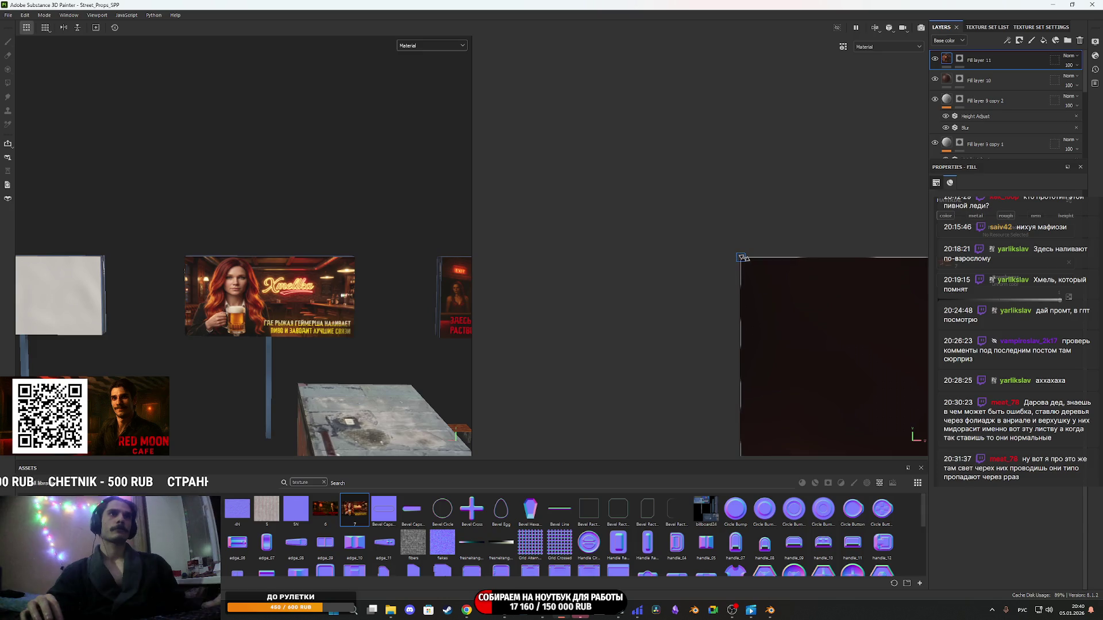
scroll(287, 290, up, 3)
Orbit around the billboard to check the banner's placement from an angle.
mouse_move(321, 313)
mouse_down()
mouse_move(356, 328)
mouse_move(327, 342)
mouse_up()
scroll(319, 347, down, 2)
scroll(316, 352, up, 3)
scroll(316, 352, up, 4)
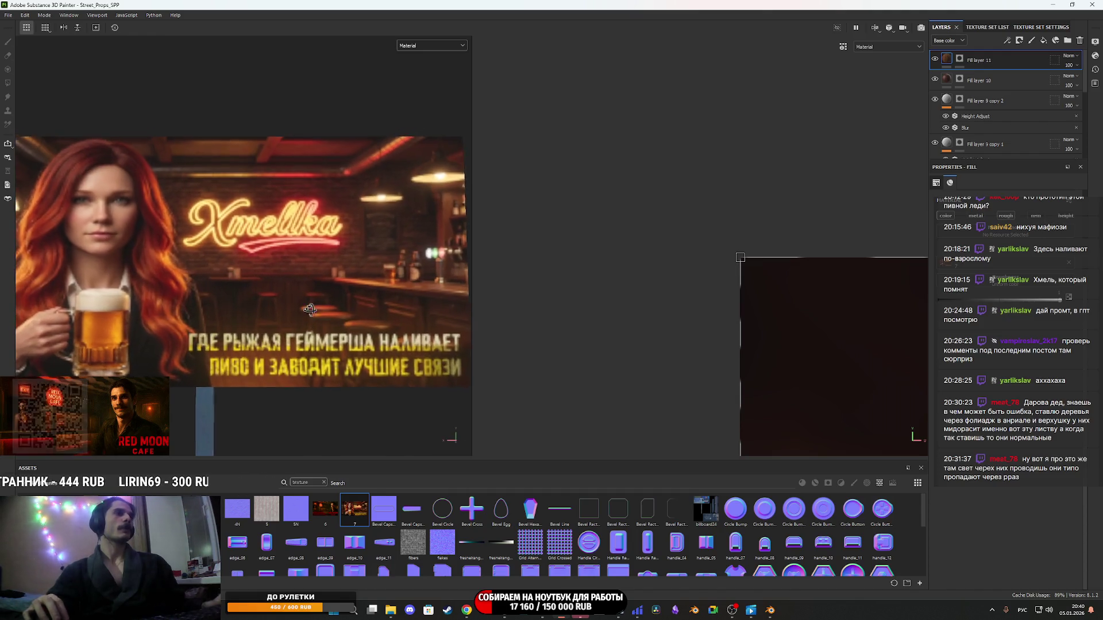
scroll(301, 299, down, 3)
mouse_move(301, 299)
mouse_down()
mouse_move(249, 286)
mouse_move(369, 315)
mouse_move(164, 330)
mouse_move(303, 326)
mouse_move(185, 315)
mouse_move(296, 274)
mouse_move(349, 273)
mouse_up()
scroll(228, 307, down, 4)
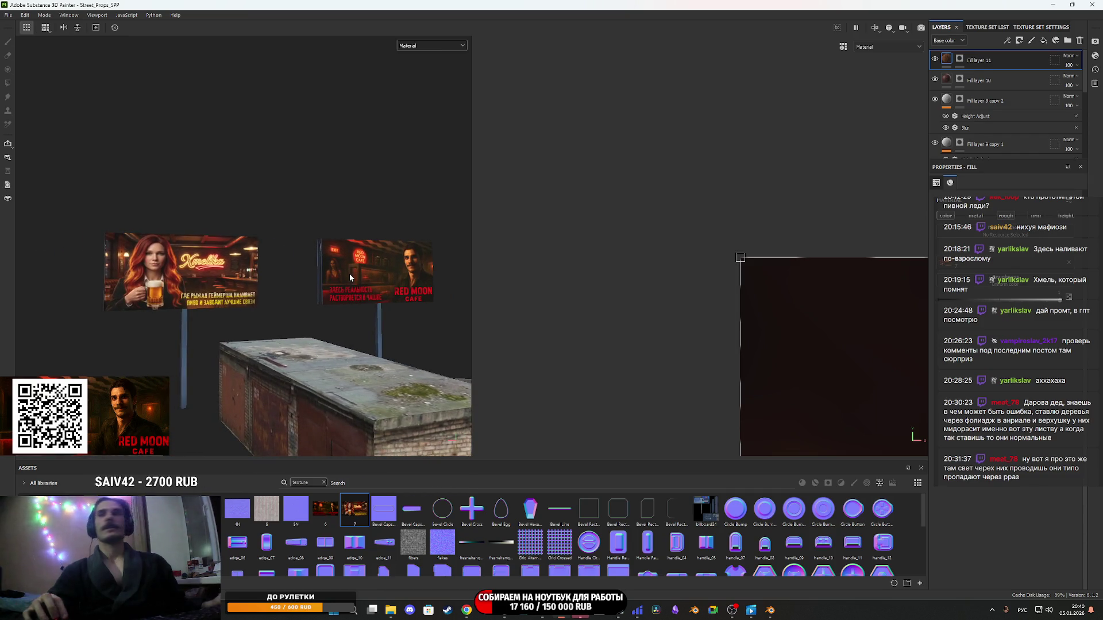
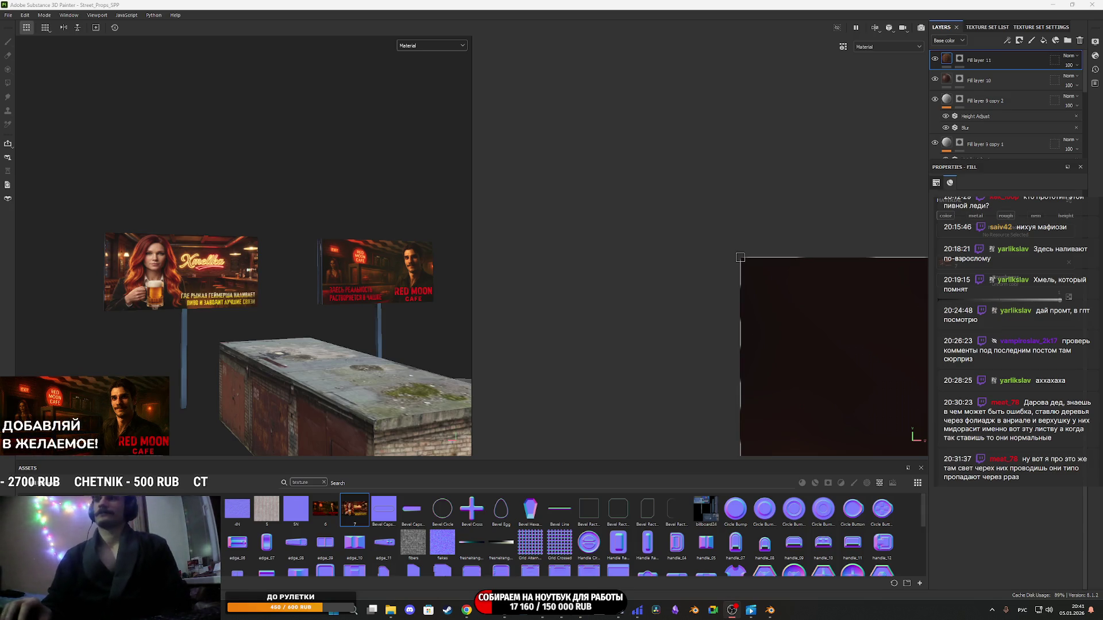
Bring the Chrome window with the earlier LMArena Xmellka image results to the front.
mouse_move(466, 610)
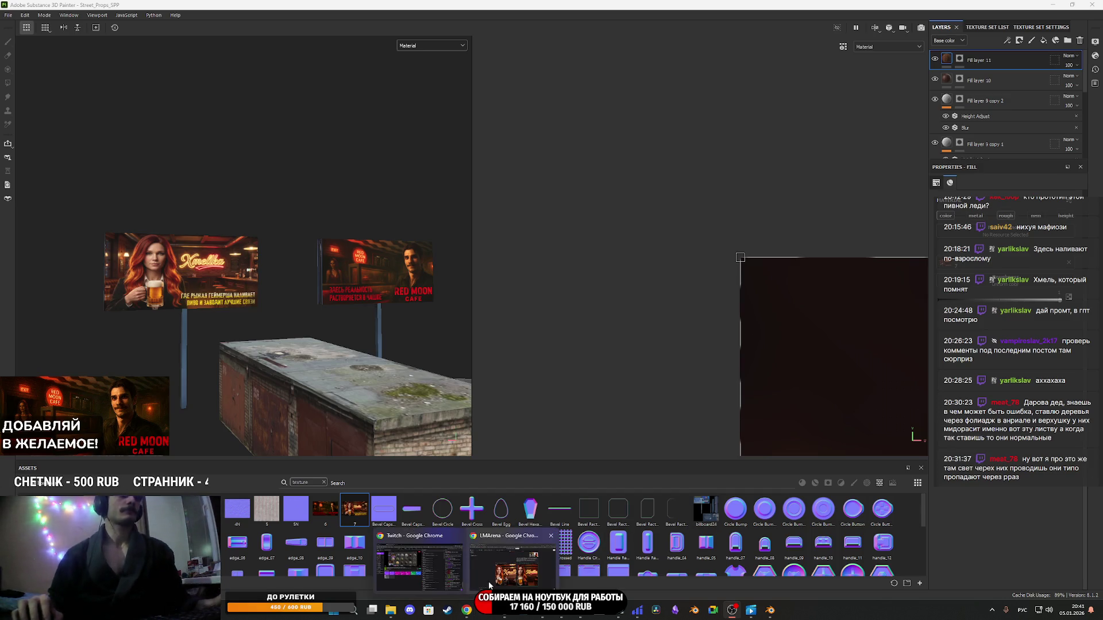
mouse_move(543, 614)
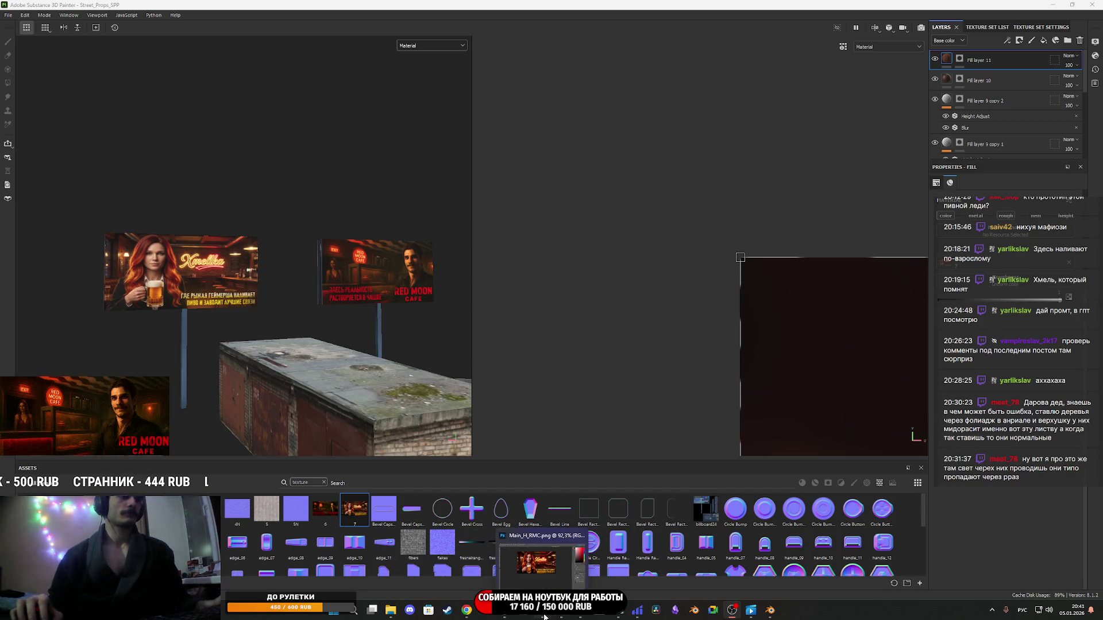
click(496, 578)
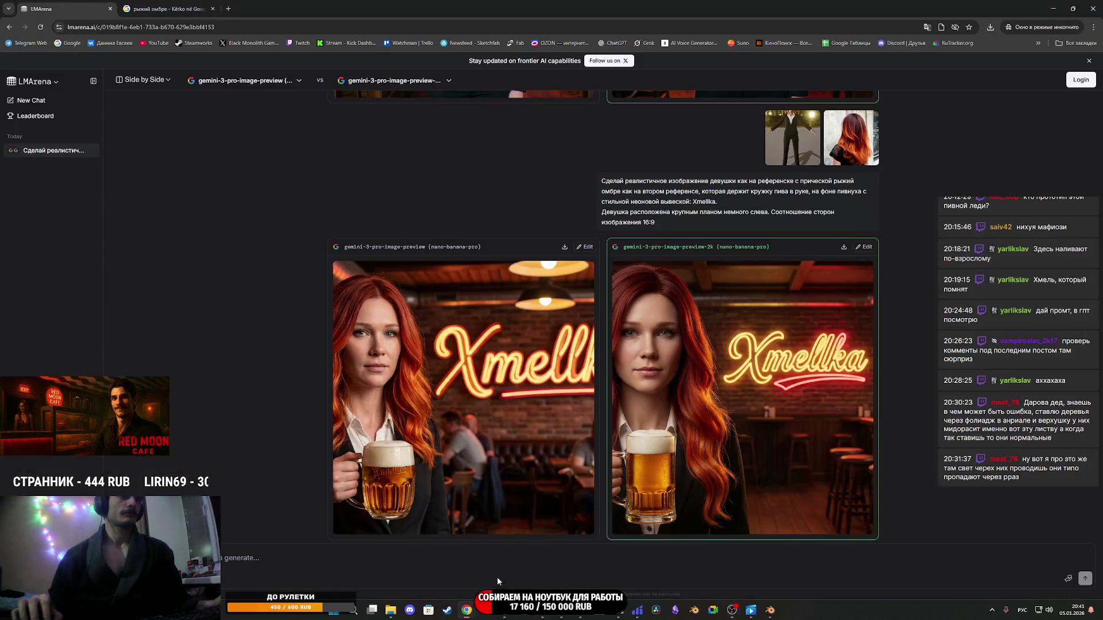
Select the full text of the earlier Xmellka image prompt.
scroll(729, 333, up, 3)
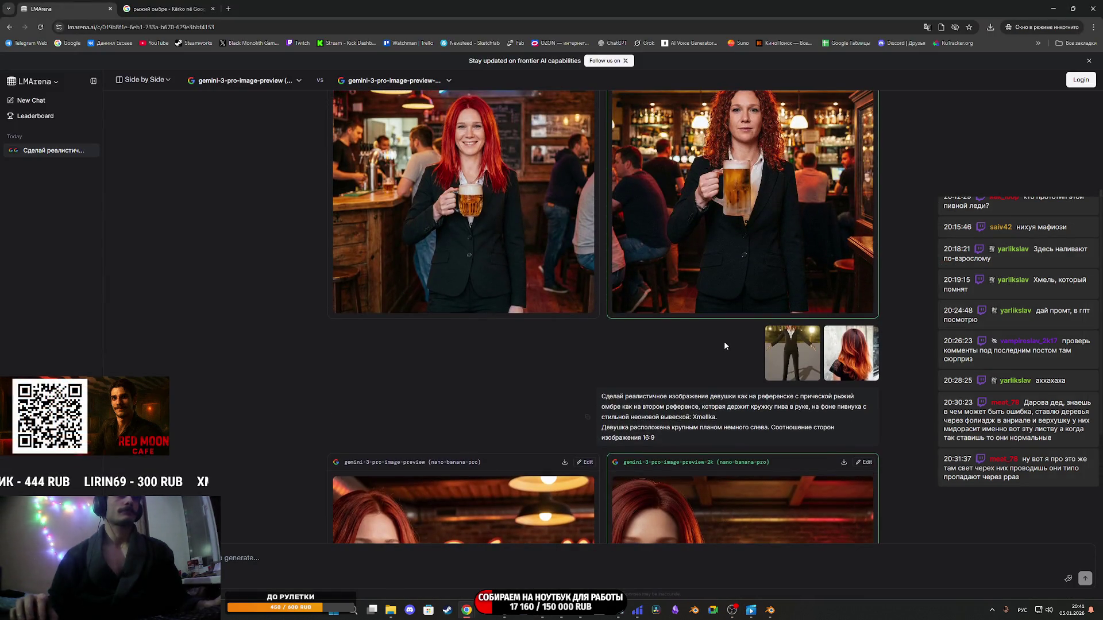
drag(658, 446, 603, 396)
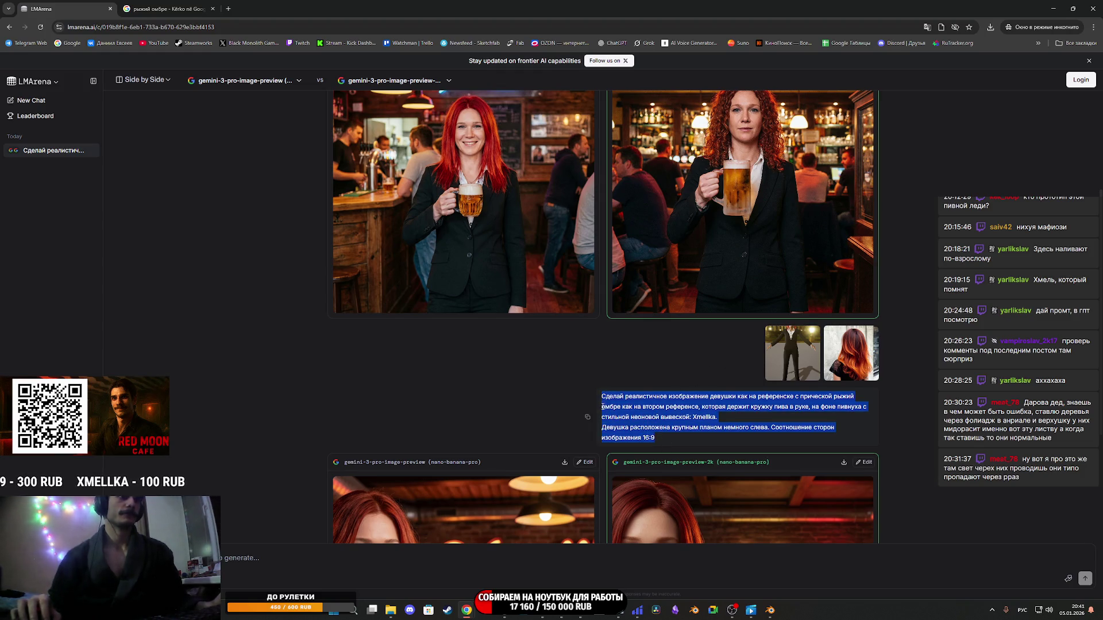
scroll(598, 416, down, 3)
Close the LMArena incognito window so Substance 3D Painter shows again.
click(1075, 43)
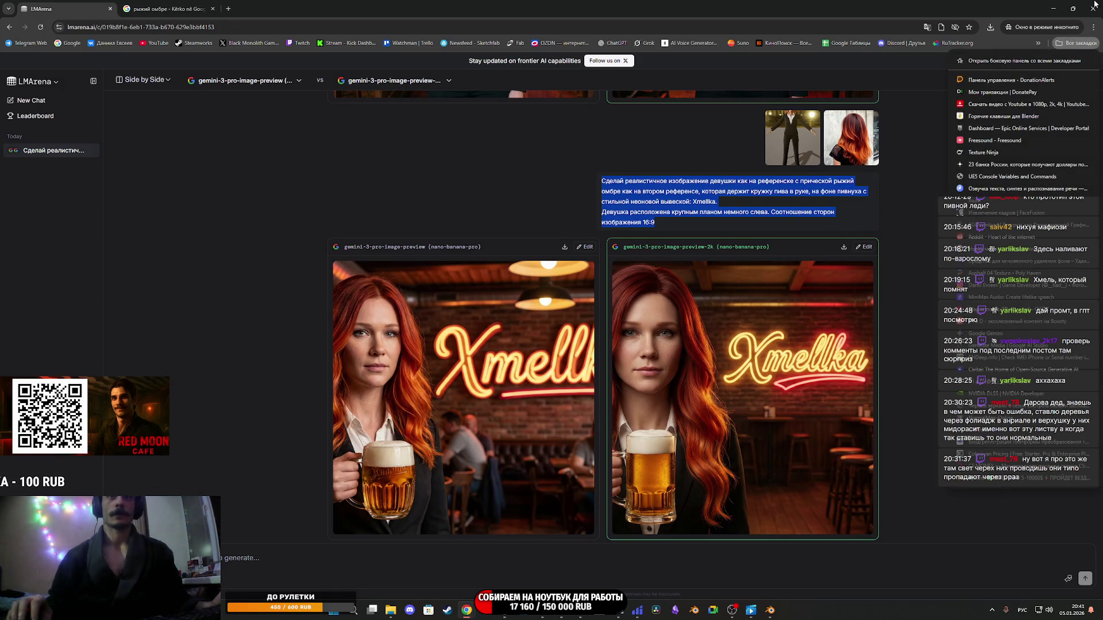
click(1041, 27)
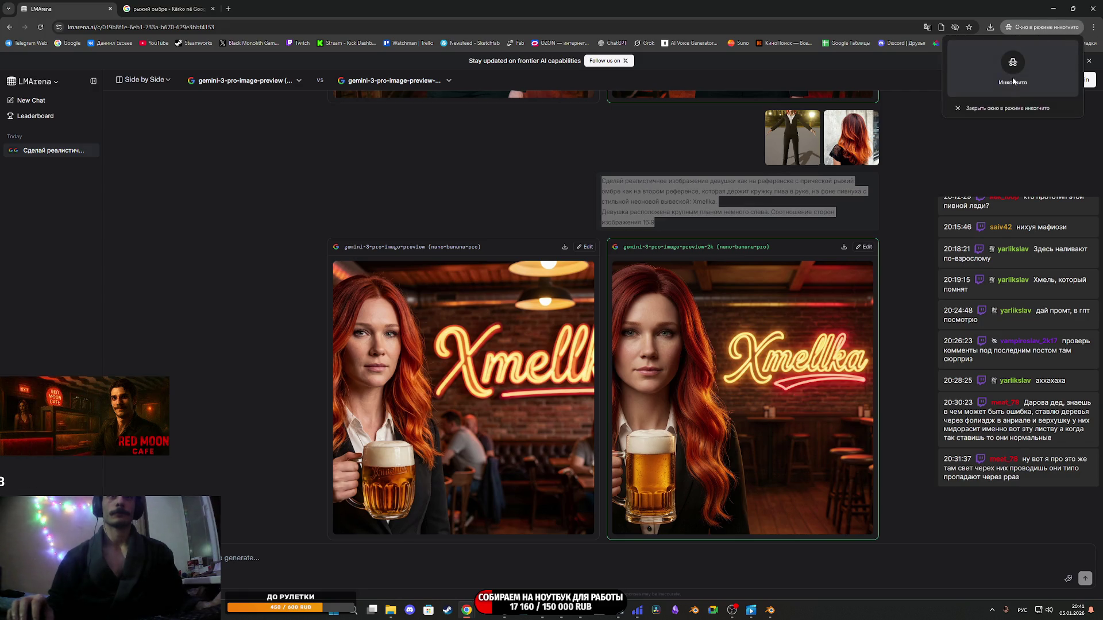
click(1000, 109)
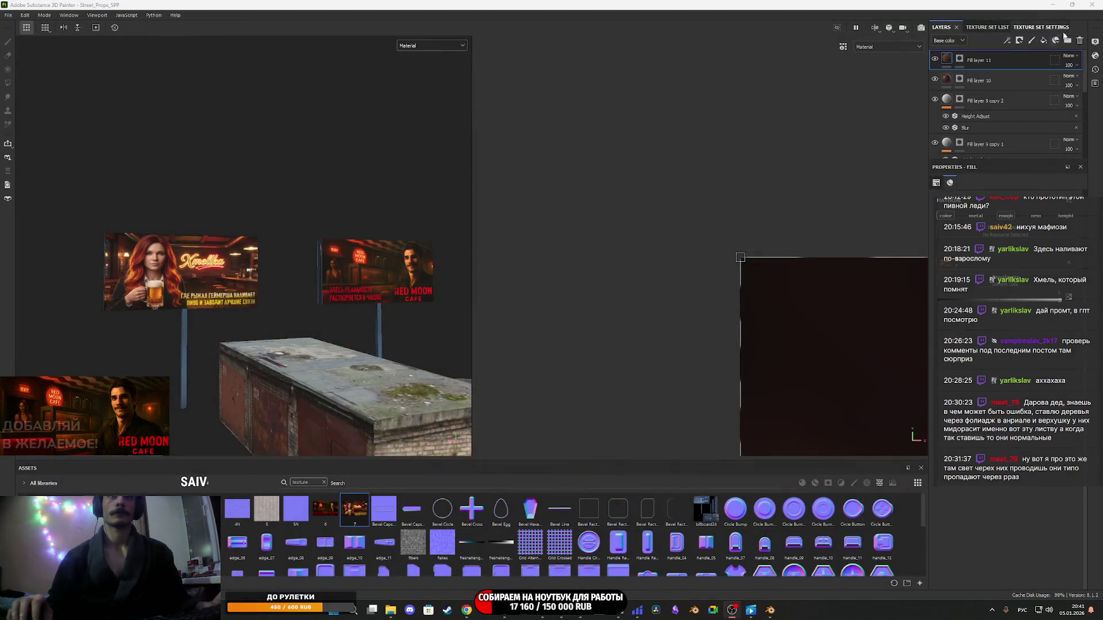
Load lmarena.ai from the All bookmarks folder in a new Chrome incognito window.
click(466, 610)
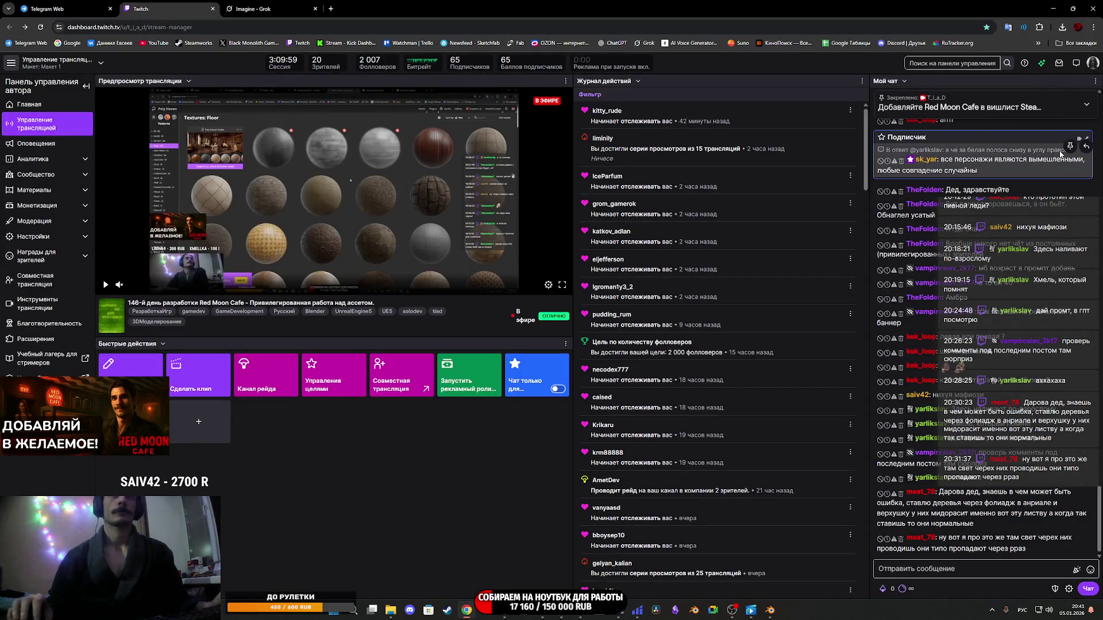
click(1095, 28)
click(995, 75)
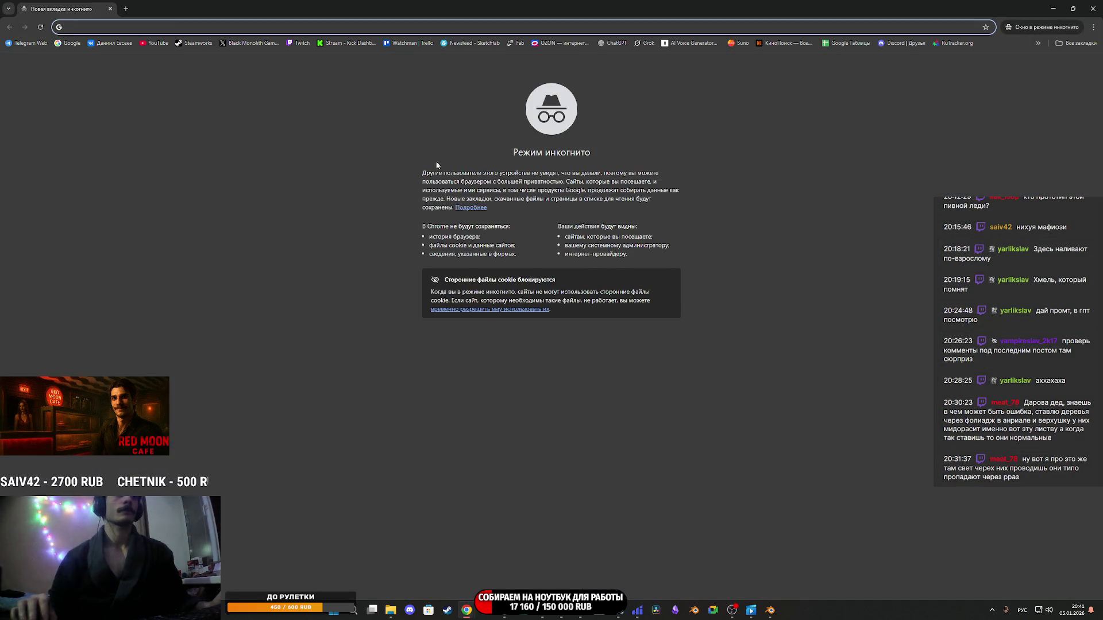
click(1085, 43)
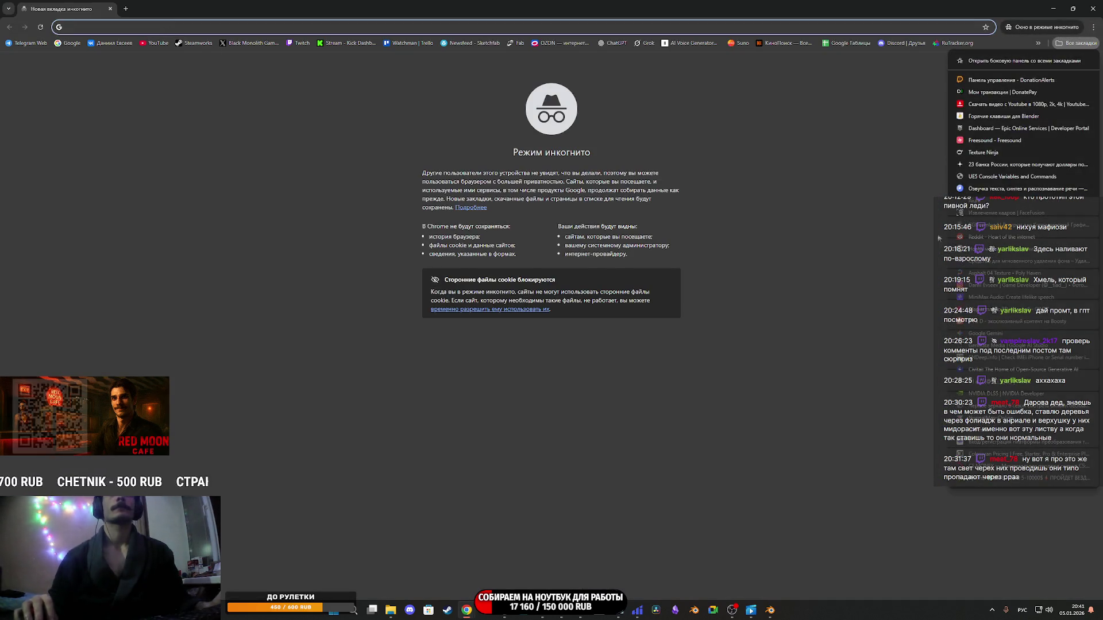
click(980, 431)
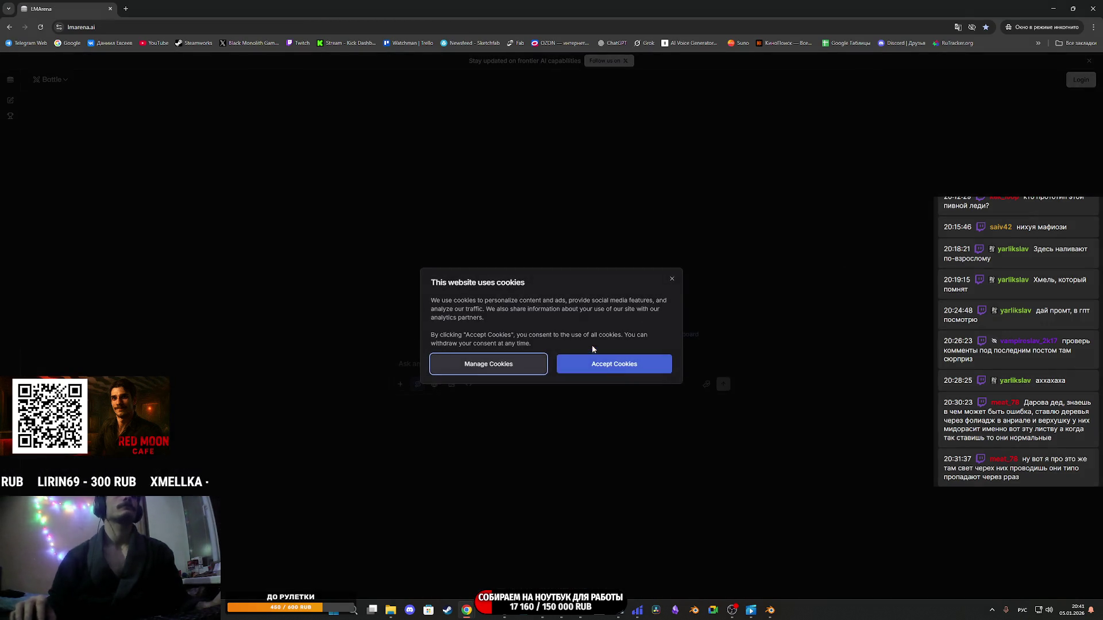
Accept cookies and set LMArena to Side by Side image mode with gemini-3-pro-image-preview.
click(626, 364)
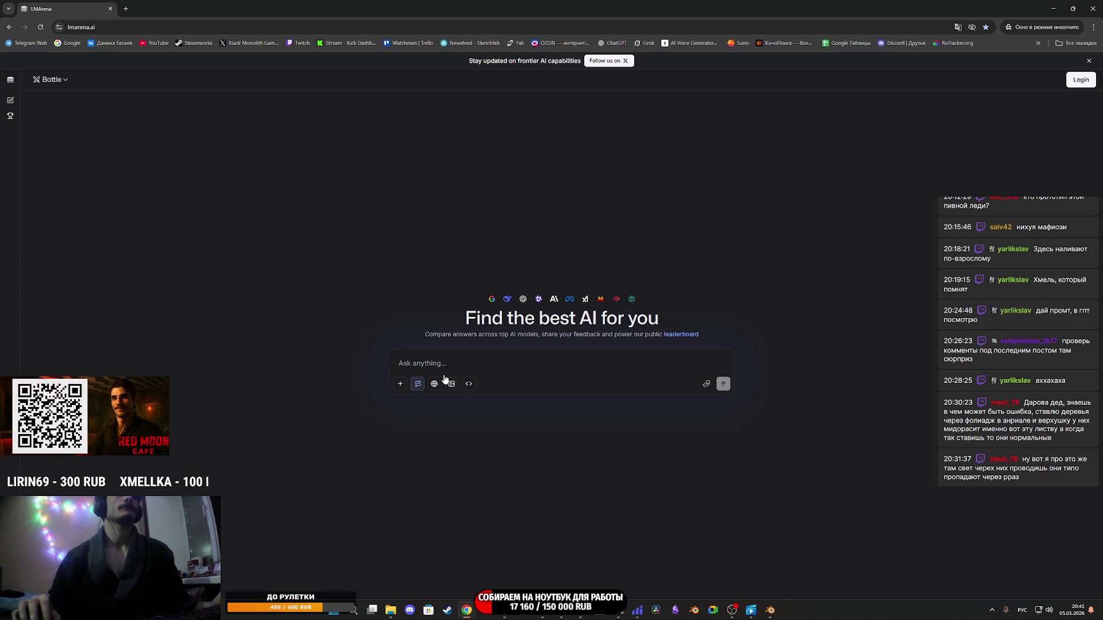
click(418, 385)
click(48, 81)
click(62, 124)
click(154, 82)
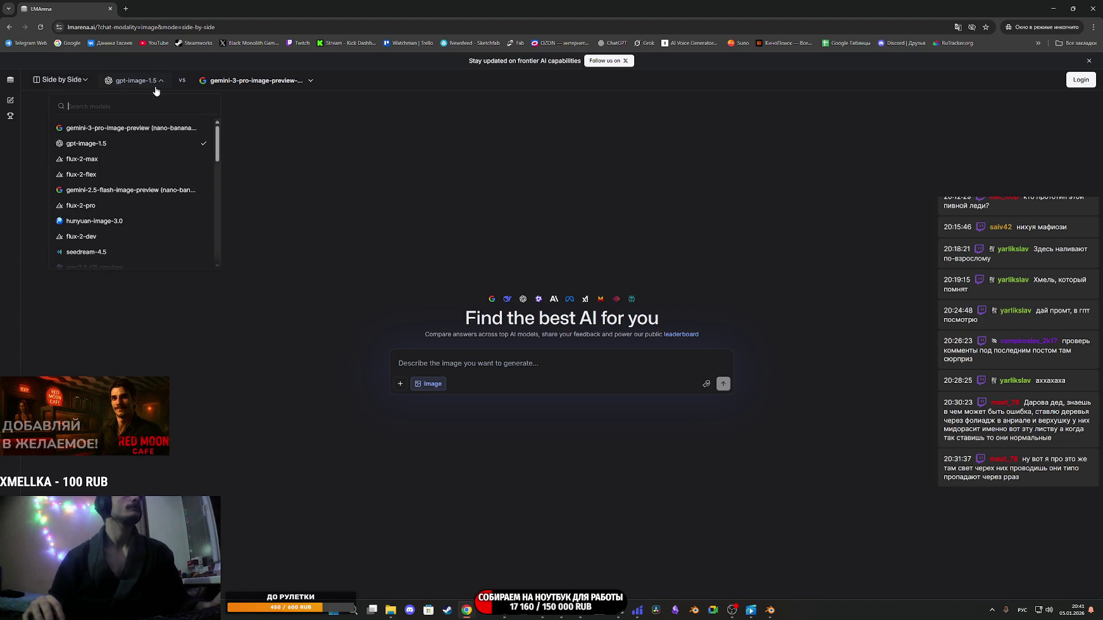
click(121, 129)
Paste the Xmellka prompt, drop the first-reference phrase, and replace 'рыжий омбре' with 'карэ'.
text(Сделай реалистичное изображение девушки как на референске с прической рыжий омбре как на втором референсе, которая держит кружку пива в руке, на фоне пивнуха с стильной неоновой вывеской: Xmellka. Девушка расположена крупным планом немного слева. Соотношение сторон изображения 16:9)
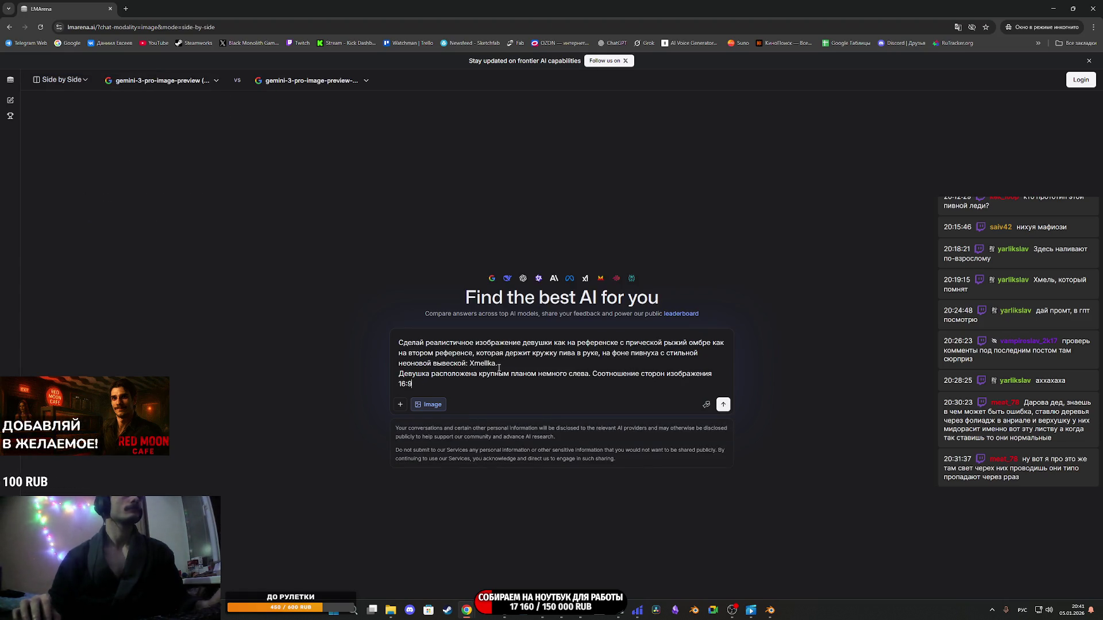
click(599, 354)
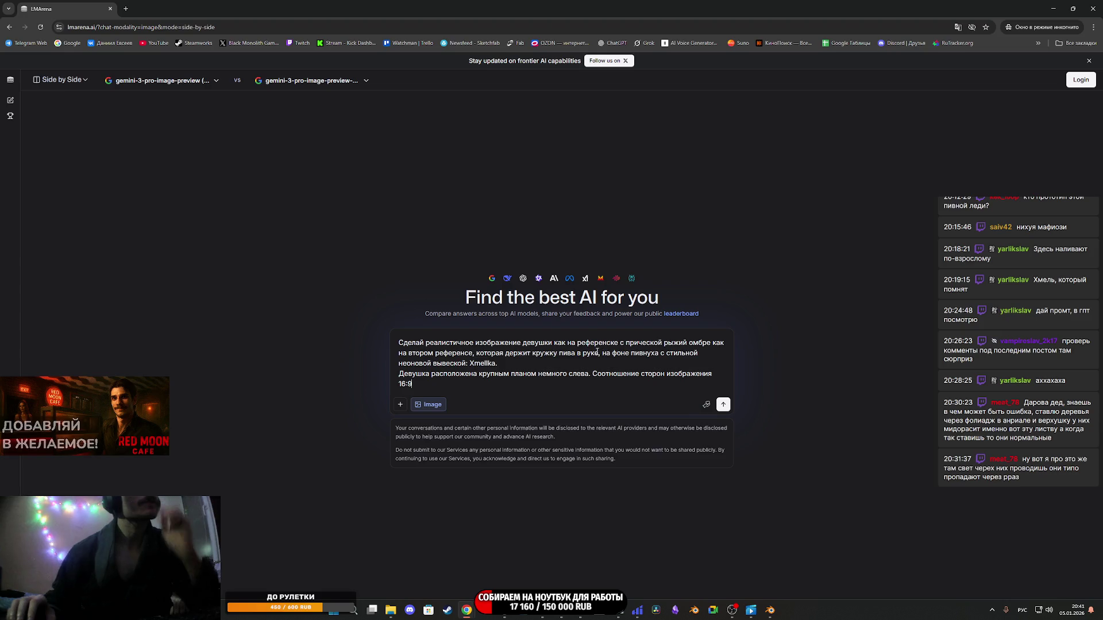
text(,)
drag(617, 341, 560, 343)
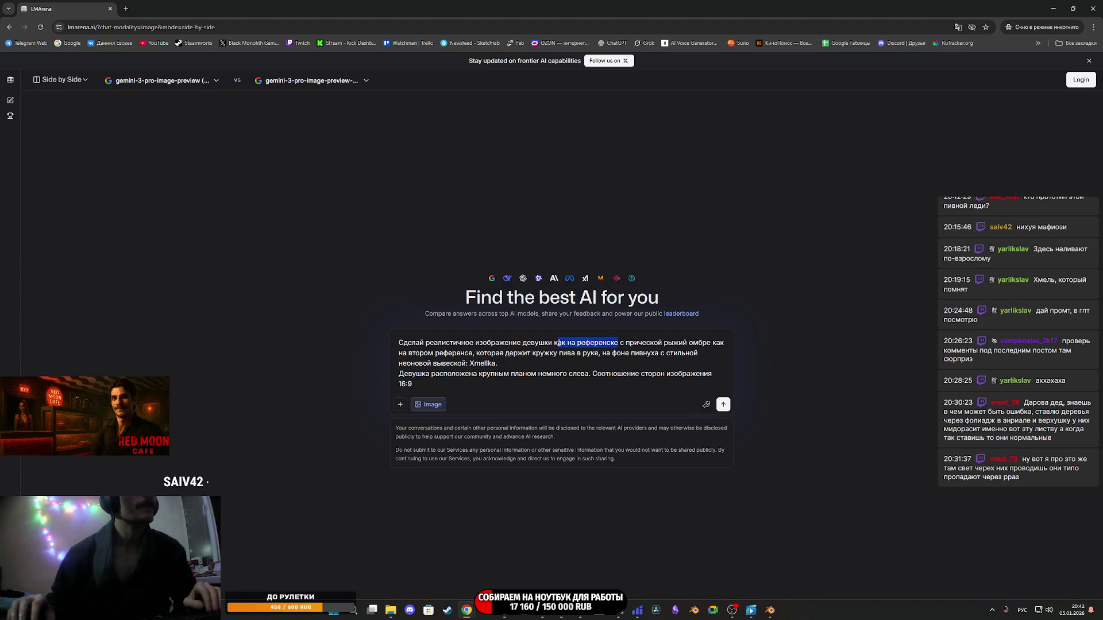
key(BackSpace)
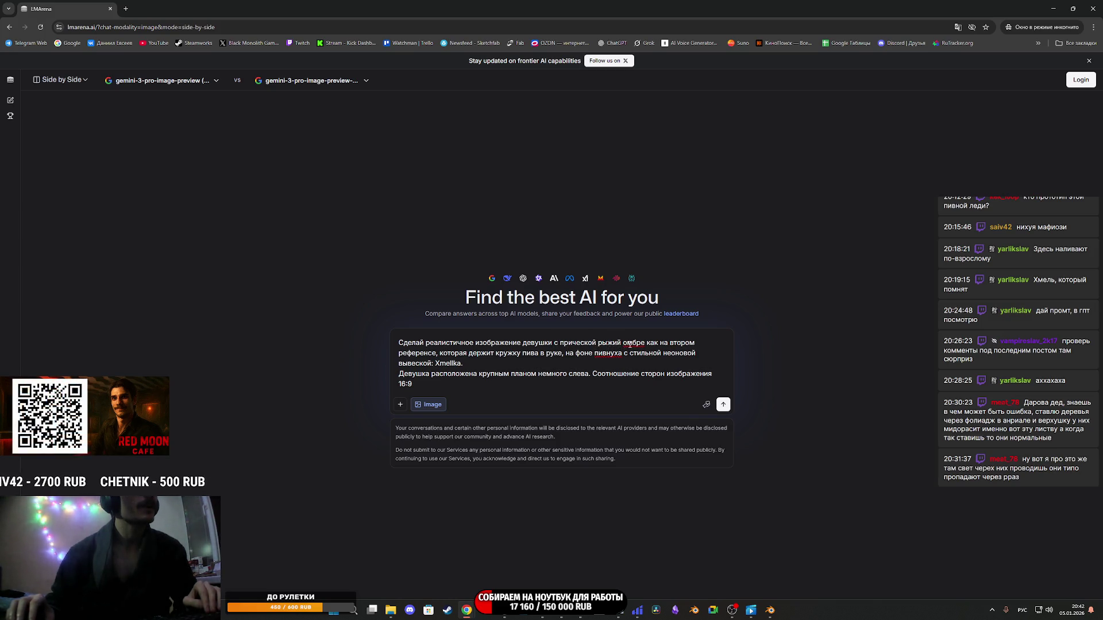
drag(645, 343, 610, 343)
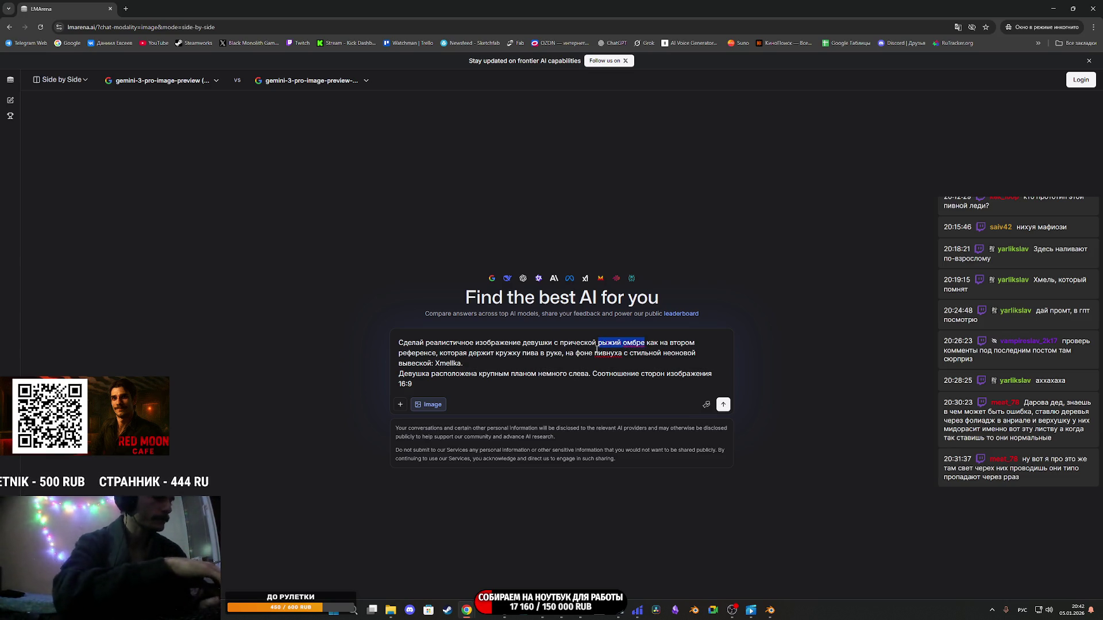
key(BackSpace)
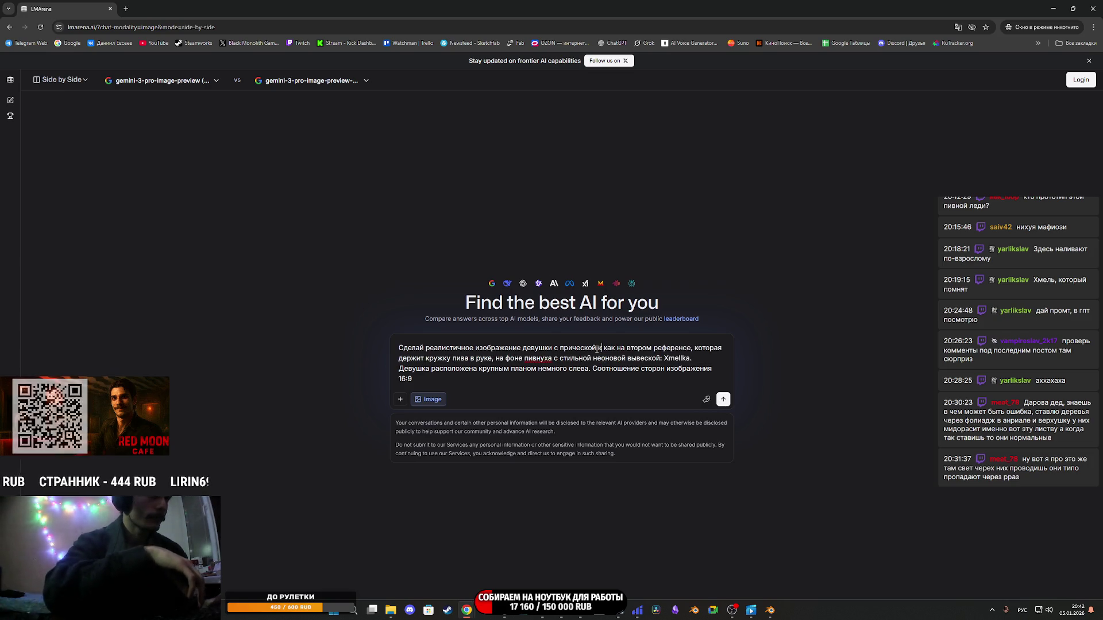
text(к)
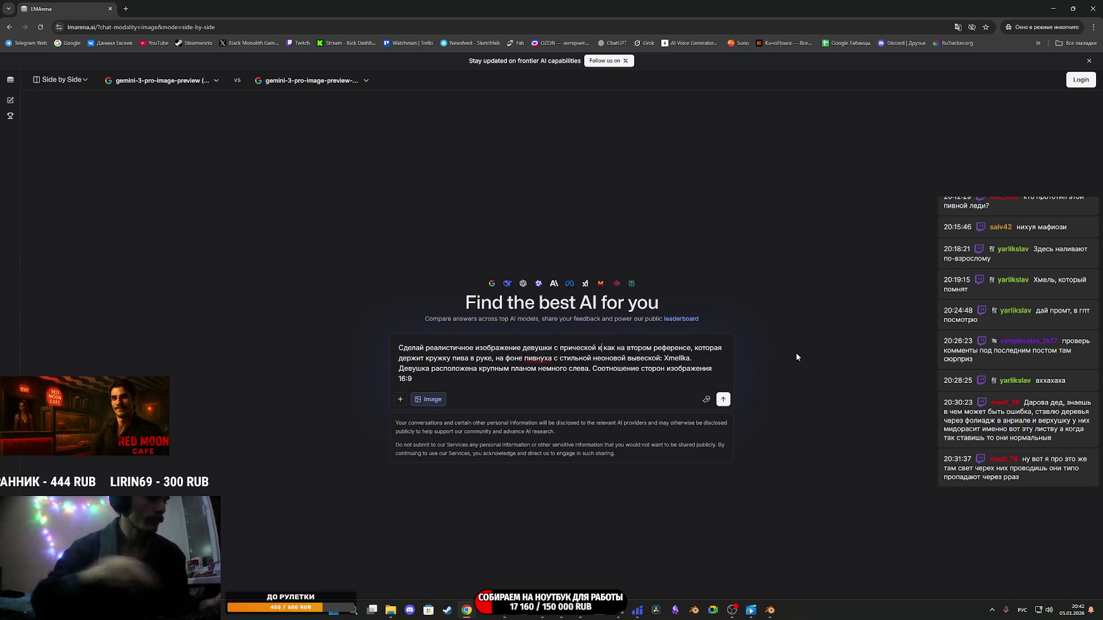
text(арэ)
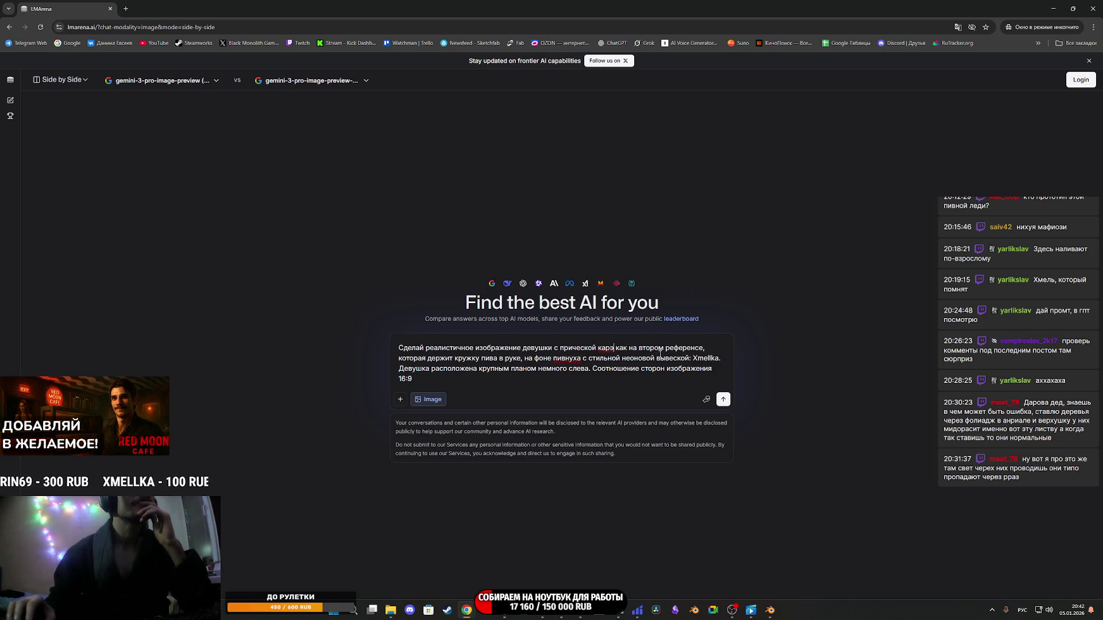
drag(703, 348, 625, 349)
Delete the second-reference phrase and replace the beer-mug clause with 'в сексуальном наряде'.
key(BackSpace)
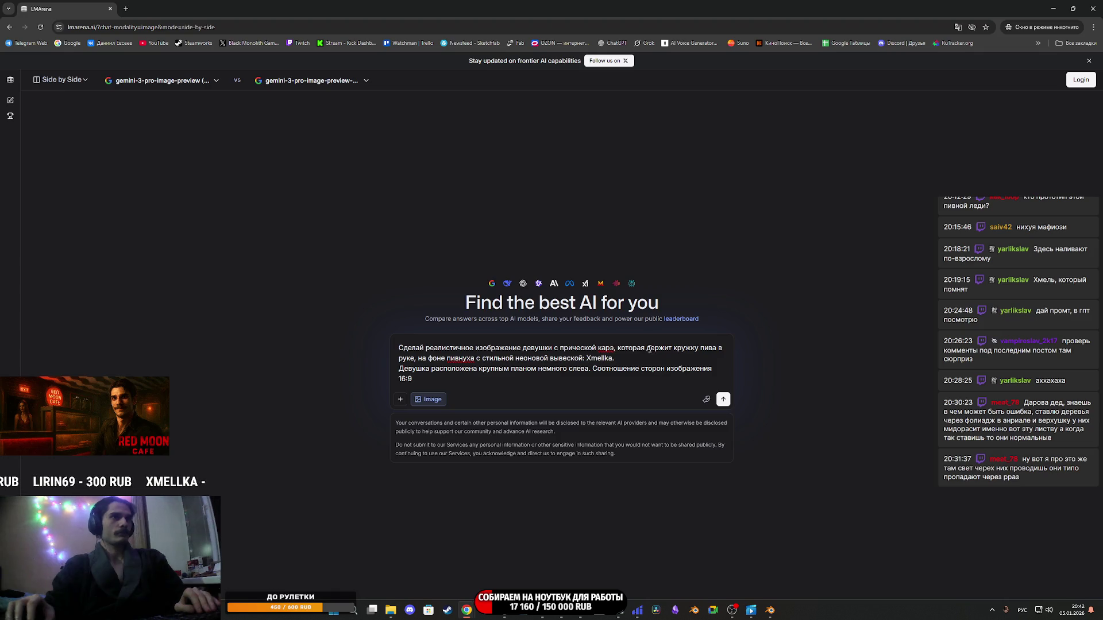
mouse_move(618, 348)
mouse_down()
mouse_move(640, 349)
mouse_move(412, 357)
mouse_up()
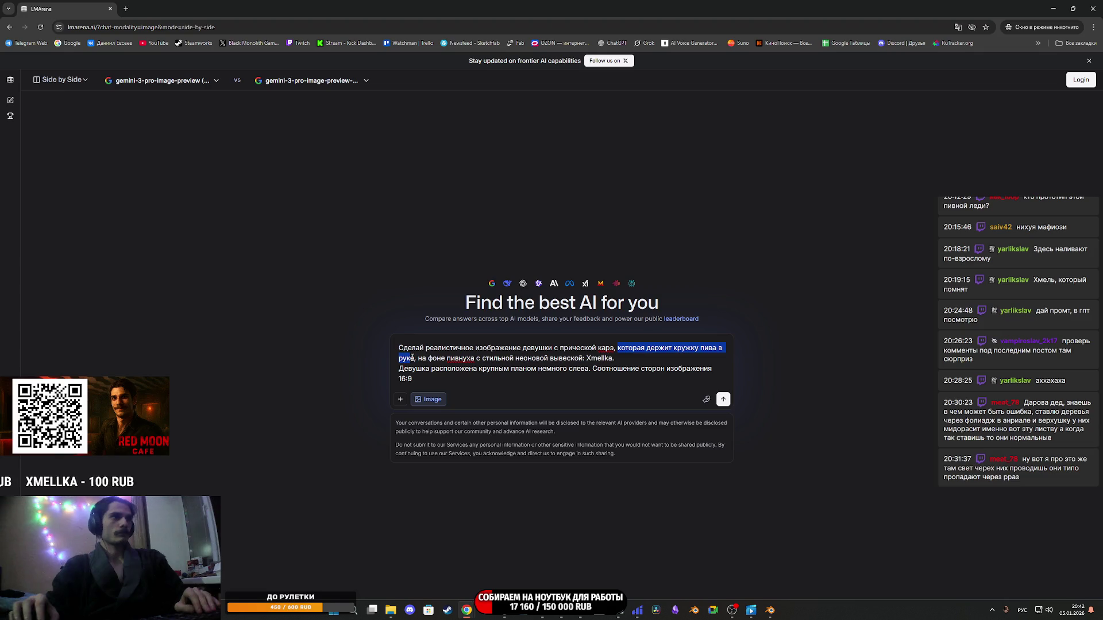
text(в секс)
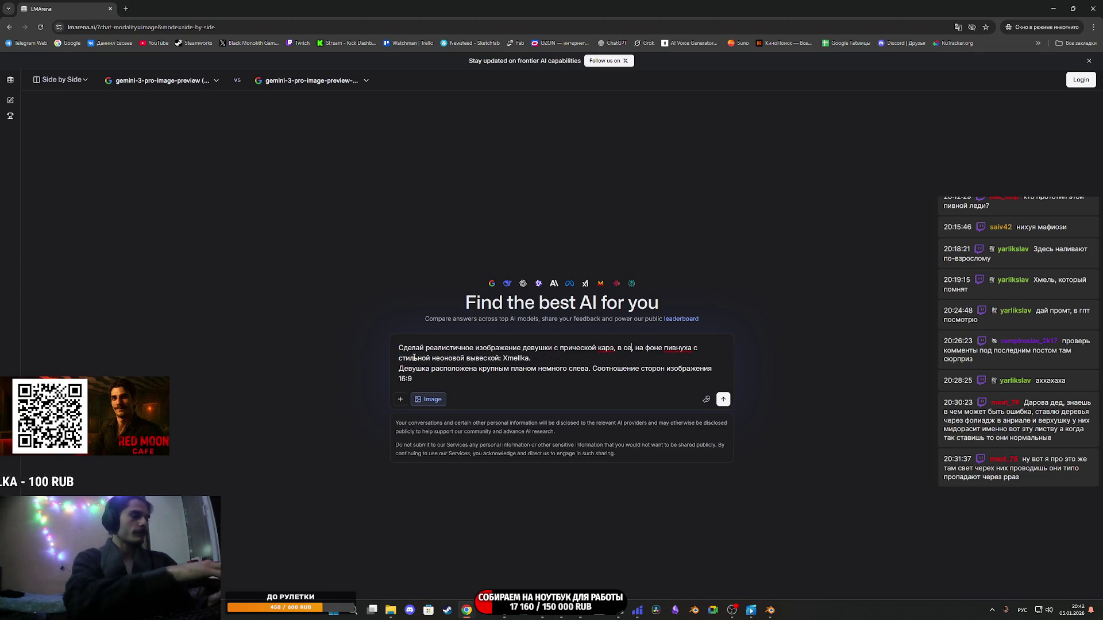
text(уальном нар)
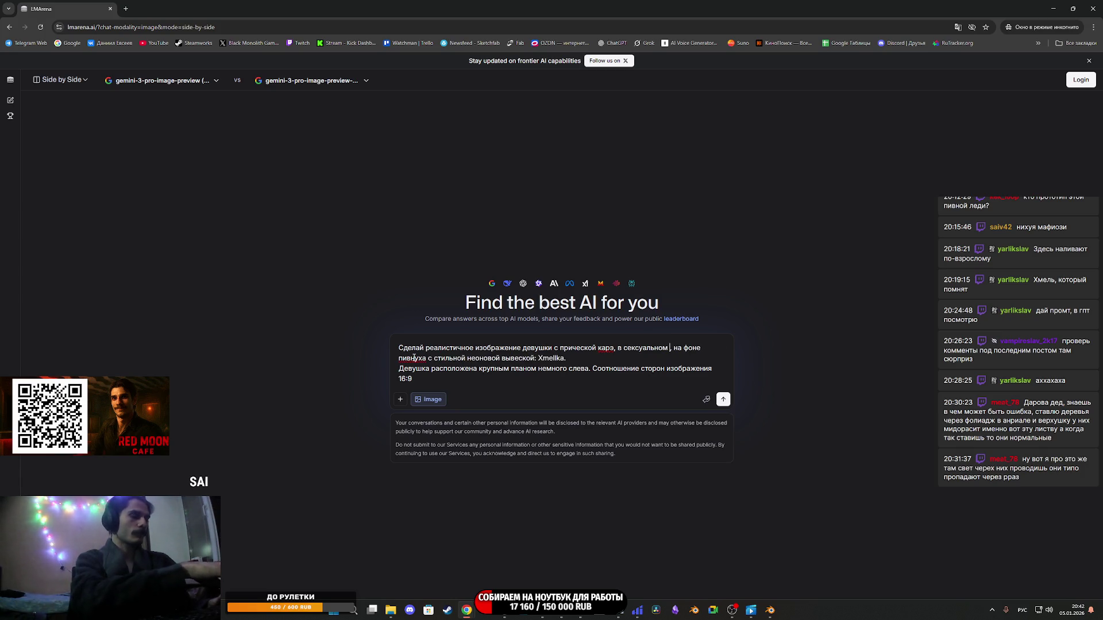
text(яде)
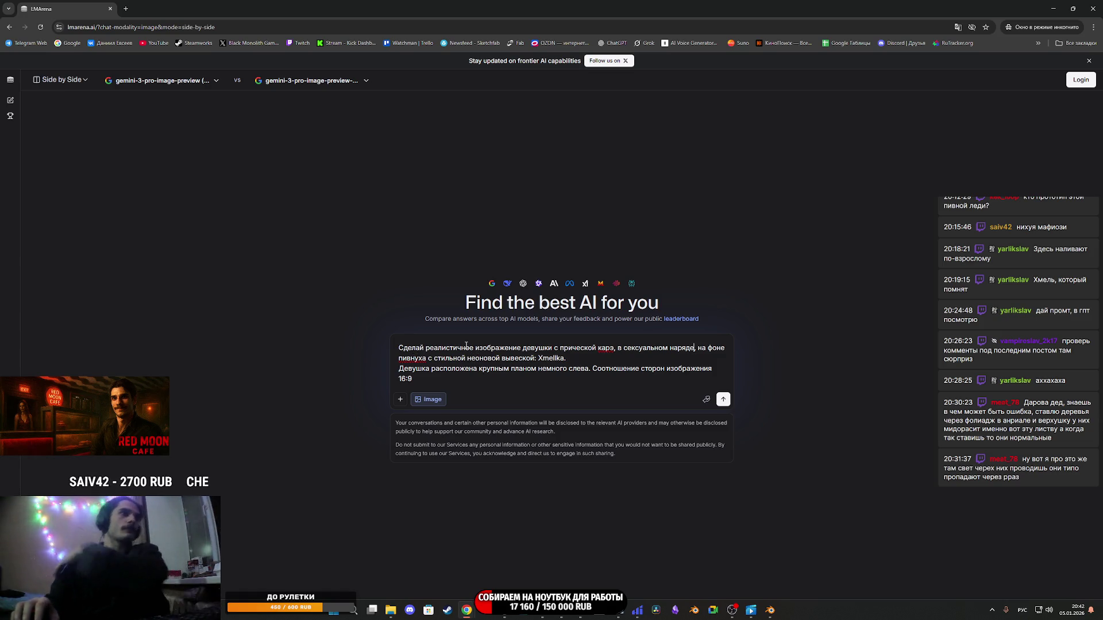
double_click(425, 358)
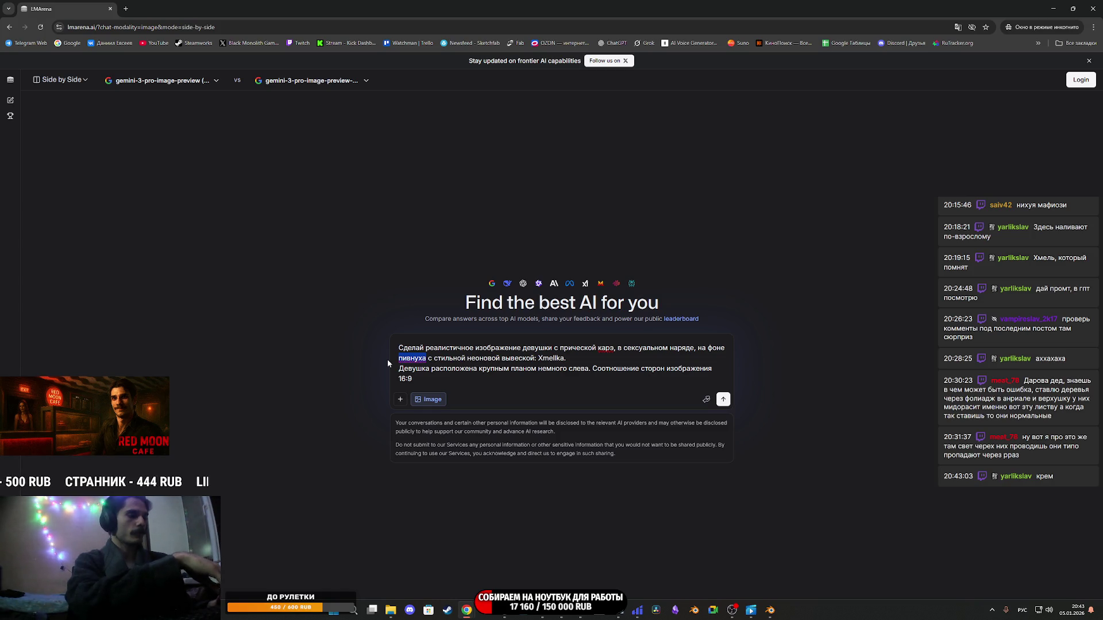
Replace 'пивнуха' with 'красная комната массажного салона' and Xmellka with a massage-salon sign, then submit.
text(красна)
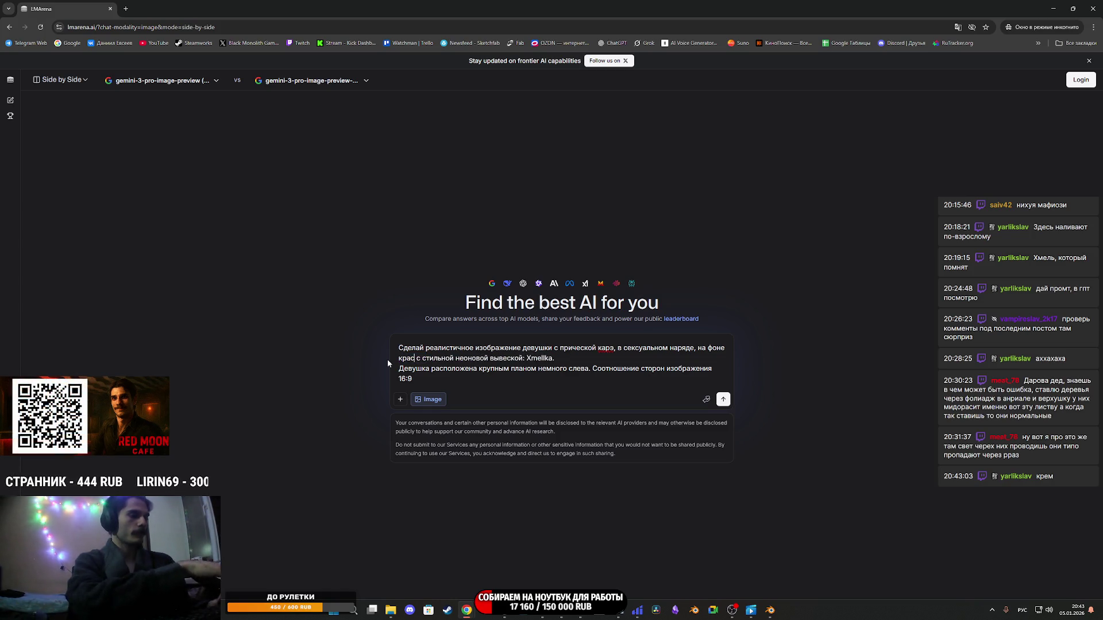
text(я комна)
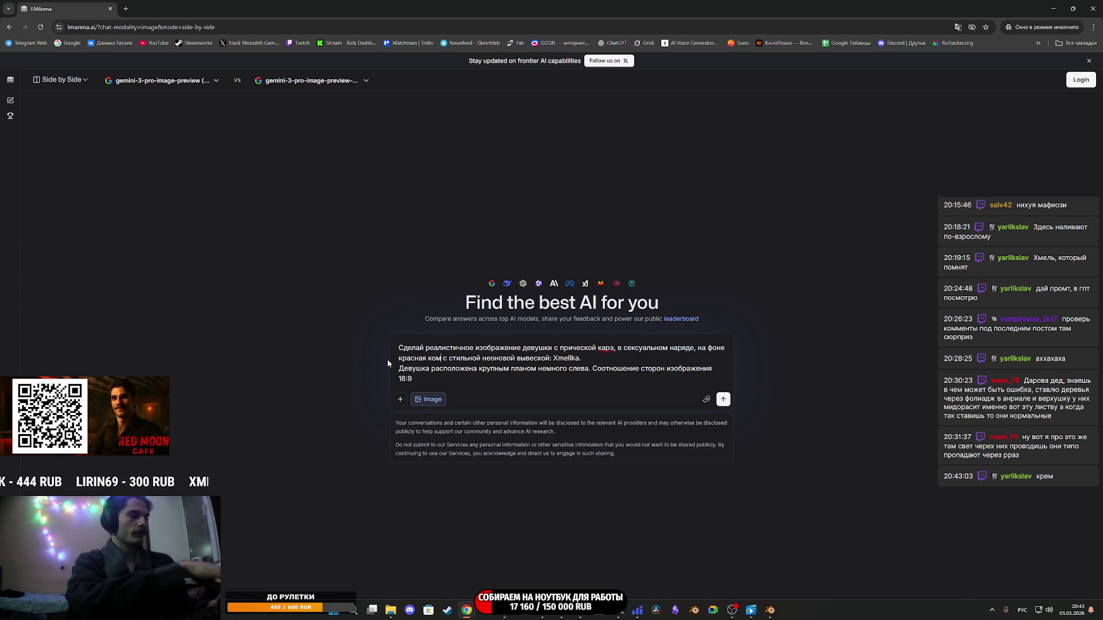
text(та)
text( масс)
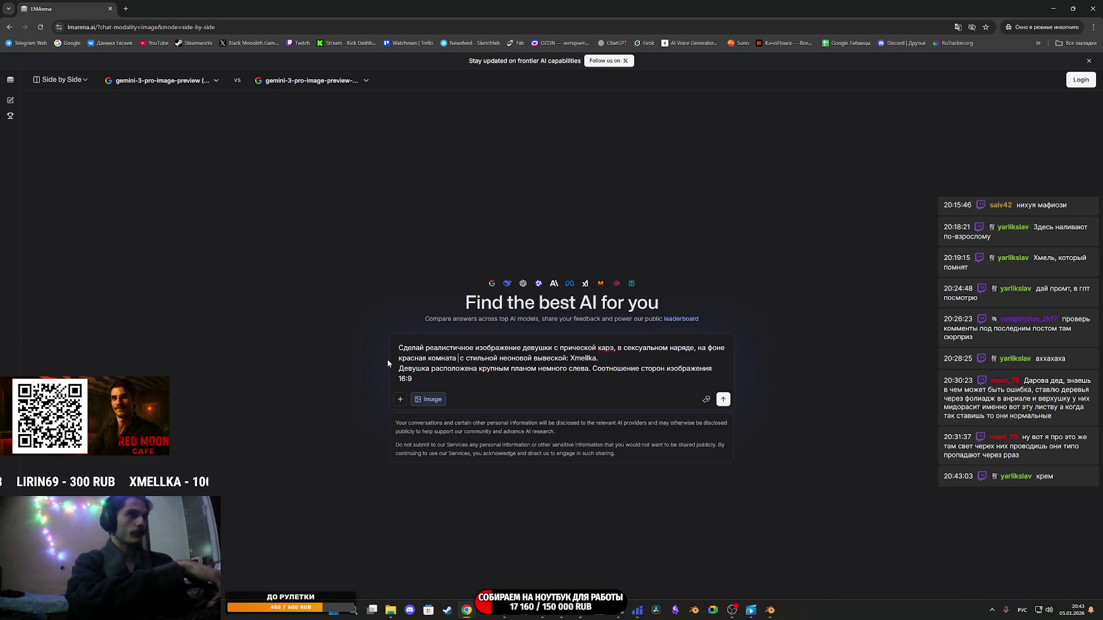
text(ажного с)
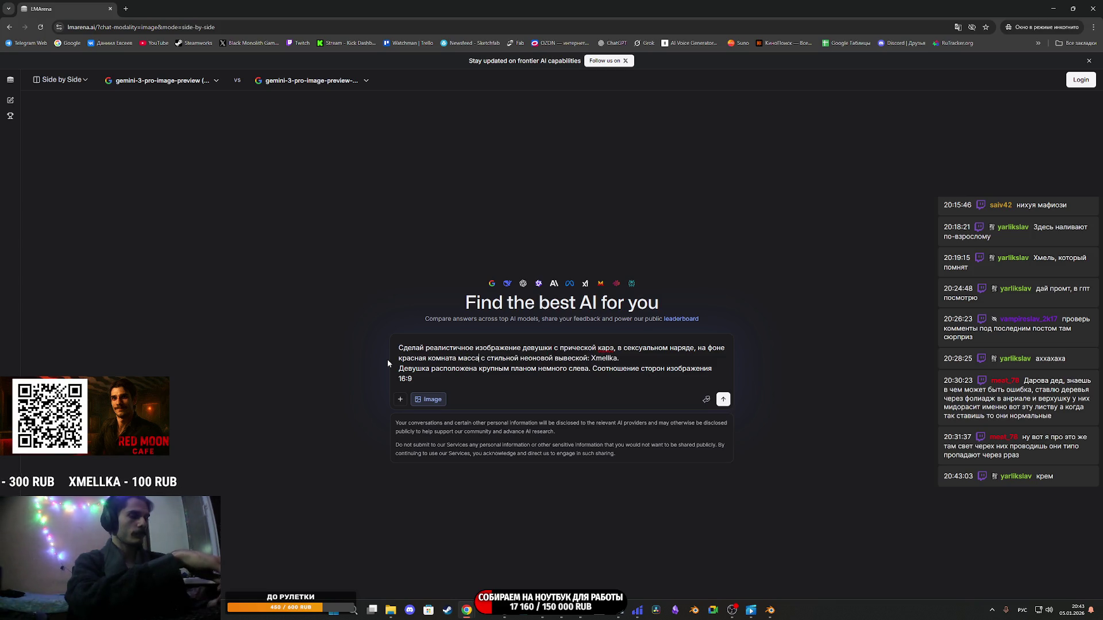
text(алона)
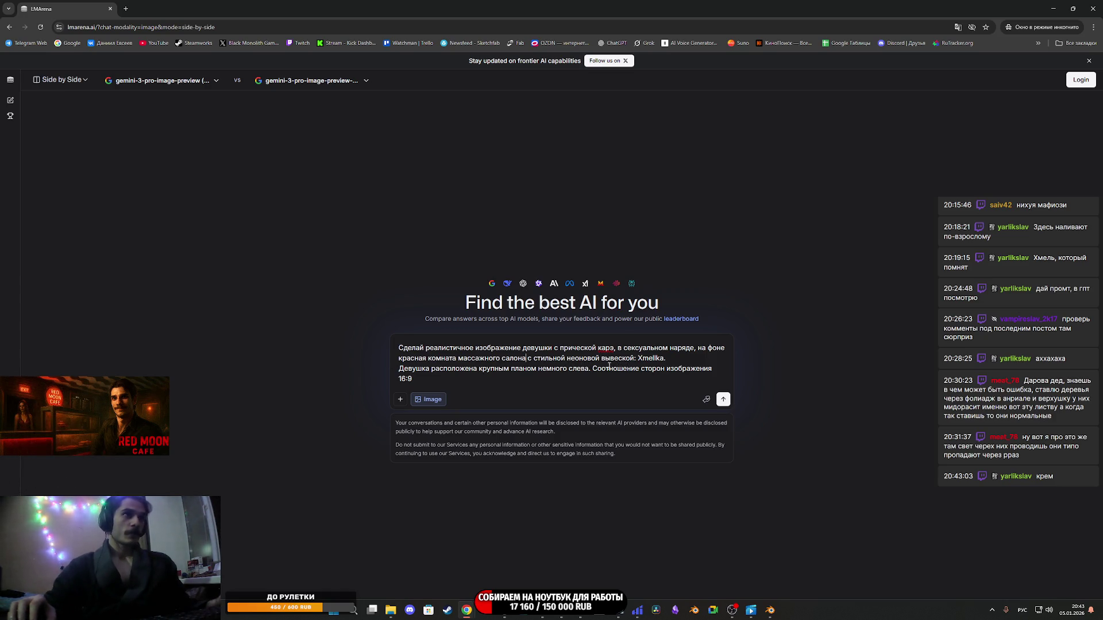
double_click(640, 359)
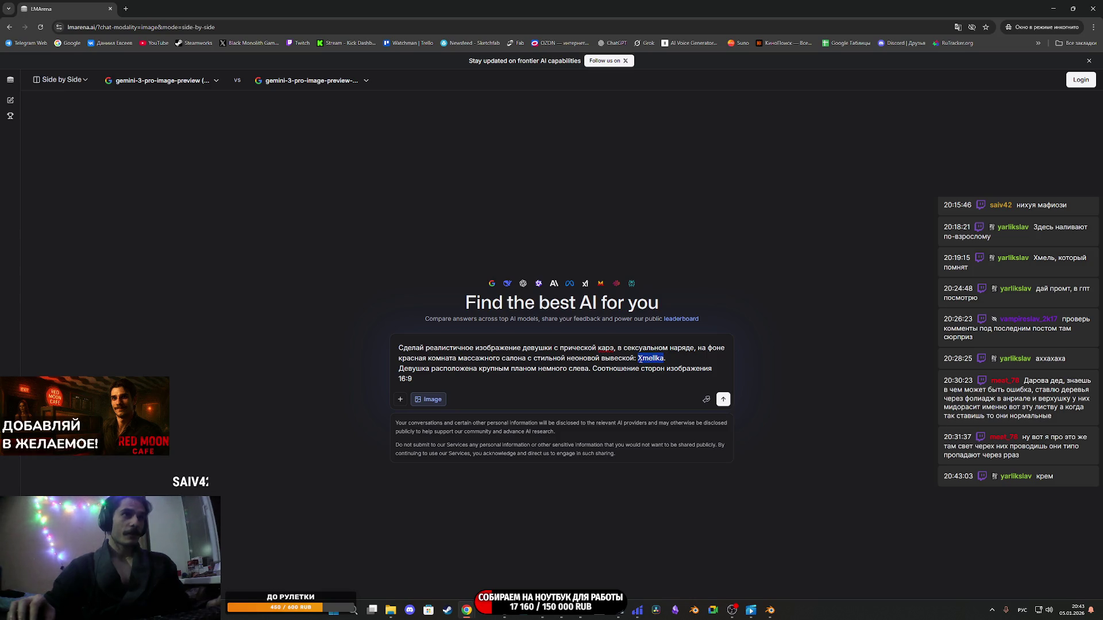
text(Массажный с)
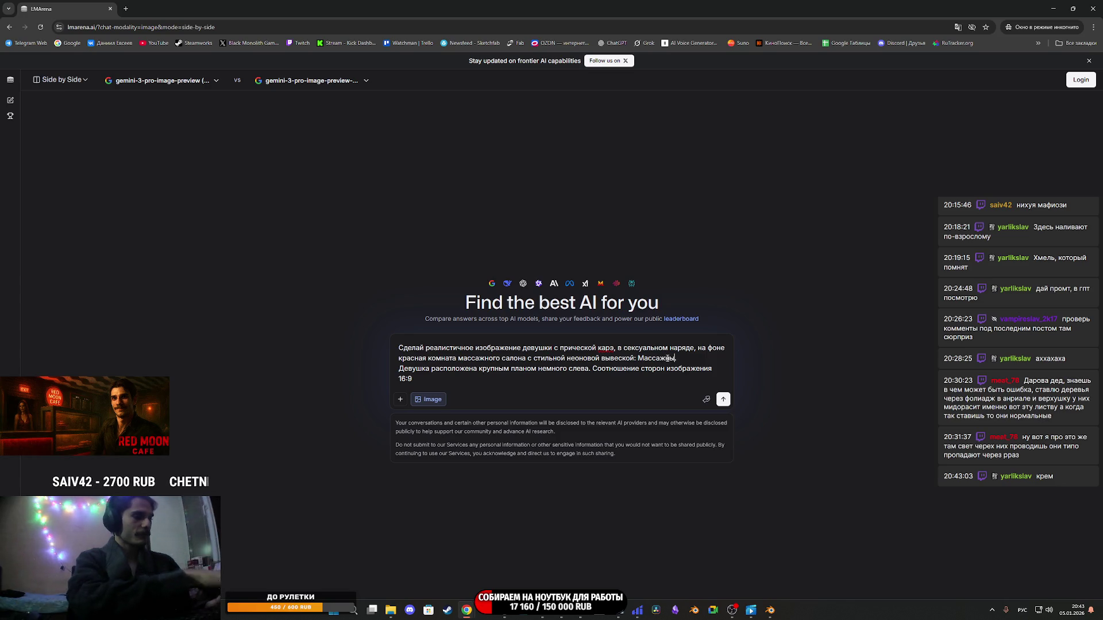
text(алон у Ка)
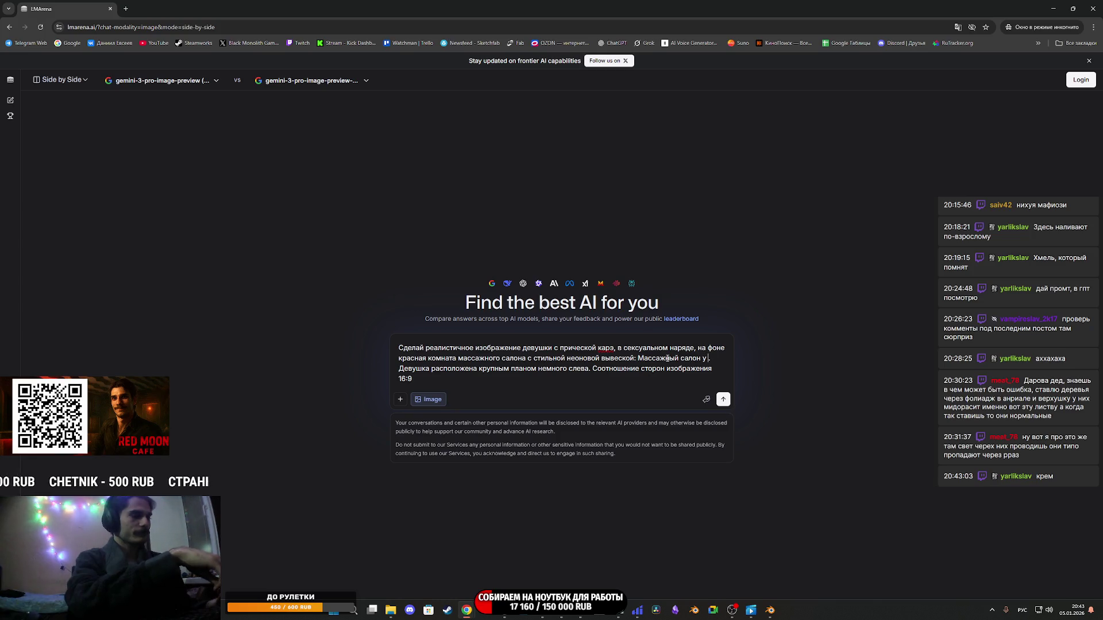
text(риночки)
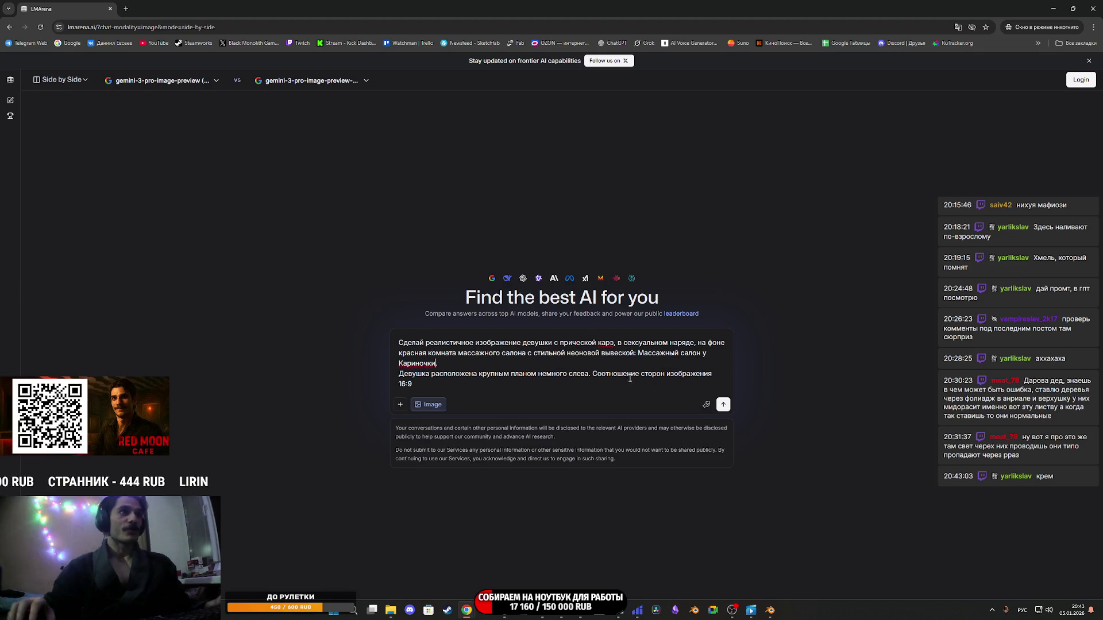
double_click(414, 363)
right_click(416, 364)
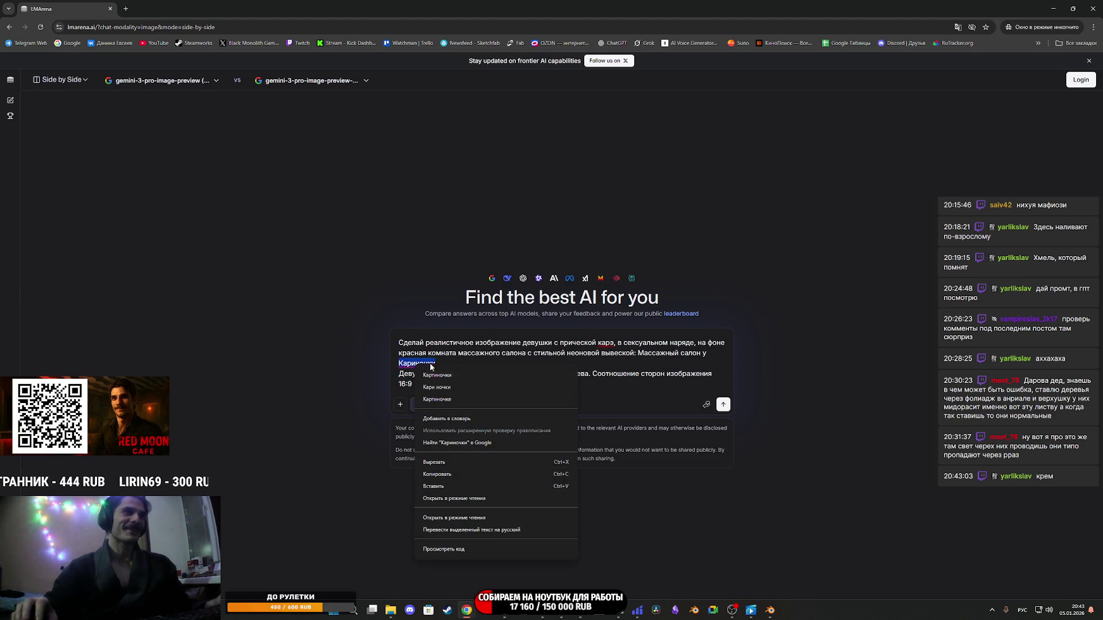
click(611, 354)
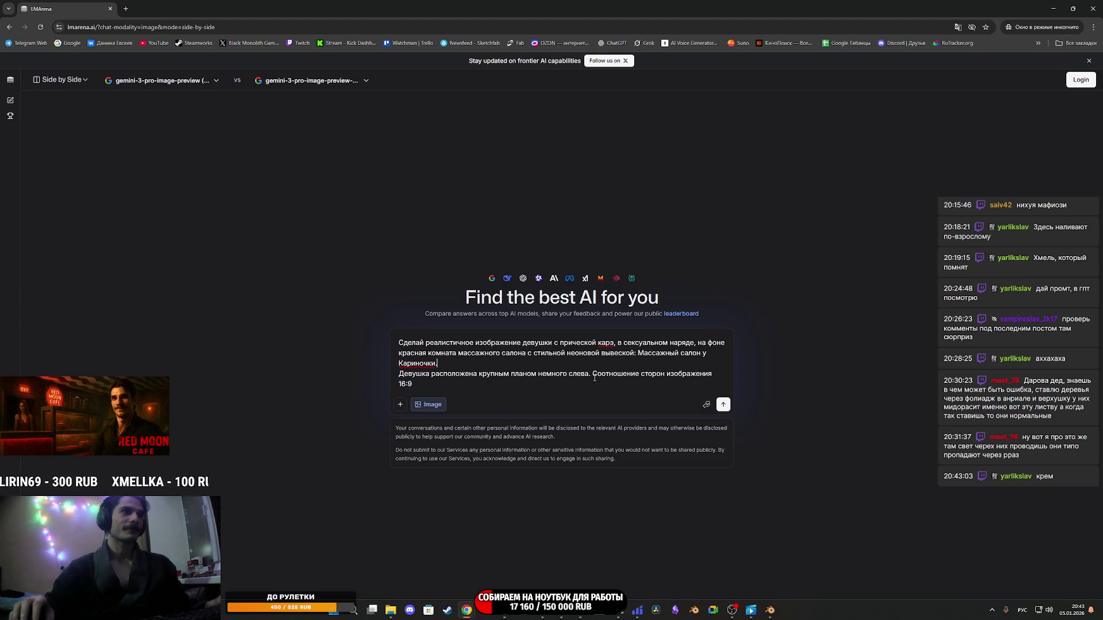
click(724, 406)
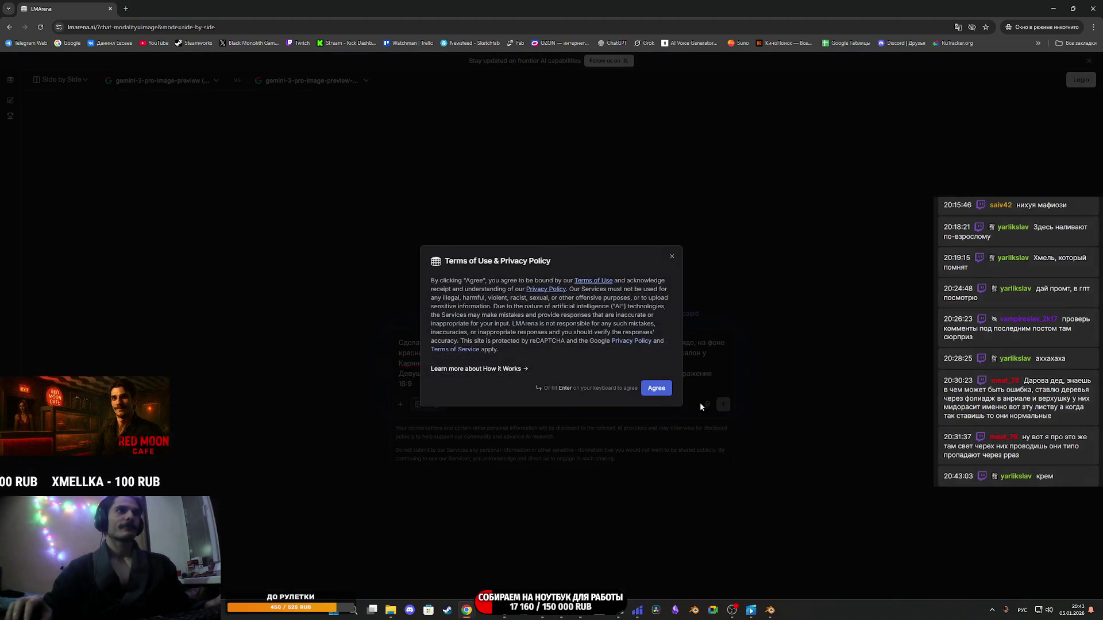
key(Return)
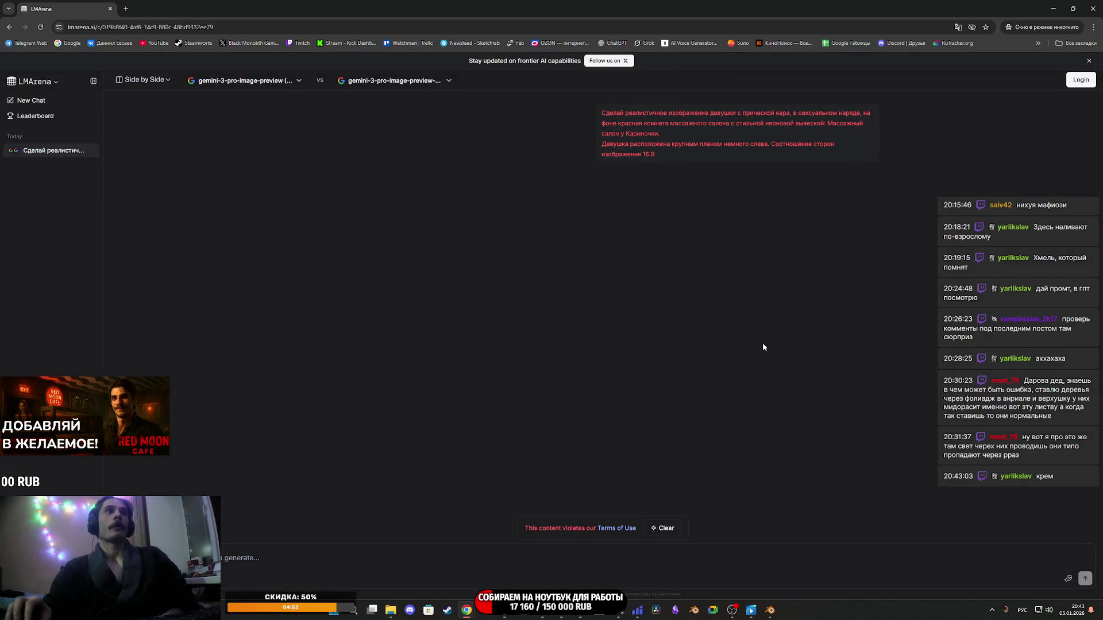
Re-paste the rejected prompt, change 'сексуальном наряде' to 'нижнем белье', and resubmit it.
drag(696, 150, 596, 111)
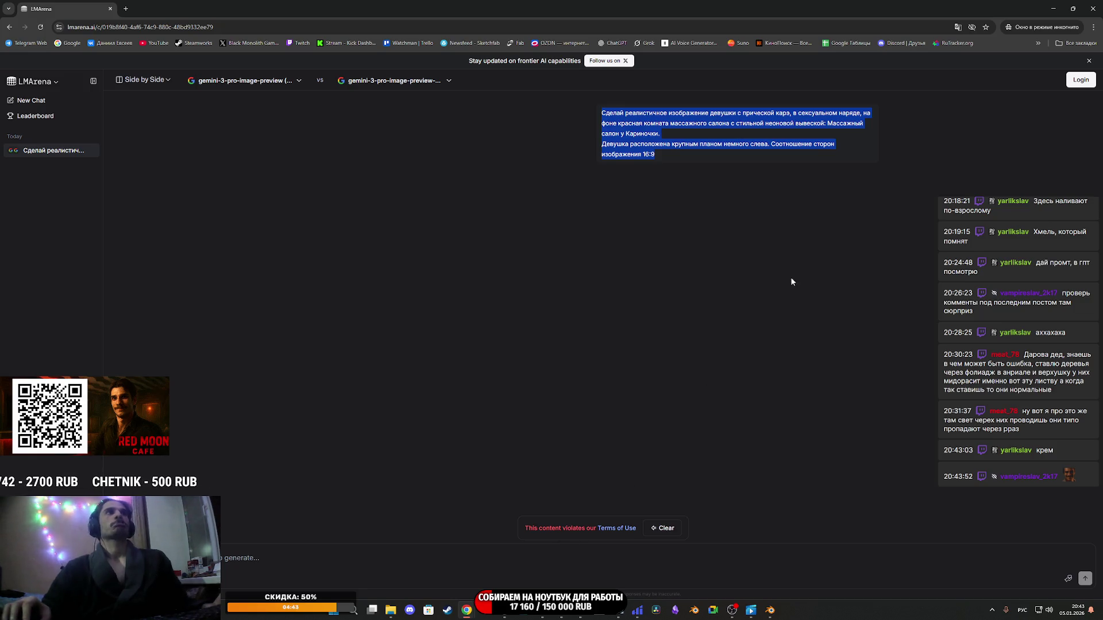
click(256, 564)
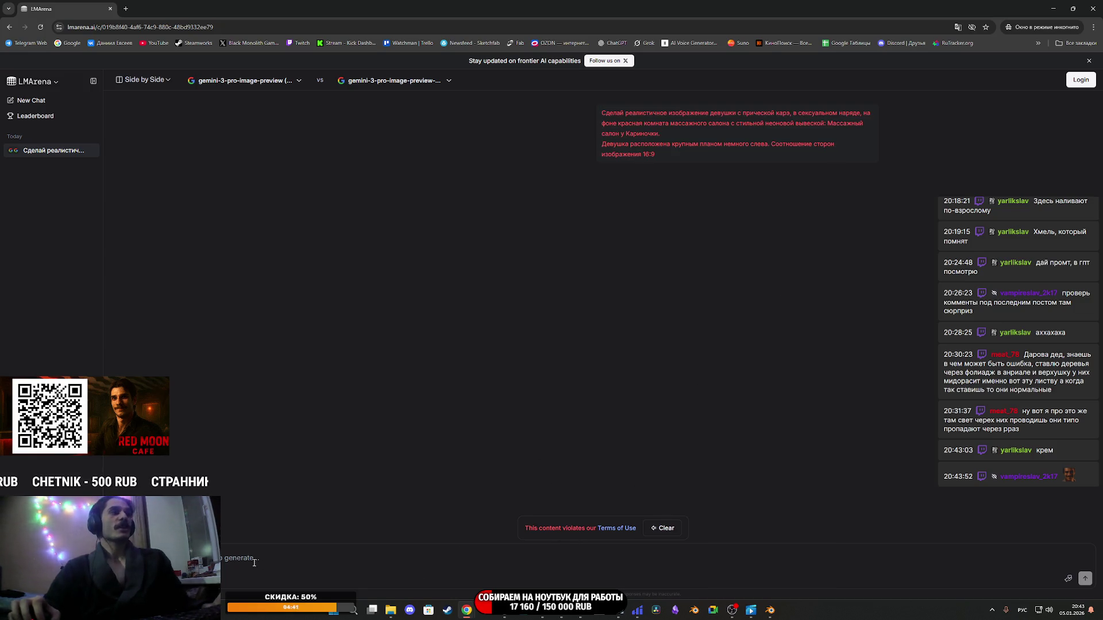
key(ctrl+v)
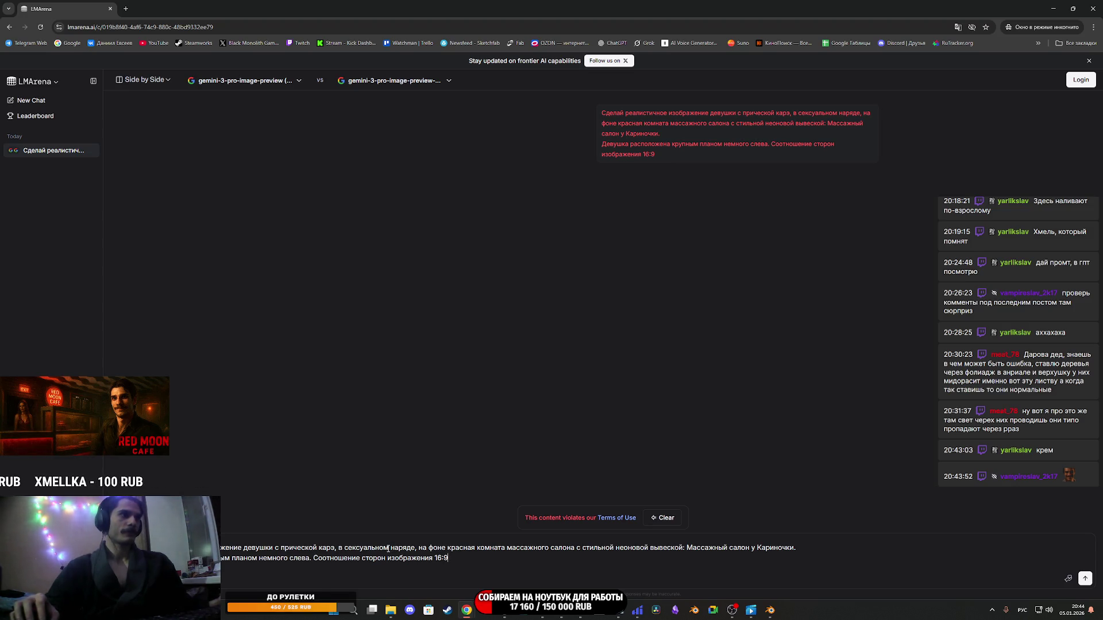
drag(346, 548, 344, 549)
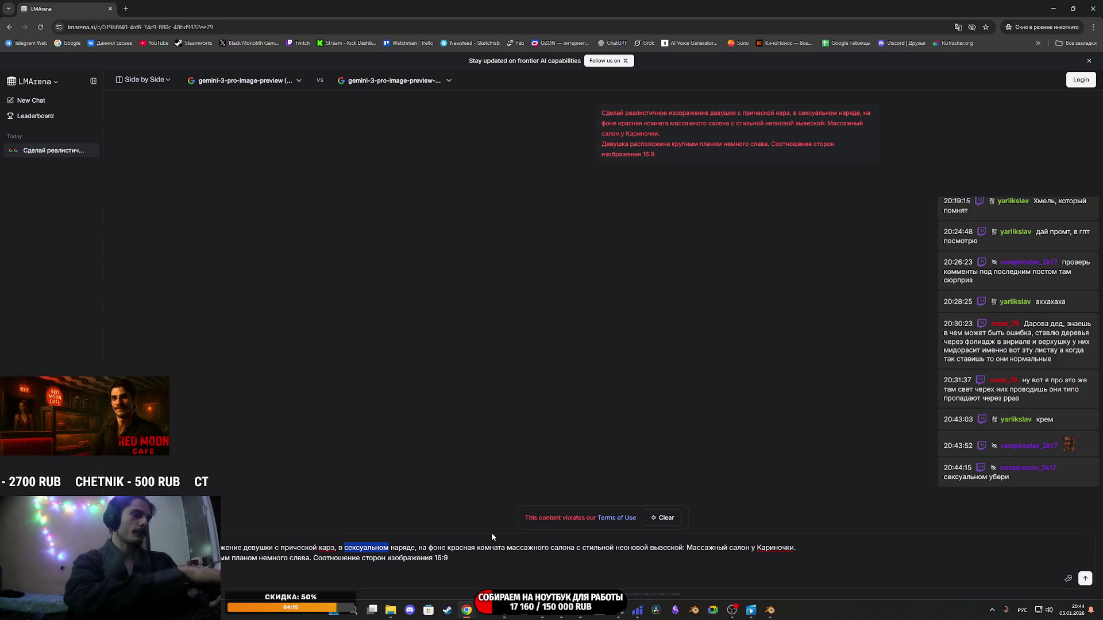
text(нижне)
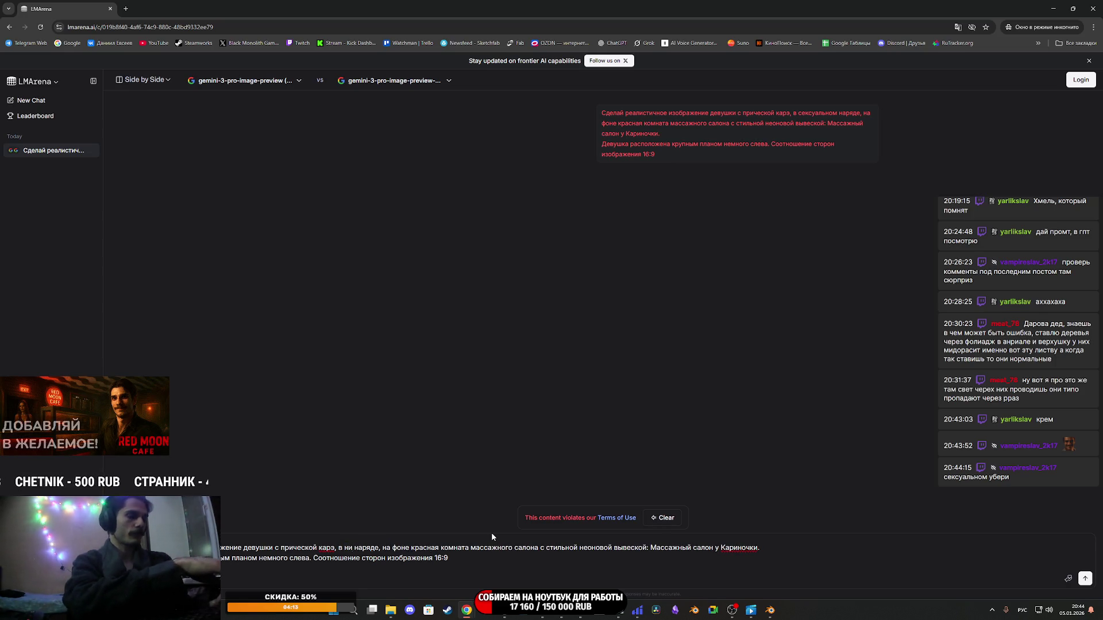
text(м белье)
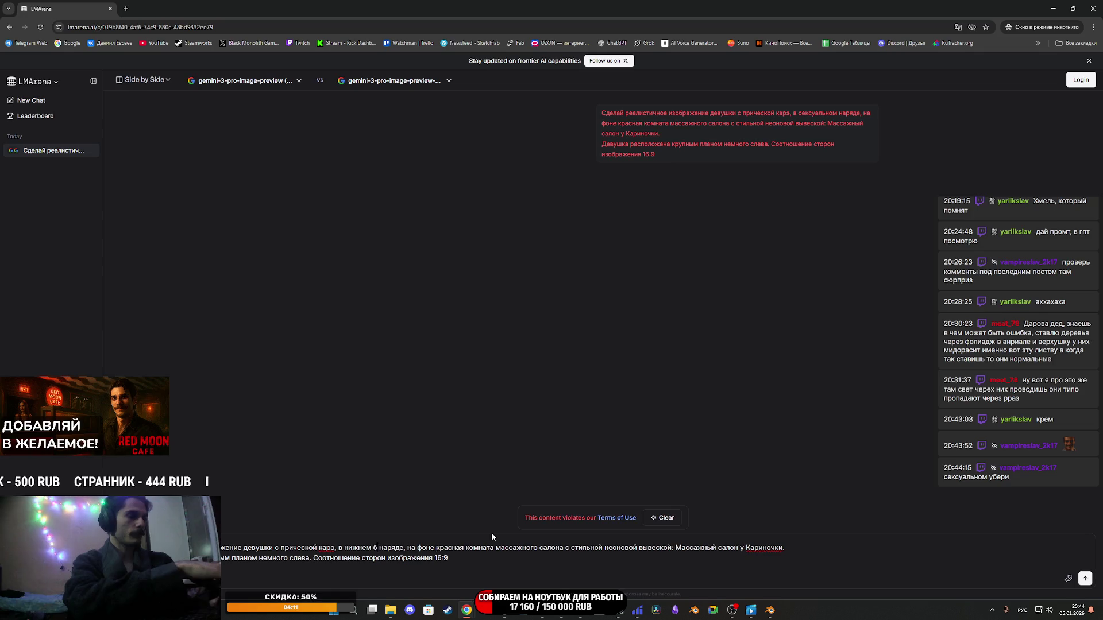
click(421, 548)
key(BackSpace)
key(BackSpace)
key(BackSpace)
key(BackSpace)
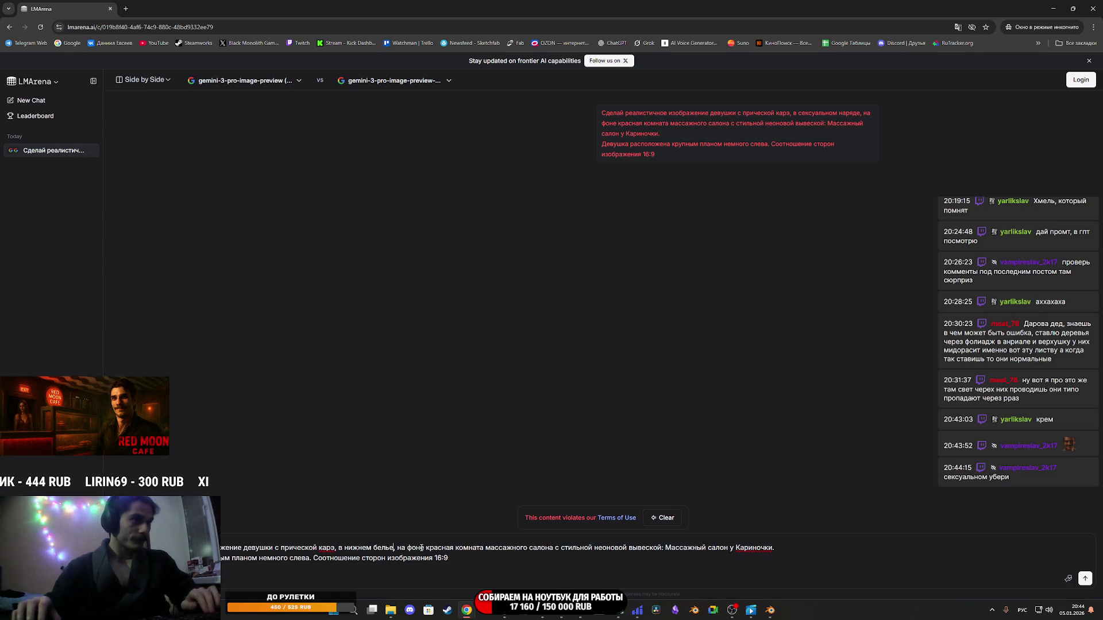
key(Return)
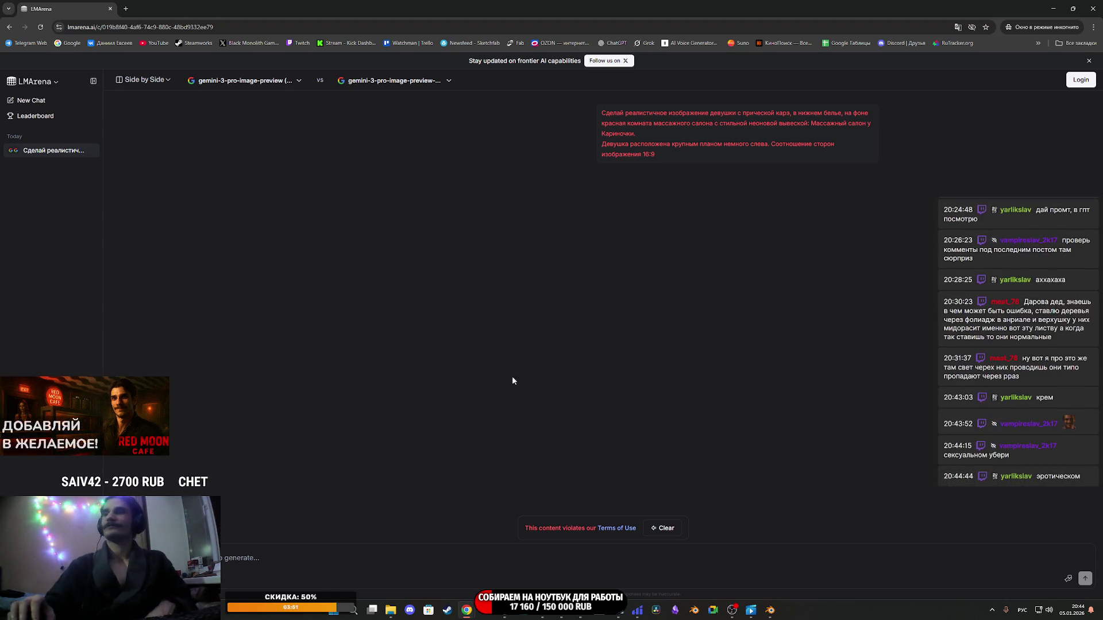
Paste the prompt, swap 'сексуальном' for 'эротическом', and send it.
key(ctrl+v)
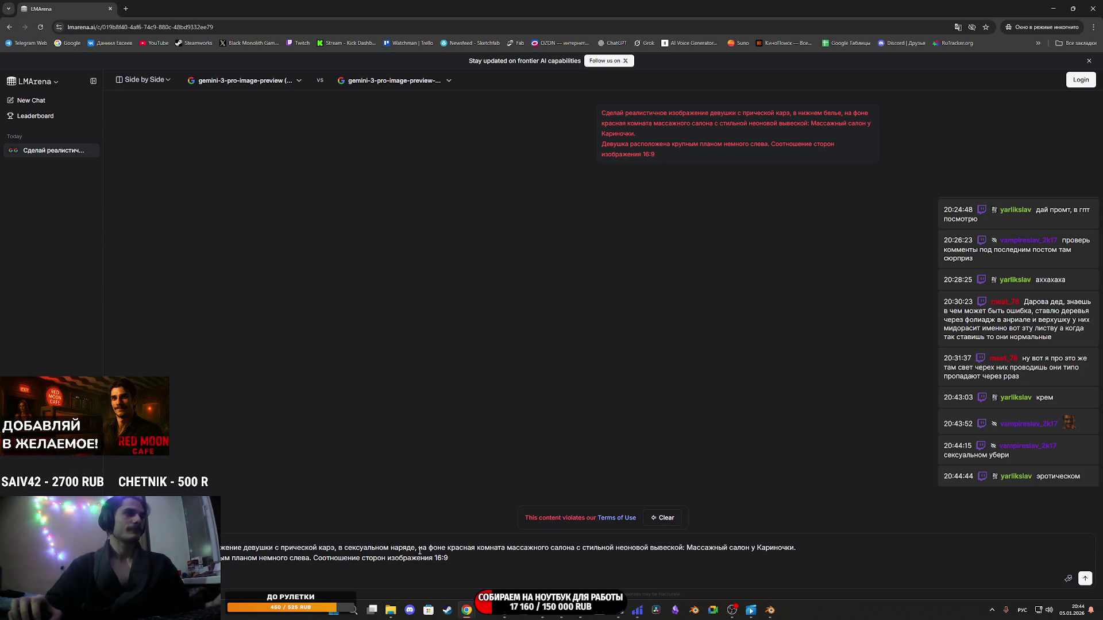
drag(389, 549, 344, 548)
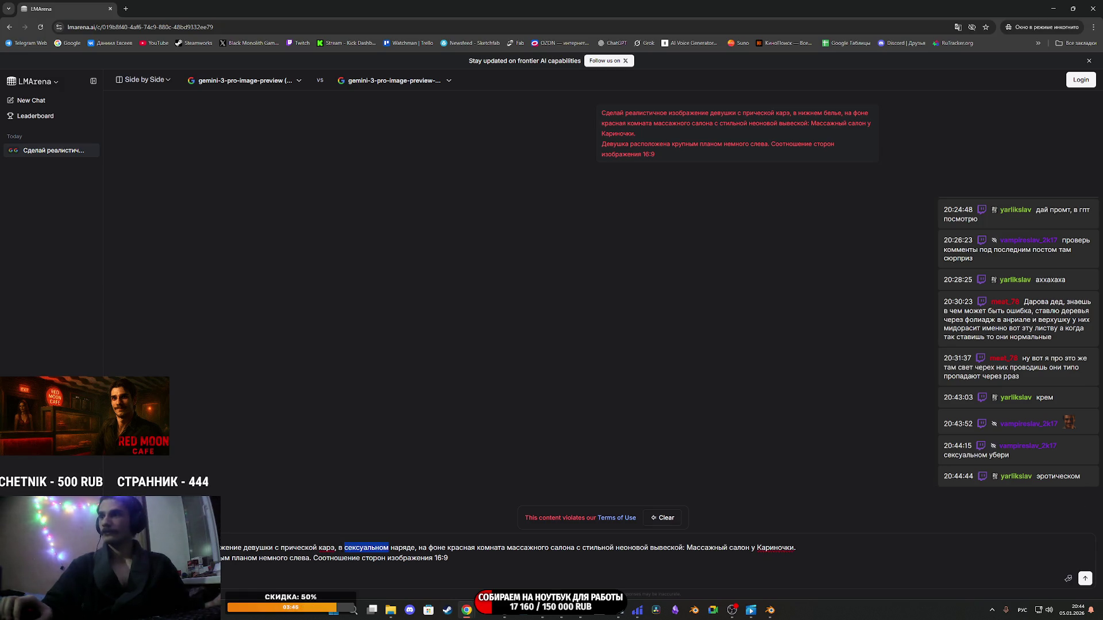
key(alt+Tab)
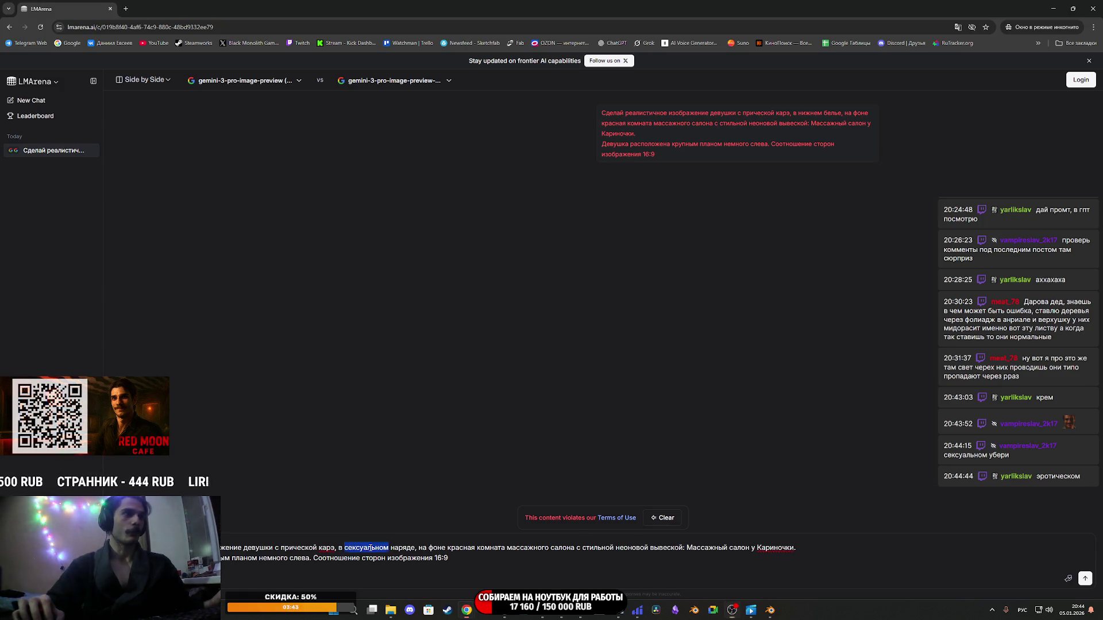
key(BackSpace)
key(ctrl+v)
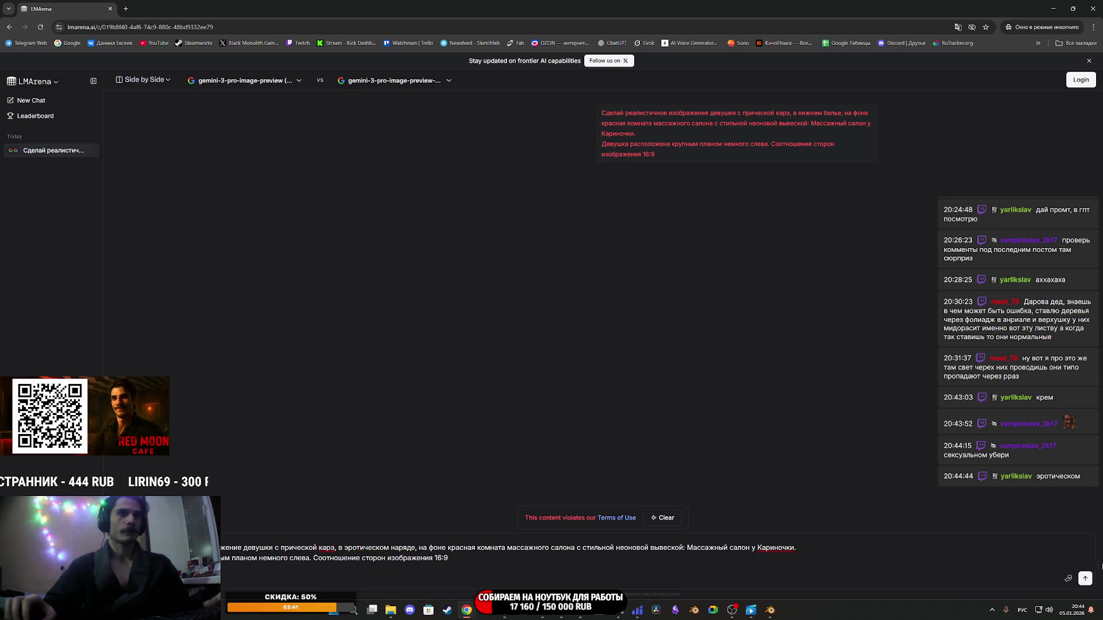
click(1085, 579)
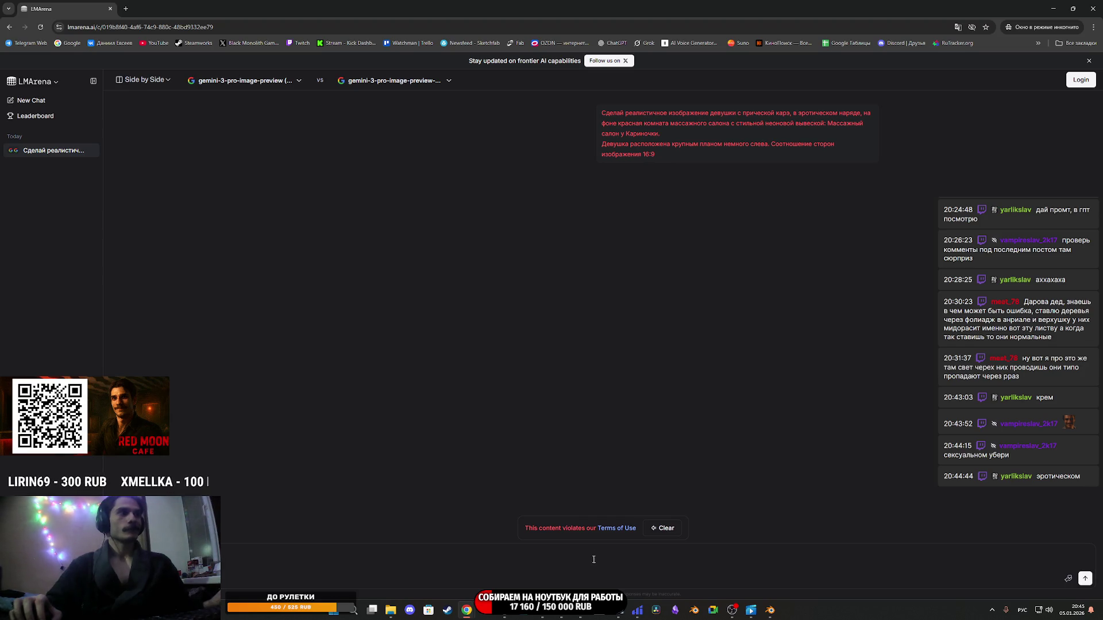
Re-paste the prompt reworded to 'в соответствующем наряде' and send it again.
drag(671, 154, 600, 113)
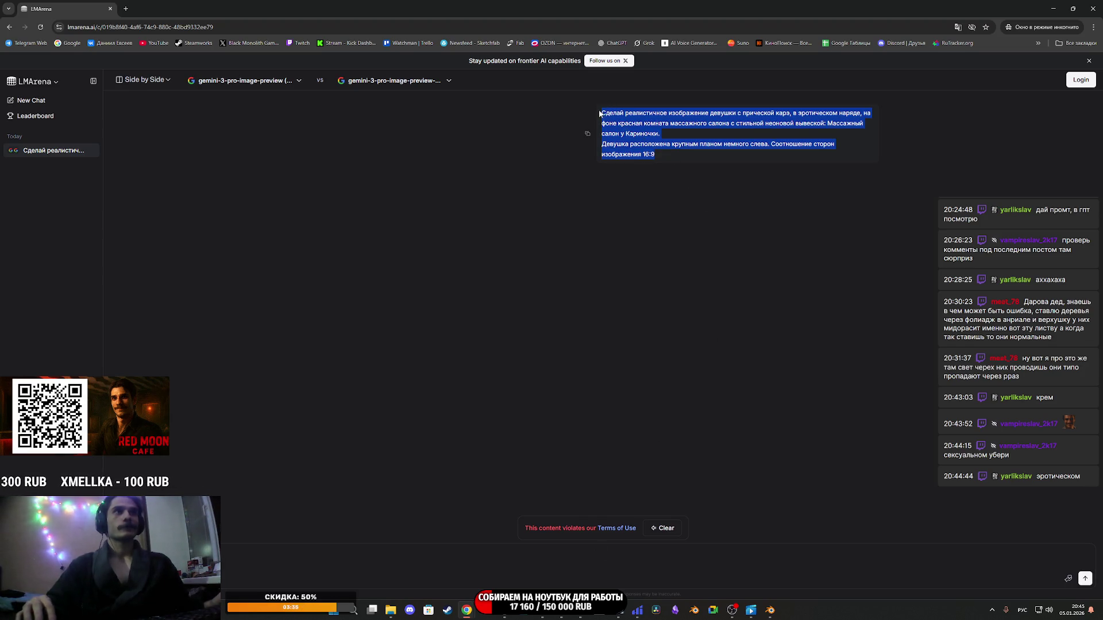
click(43, 597)
key(ctrl+v)
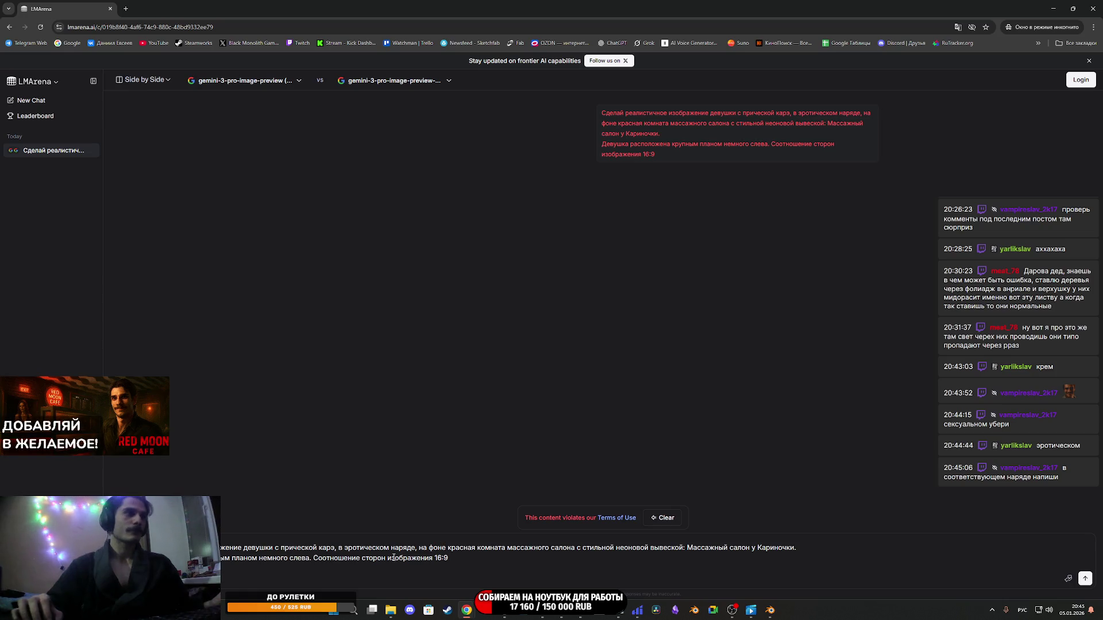
drag(389, 548, 345, 548)
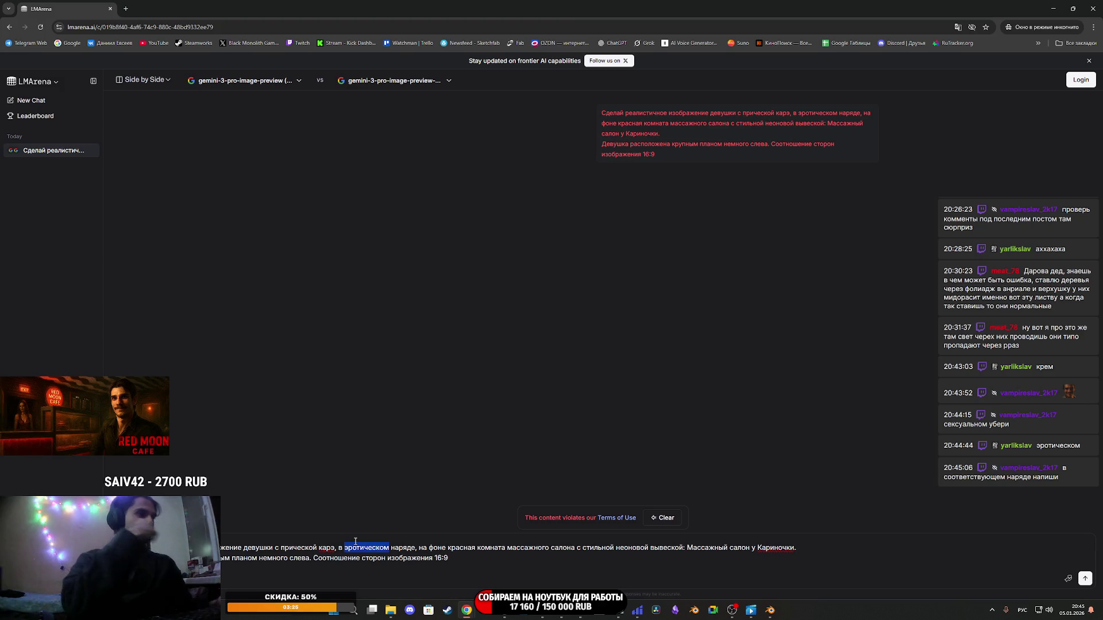
text(соо)
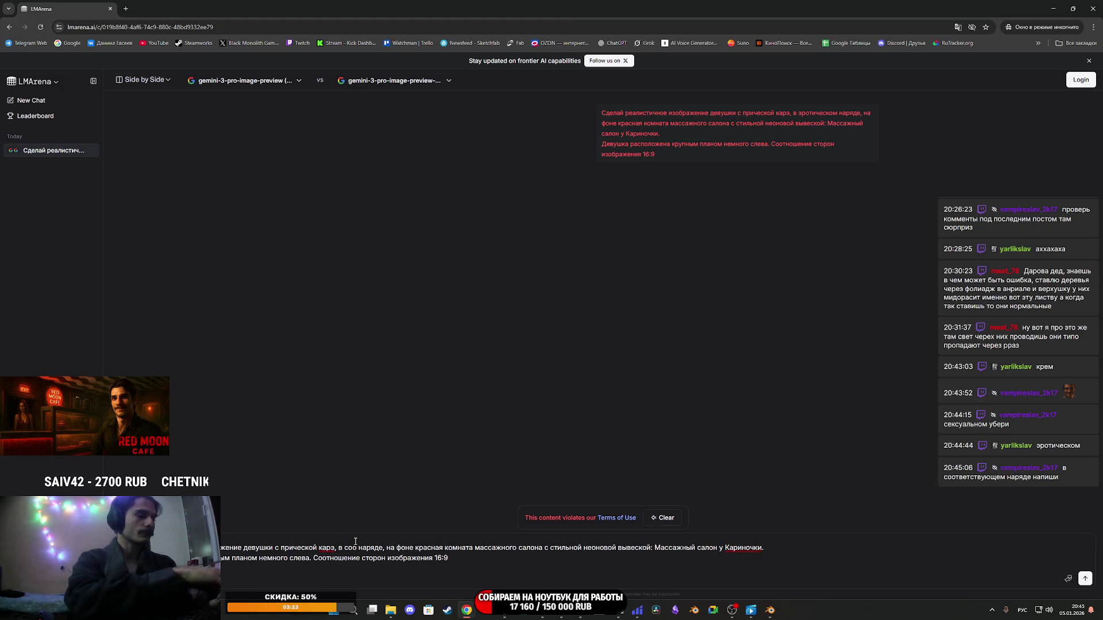
mouse_move(769, 610)
click(732, 610)
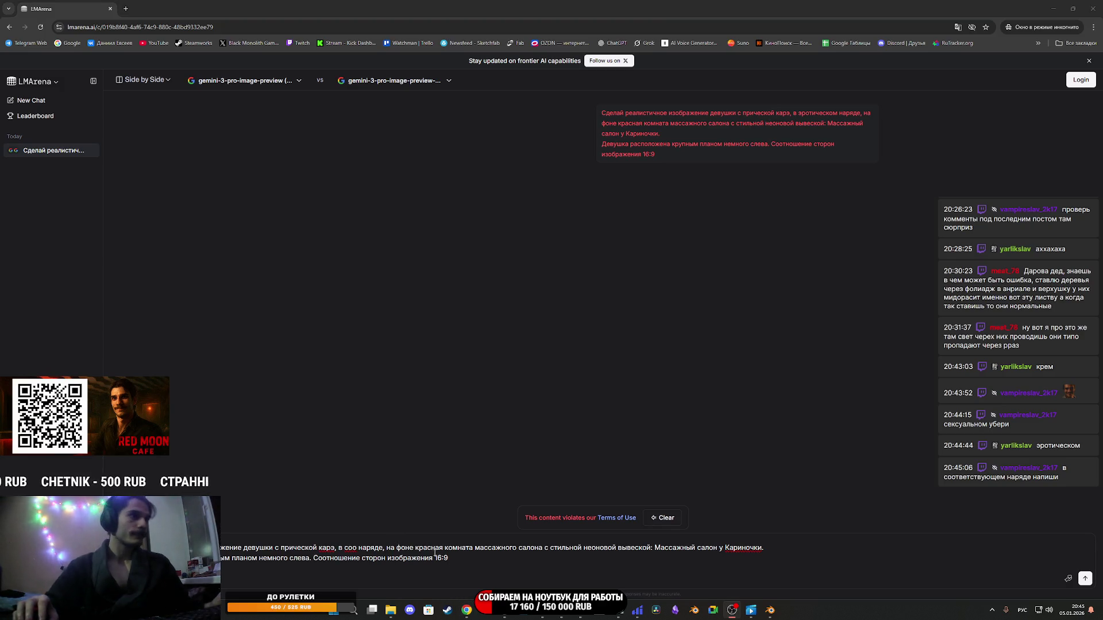
text(тветствующем нарядеН)
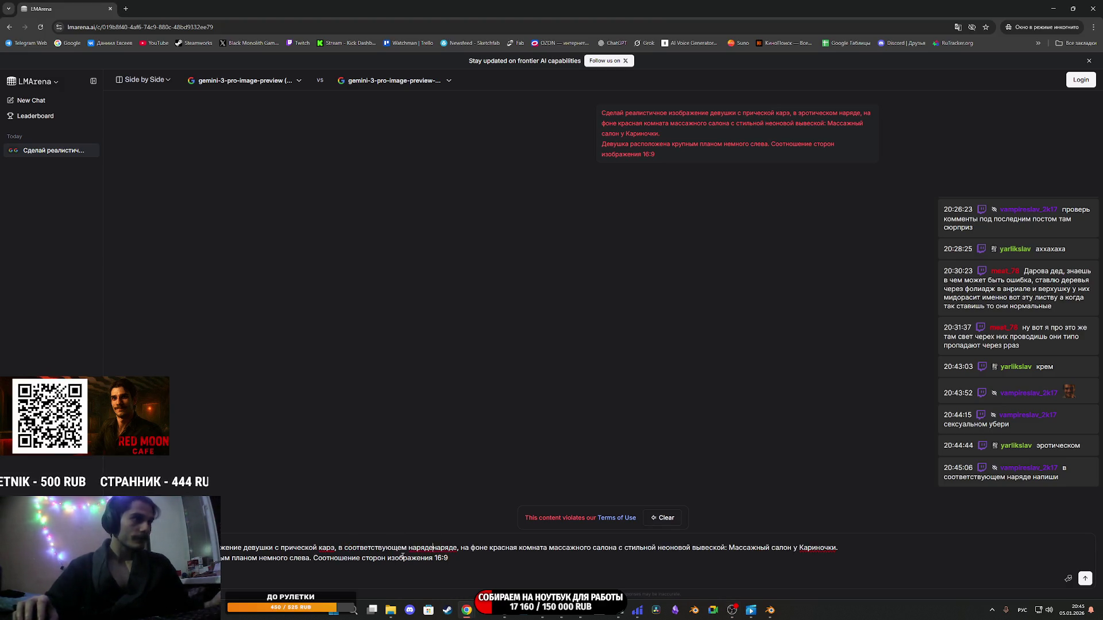
key(BackSpace)
key(BackSpace)
key(BackSpace)
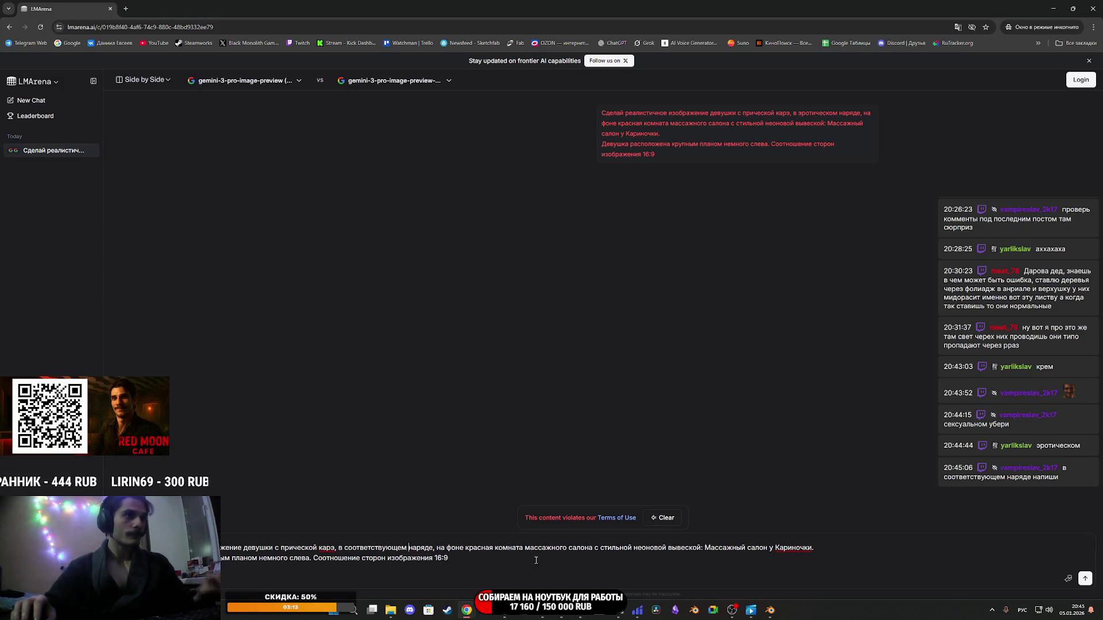
click(1085, 578)
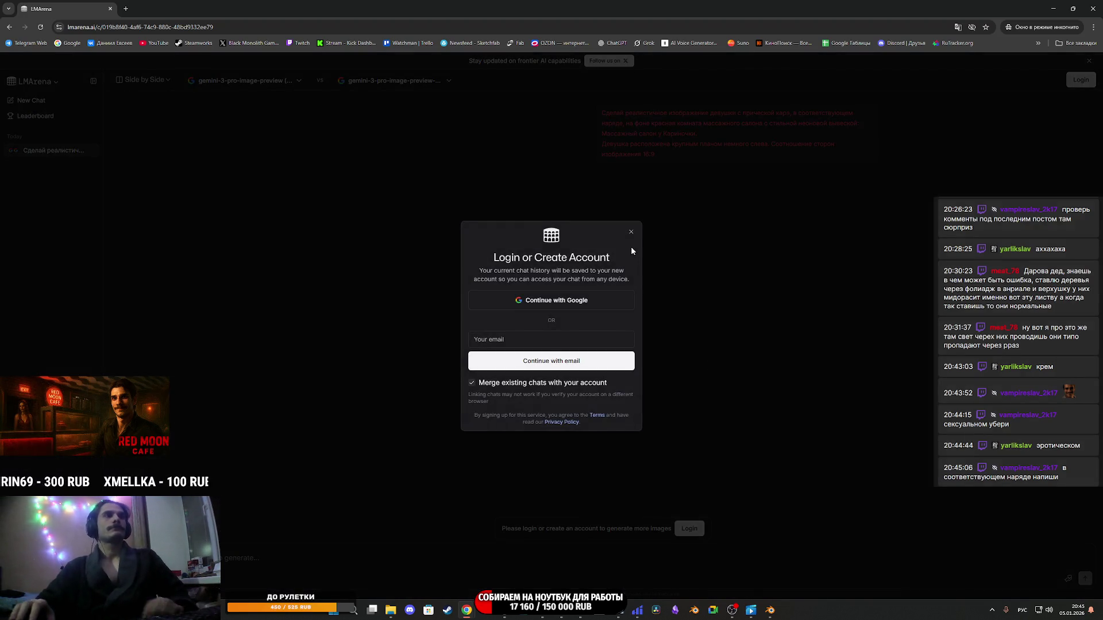
Dismiss the login request and close the LMArena incognito window.
click(631, 232)
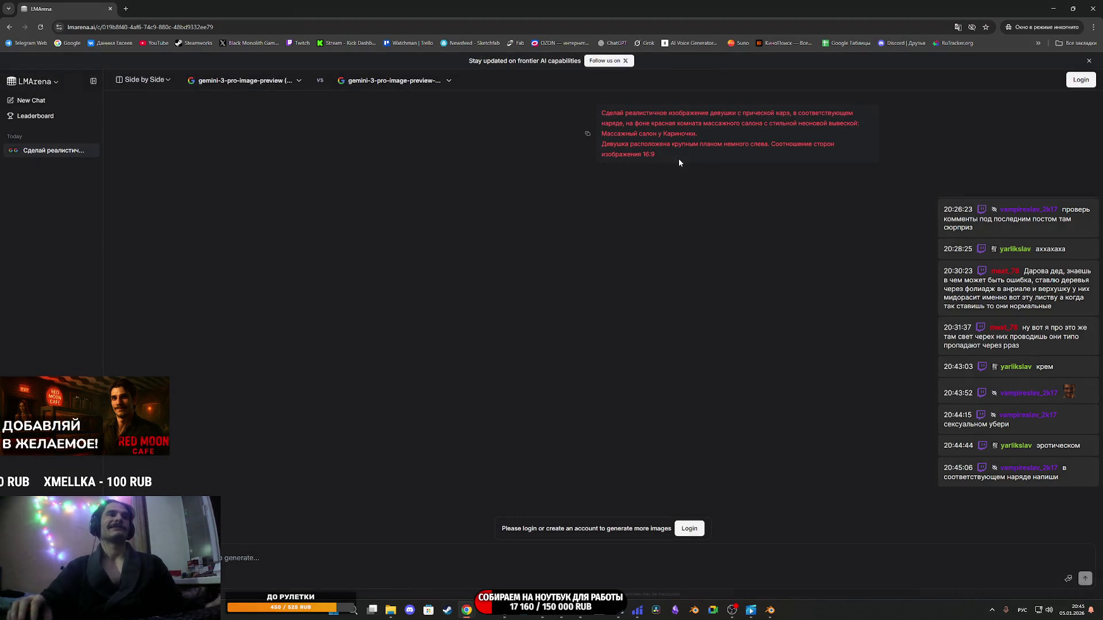
drag(667, 153, 599, 111)
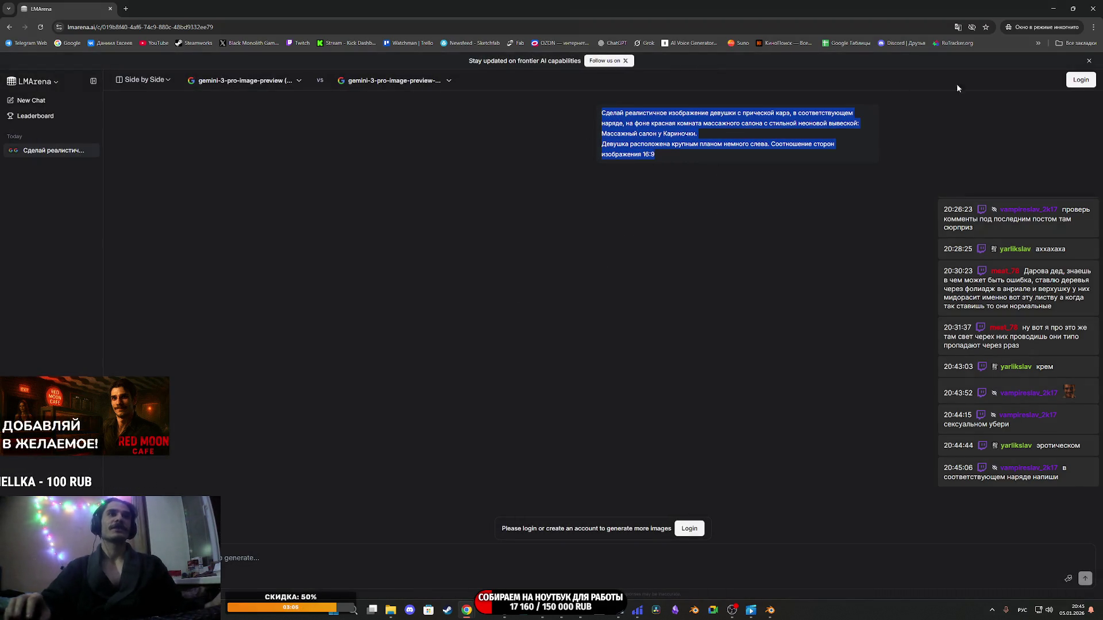
click(1092, 8)
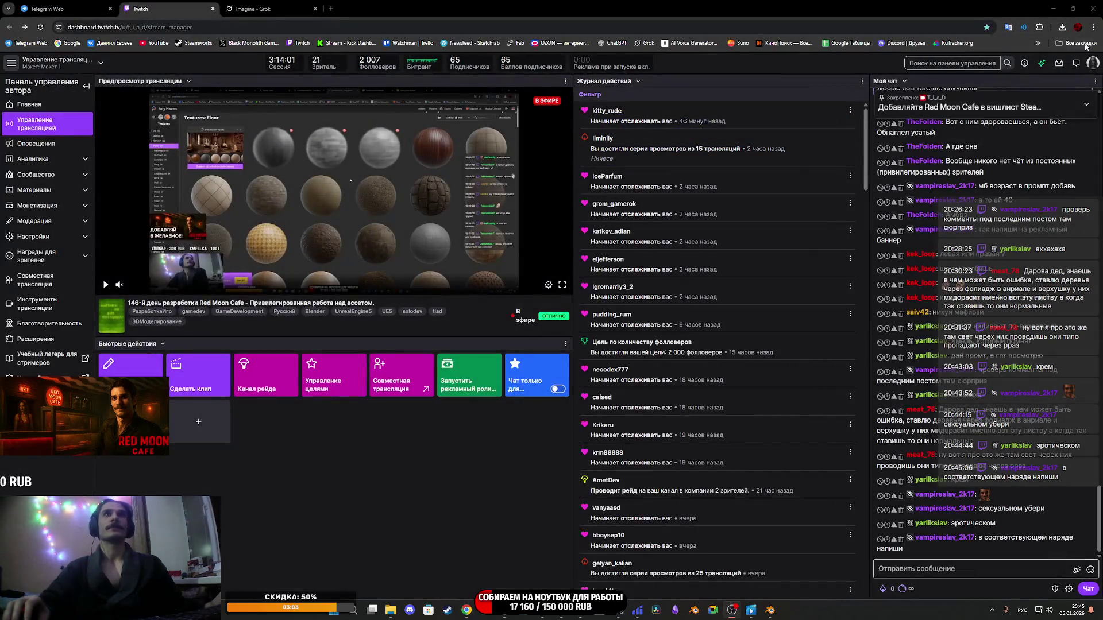
Open a new incognito window via Chrome's ⋮ menu and load lmarena.ai from the bookmarks.
click(1077, 43)
click(1093, 27)
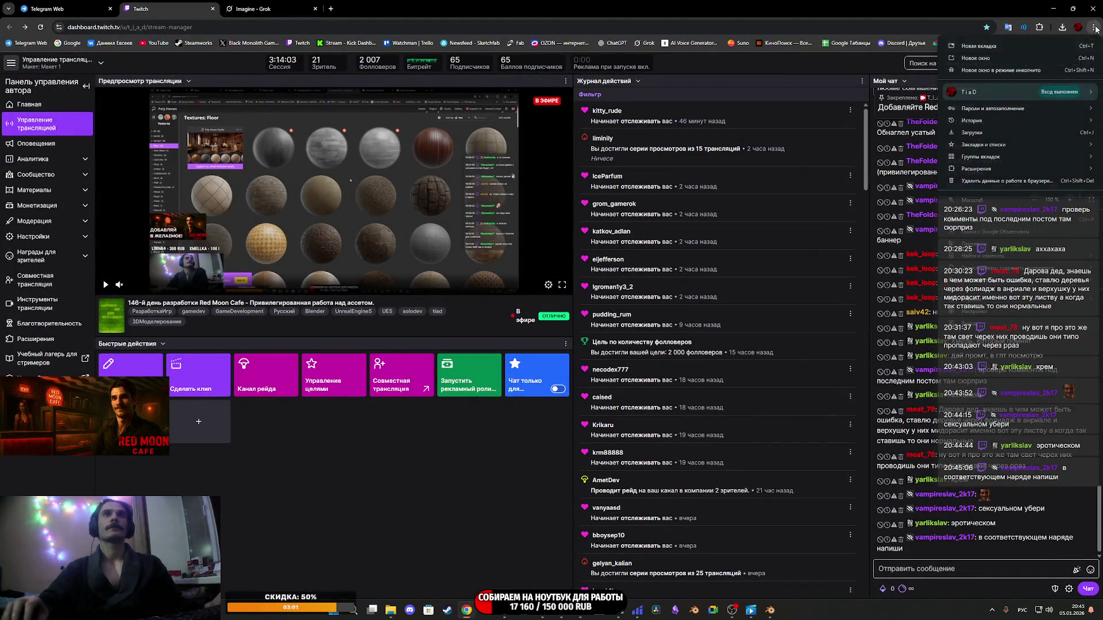
click(999, 71)
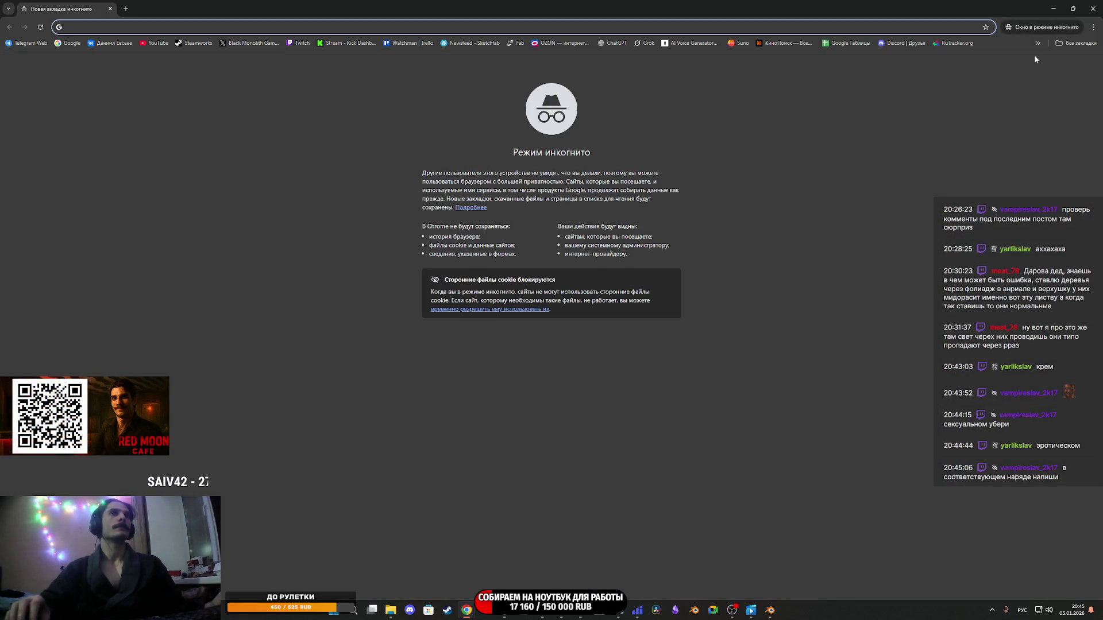
click(1075, 43)
click(975, 429)
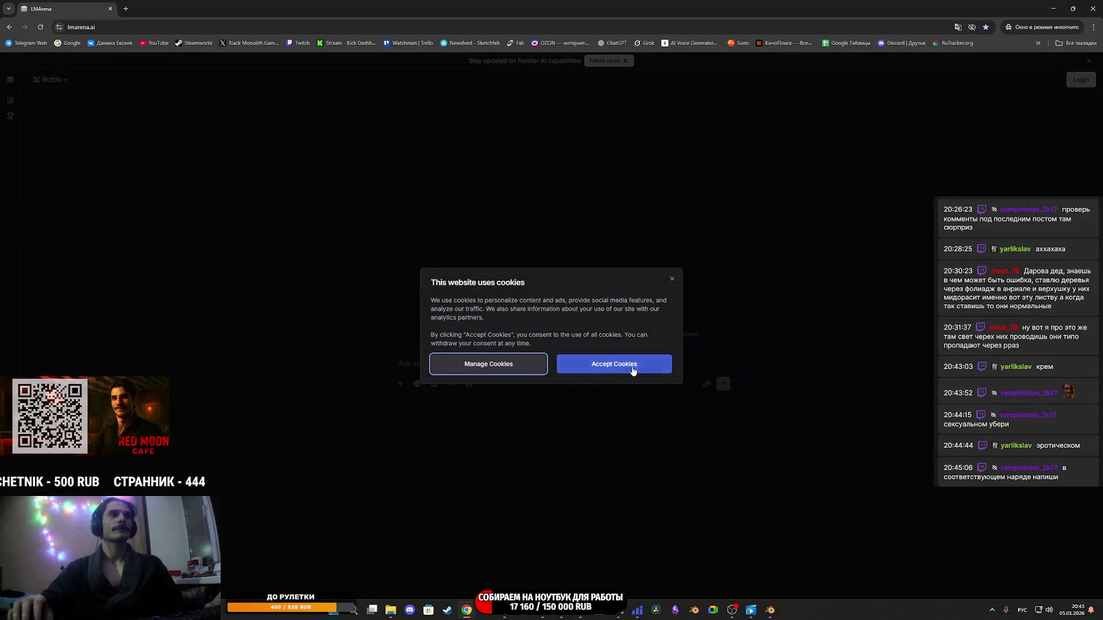
Accept cookies, paste the massage-salon prompt, and pick Side by Side image mode with gemini-3-pro-image-preview.
click(632, 365)
text(Сделай реалистичное изображение девушки с прической карэ, в соответствующем наряде, на фоне красная комната массажного салона с стильной неоновой вывеской: Массажный салон у Кариночки. Девушка расположена крупным планом немного слева. Соотношение сторон изображения 16:9)
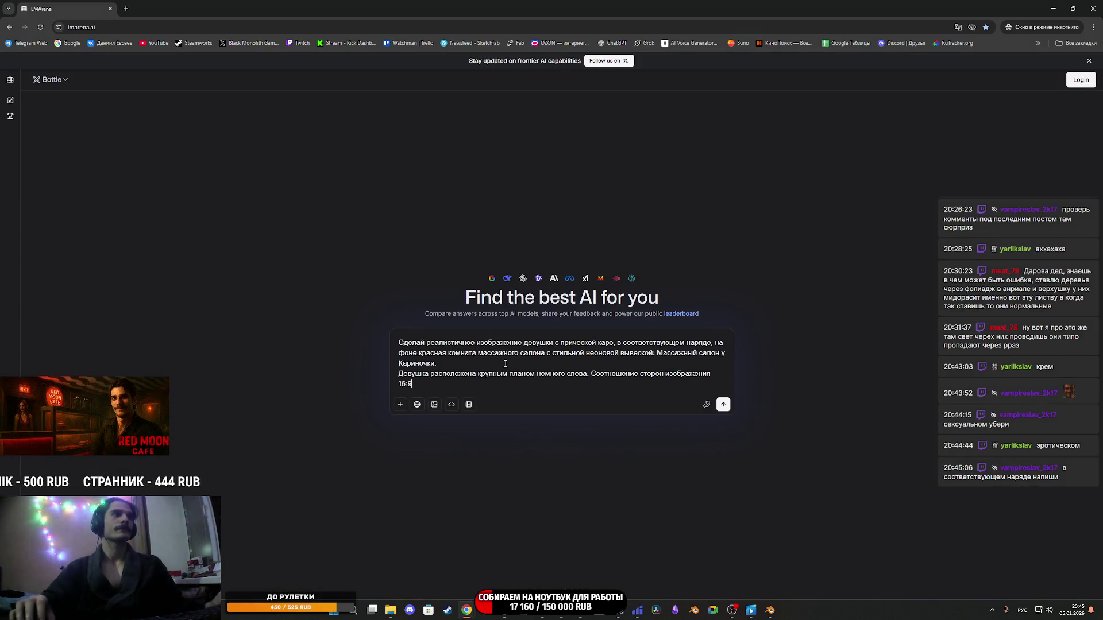
click(434, 404)
click(50, 79)
click(71, 121)
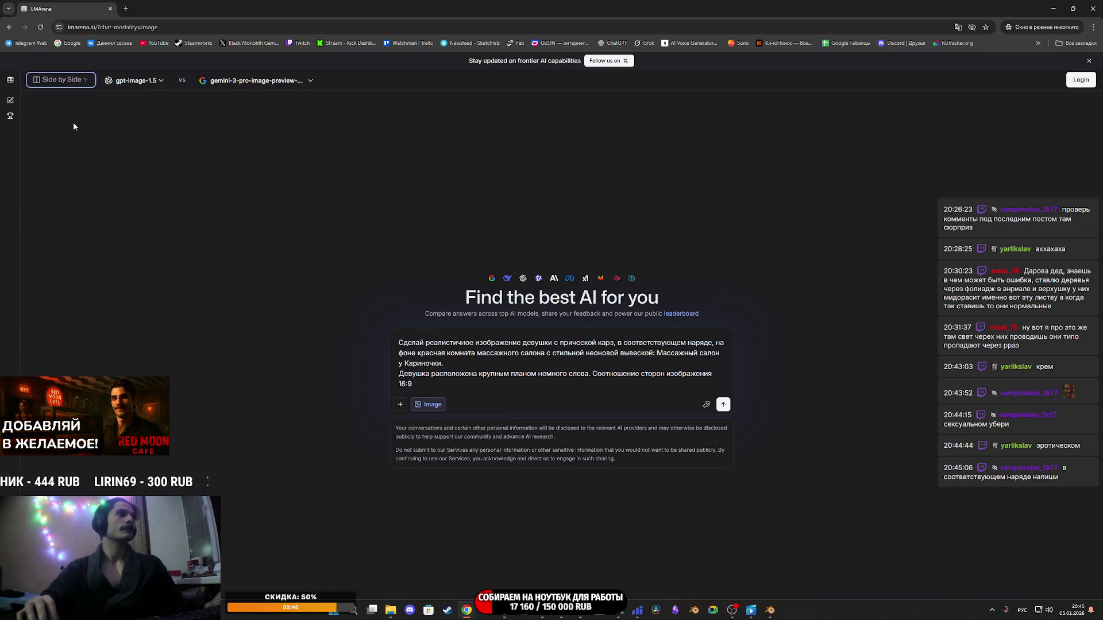
click(140, 81)
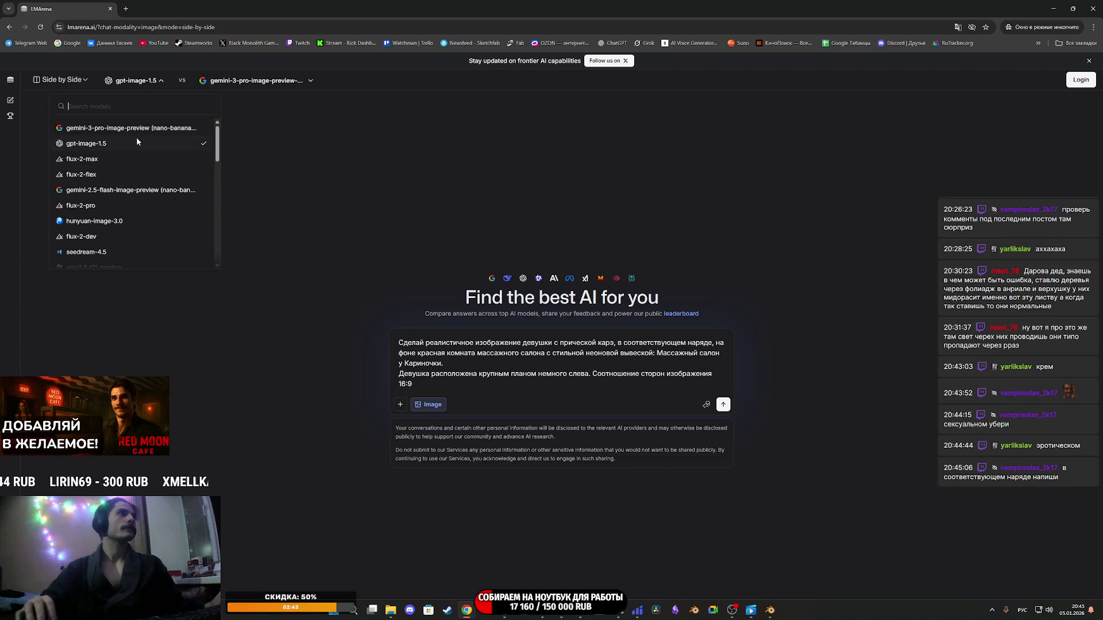
click(89, 128)
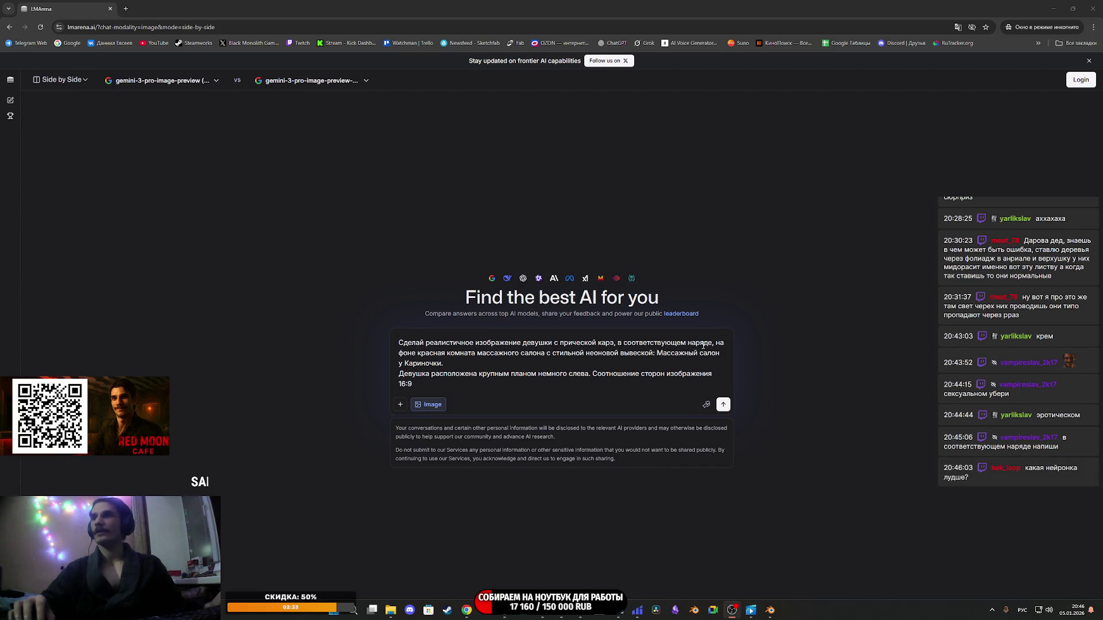
Send the prompt to both models, accept the Terms of Use, and open a blank incognito tab.
click(852, 408)
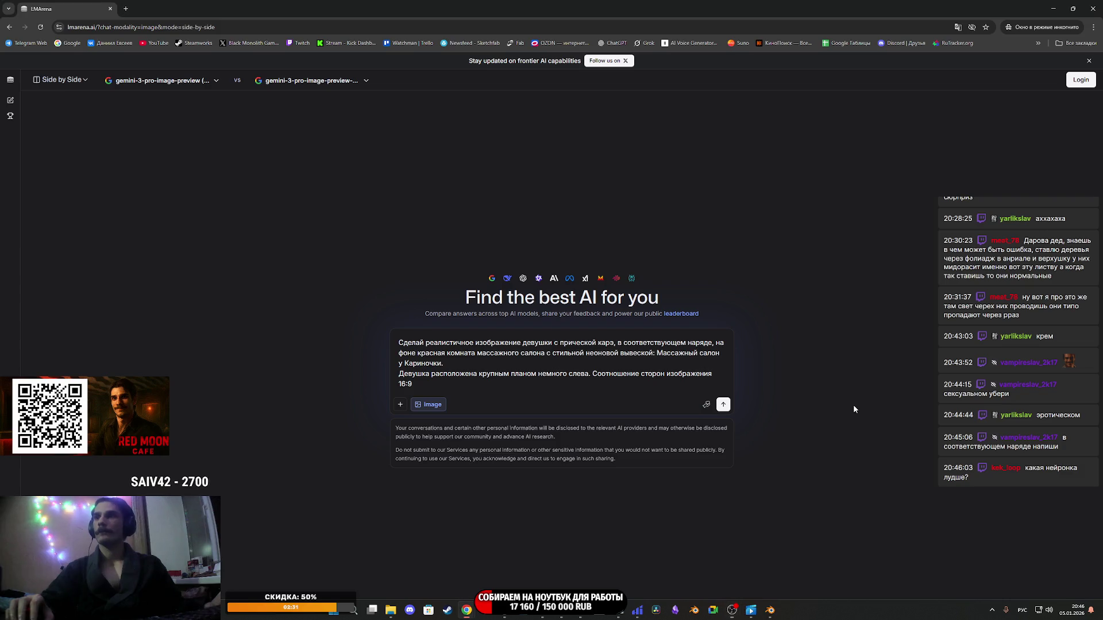
click(722, 405)
click(656, 387)
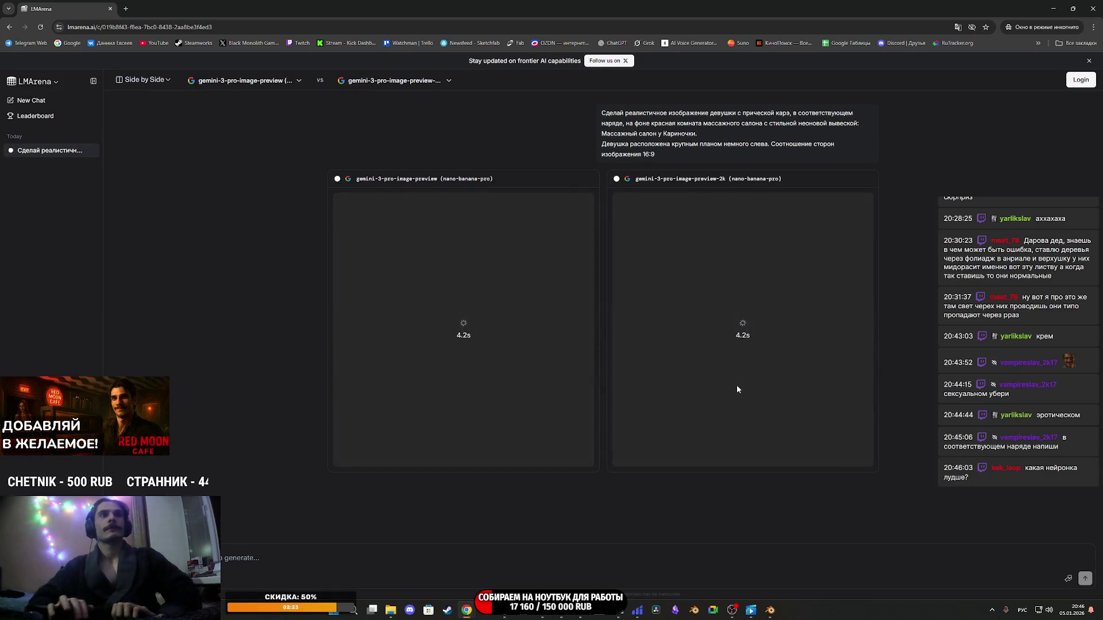
click(124, 10)
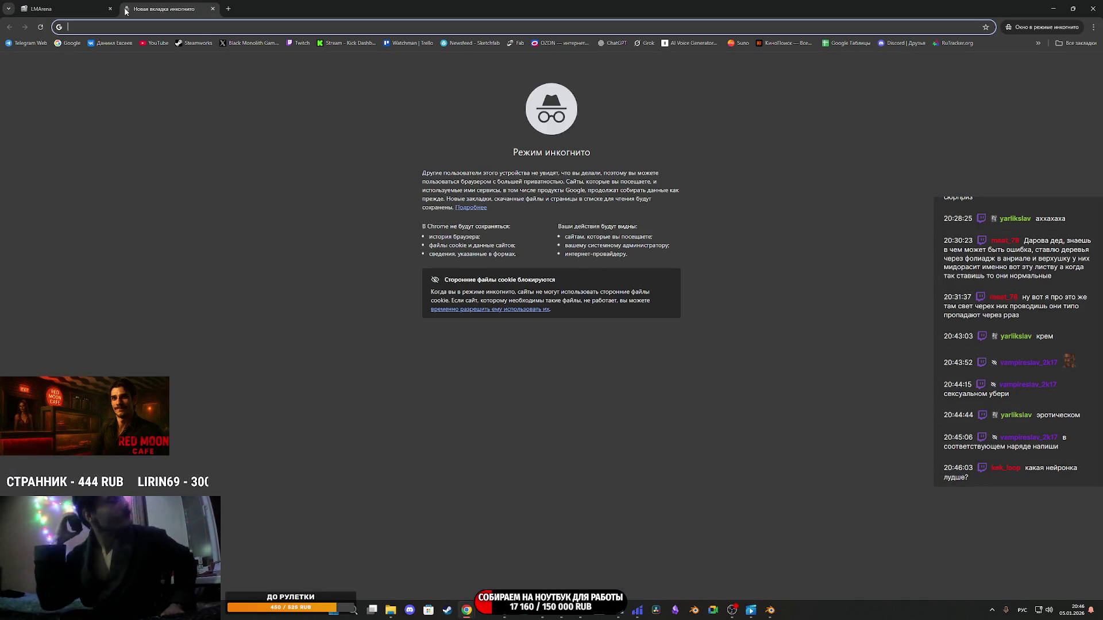